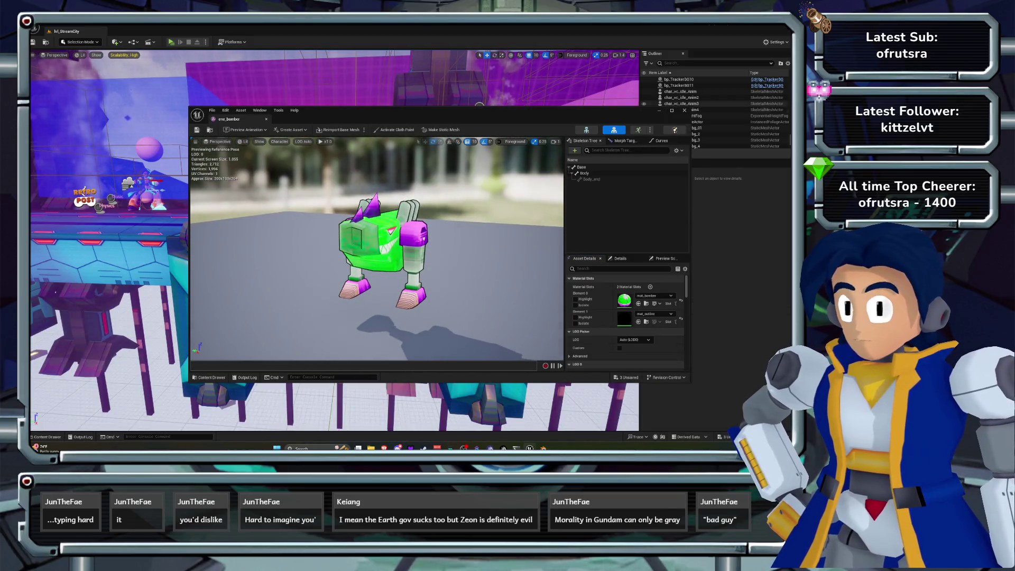
# Close the bomber mesh editor and open ene_scarface from the Enemies > Scarface folder.
pyautogui.click(685, 111)
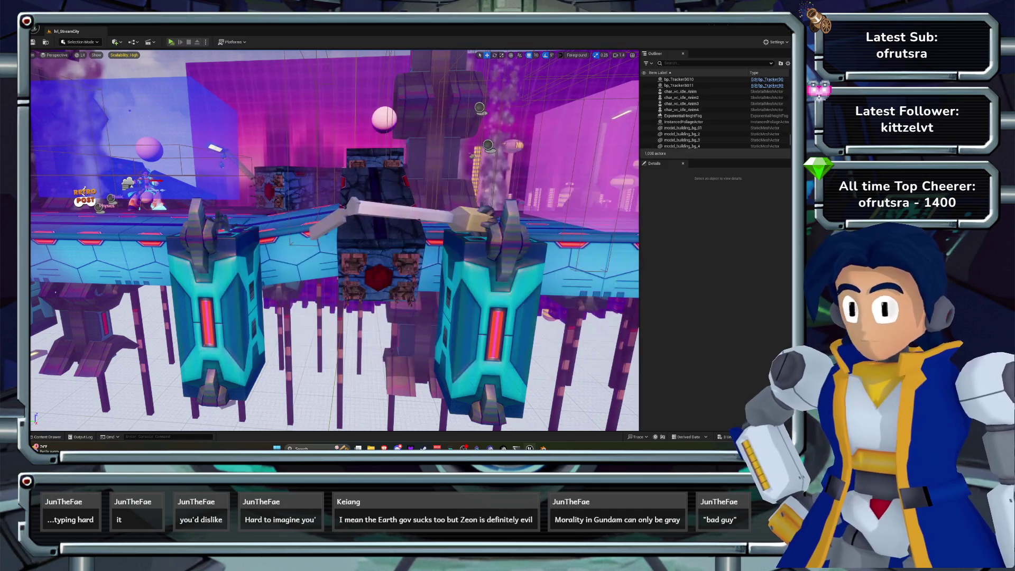
pyautogui.hotkey('ctrl', 'space')
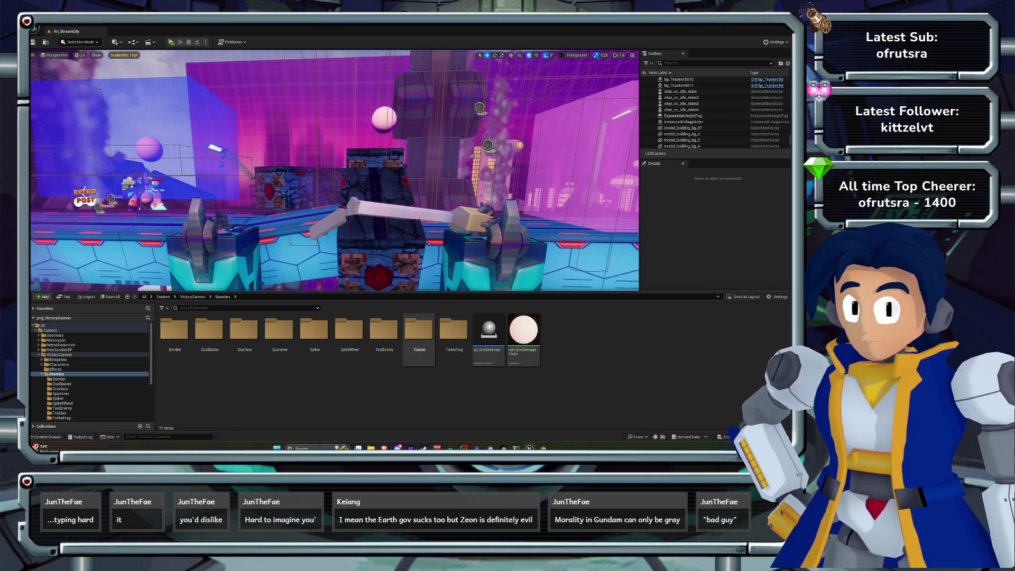
pyautogui.doubleClick(245, 332)
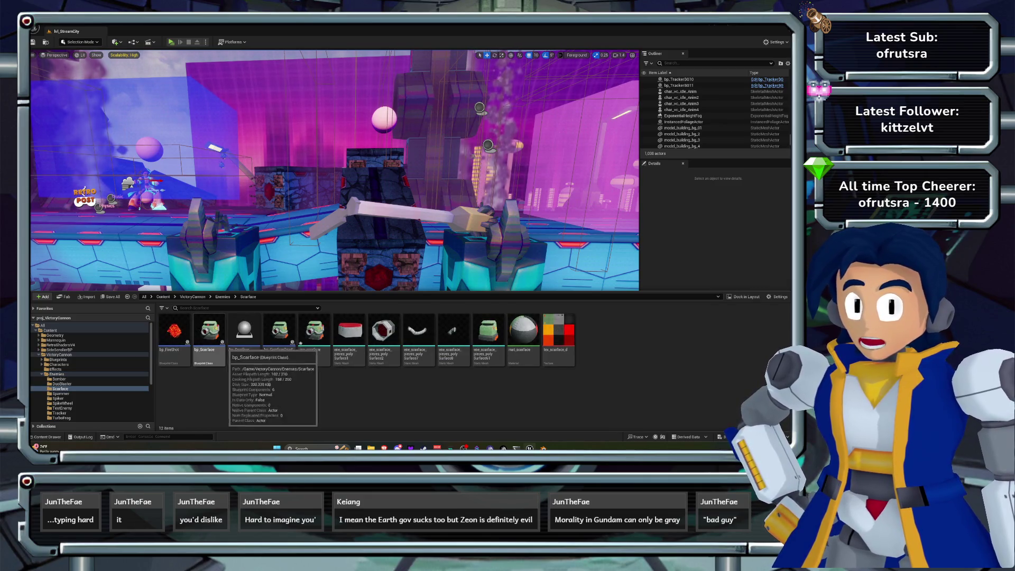
pyautogui.doubleClick(314, 333)
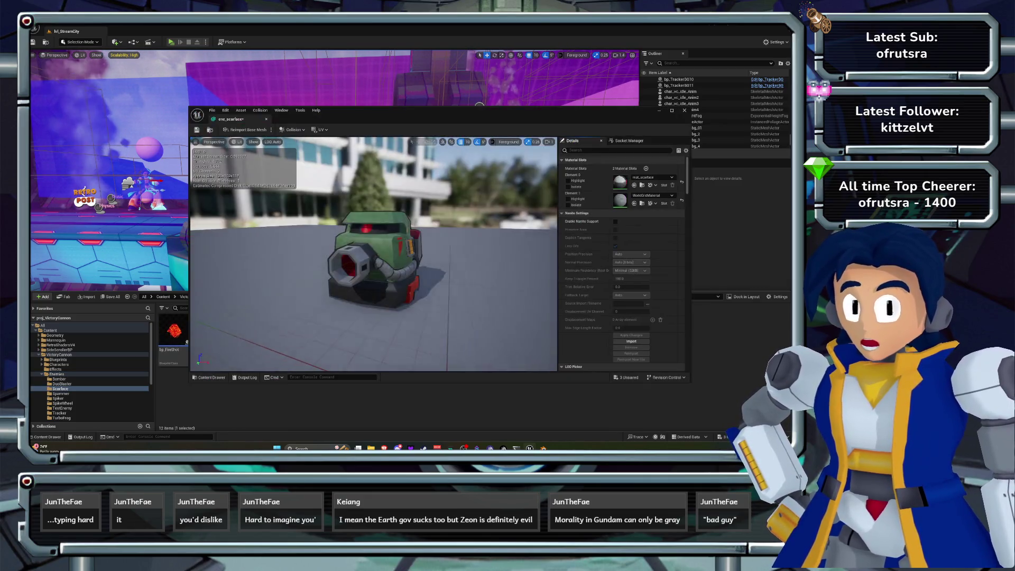
# Set ene_scarface's Element 1 material to mat_outline, then return to the Enemies folder.
pyautogui.scroll(5, 374, 254)
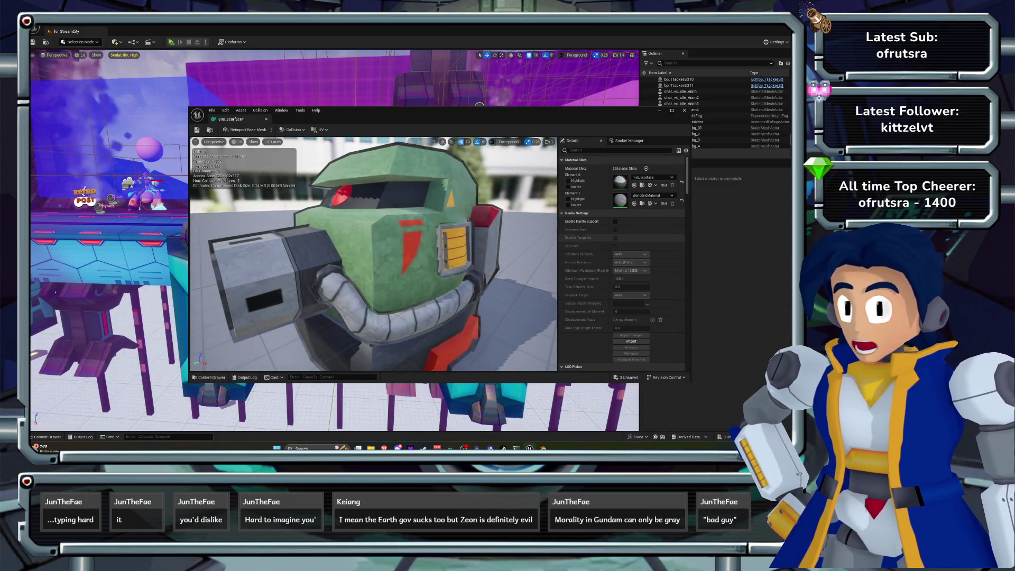
pyautogui.click(652, 195)
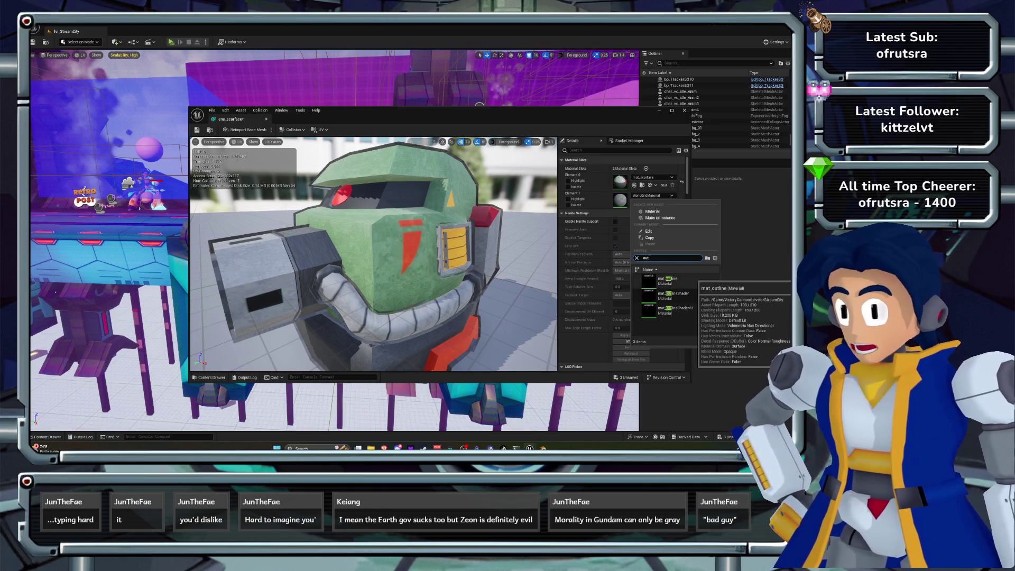
pyautogui.press('Return')
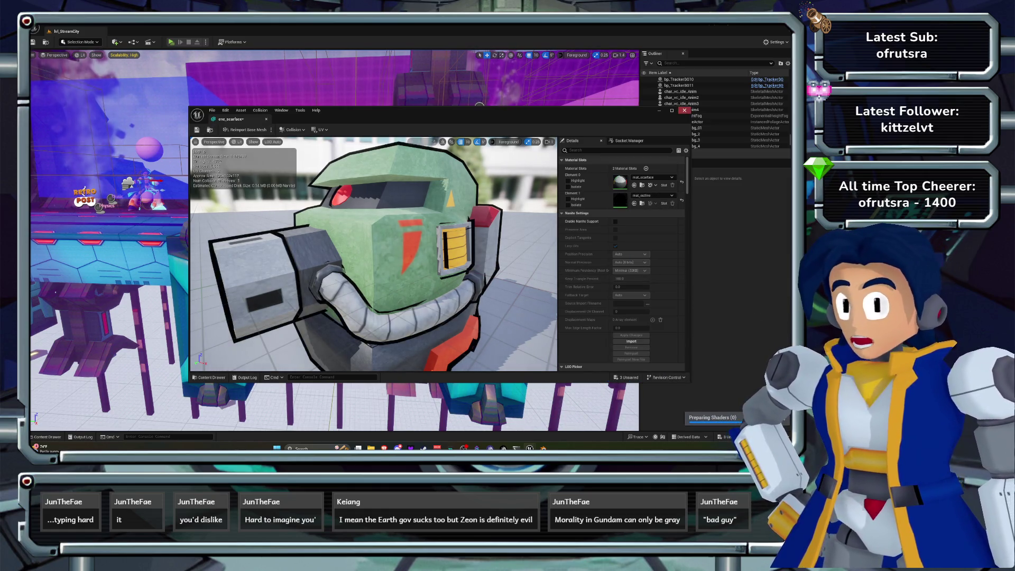
pyautogui.click(685, 110)
pyautogui.hotkey('ctrl', 'space')
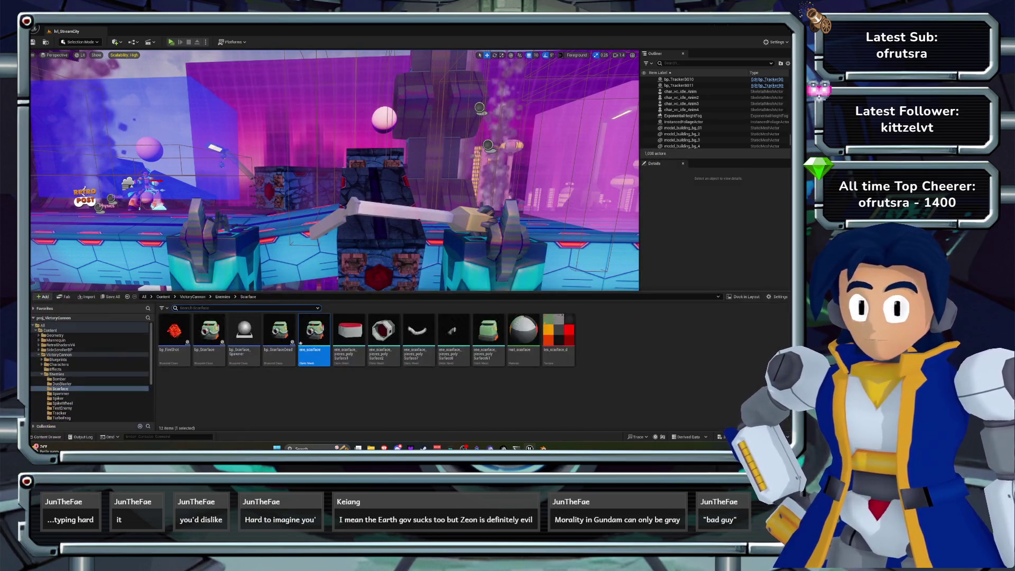
pyautogui.click(56, 374)
pyautogui.doubleClick(210, 331)
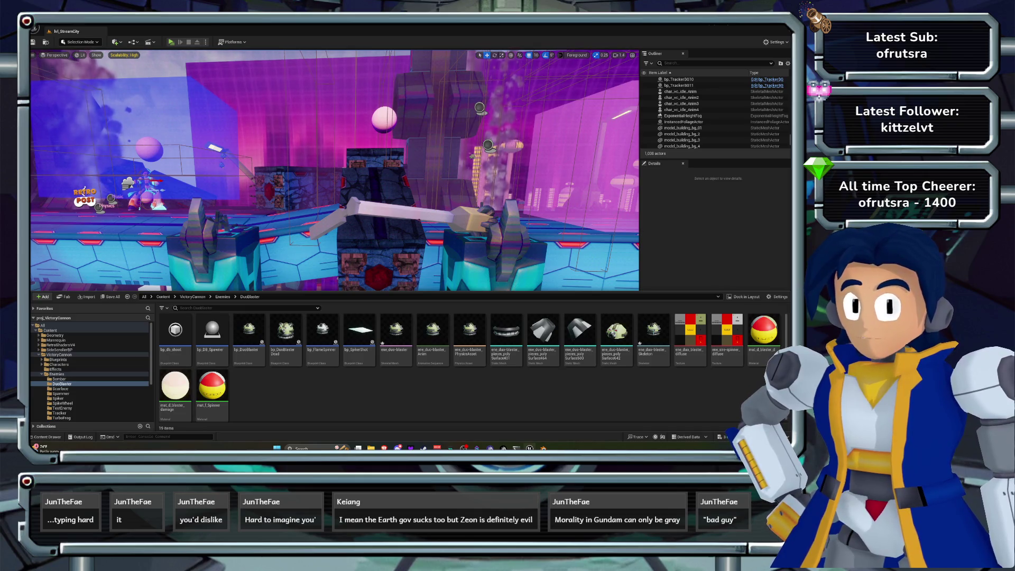
pyautogui.doubleClick(654, 331)
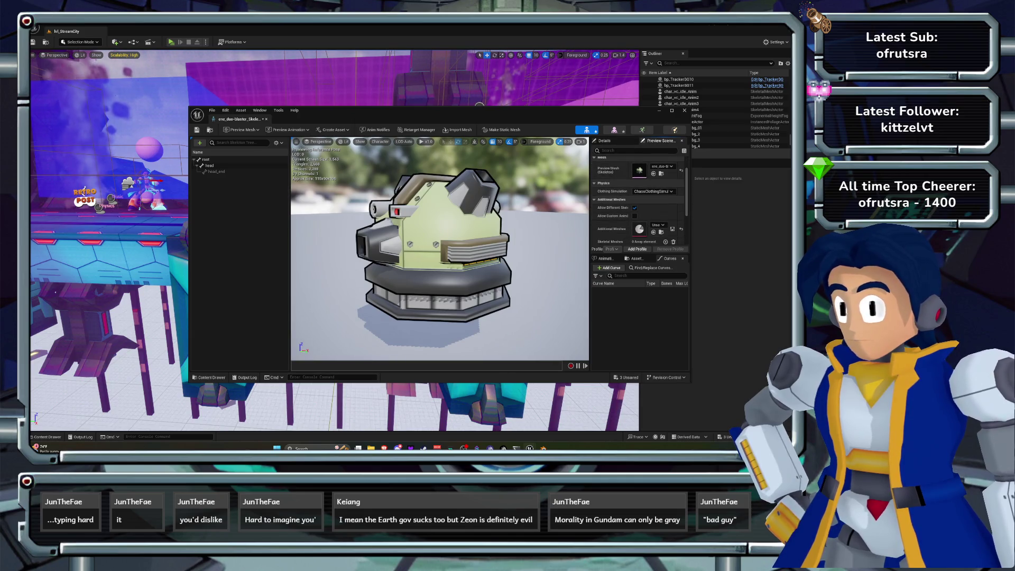
pyautogui.click(636, 258)
pyautogui.click(670, 258)
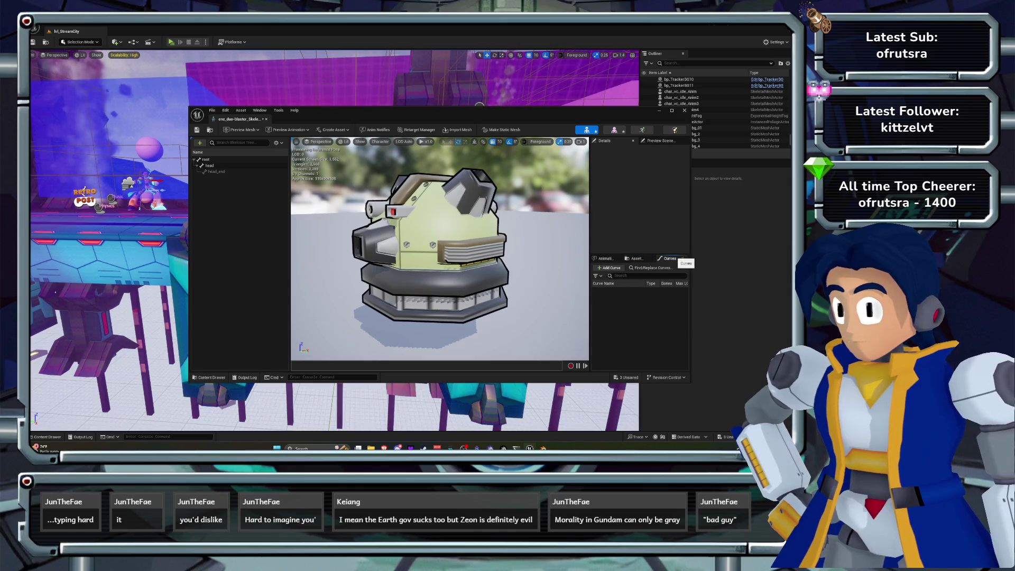
pyautogui.hotkey('alt', 'F4')
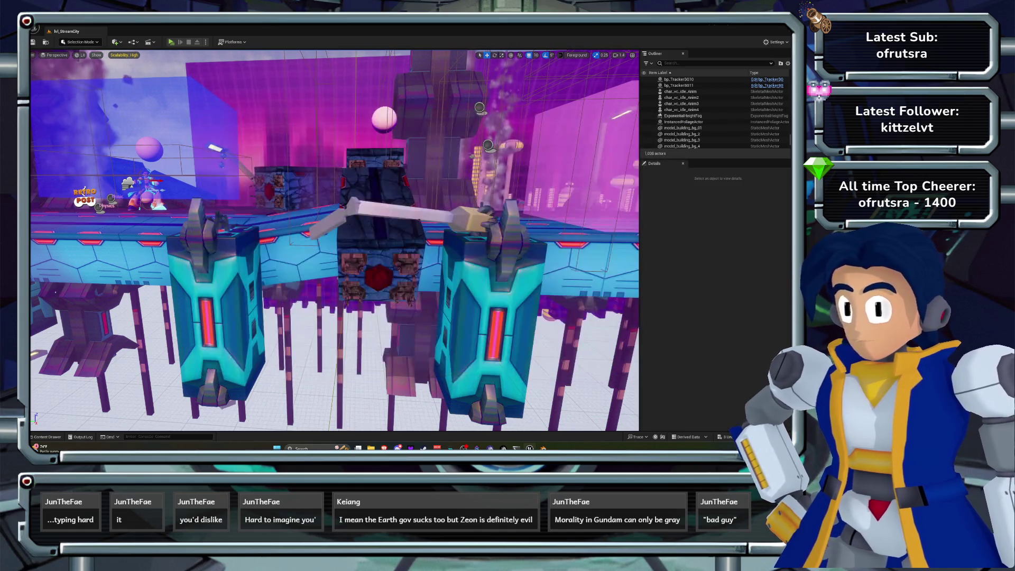
pyautogui.hotkey('ctrl', 'space')
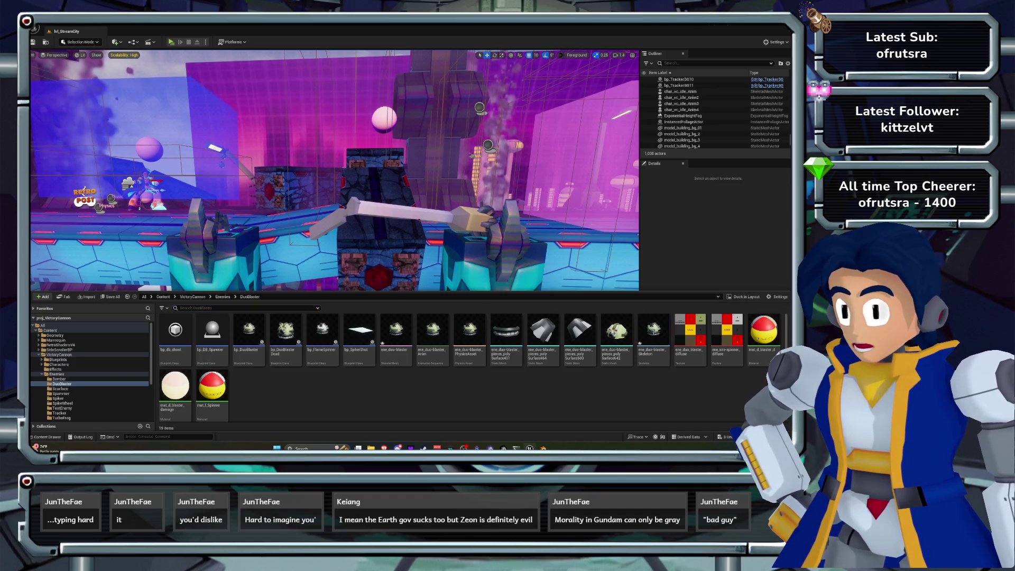
pyautogui.doubleClick(396, 330)
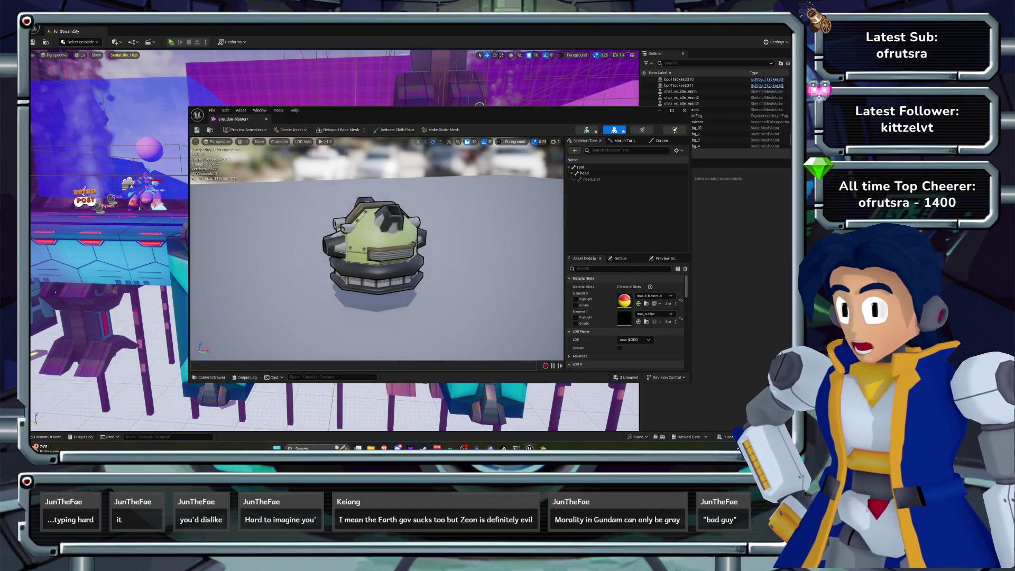
pyautogui.click(685, 110)
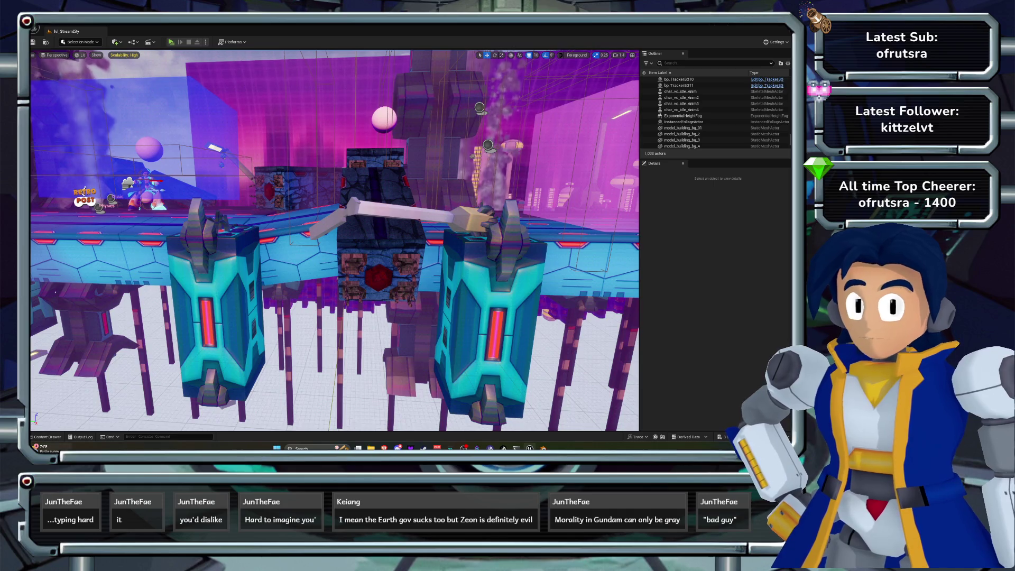
pyautogui.click(46, 437)
pyautogui.click(222, 297)
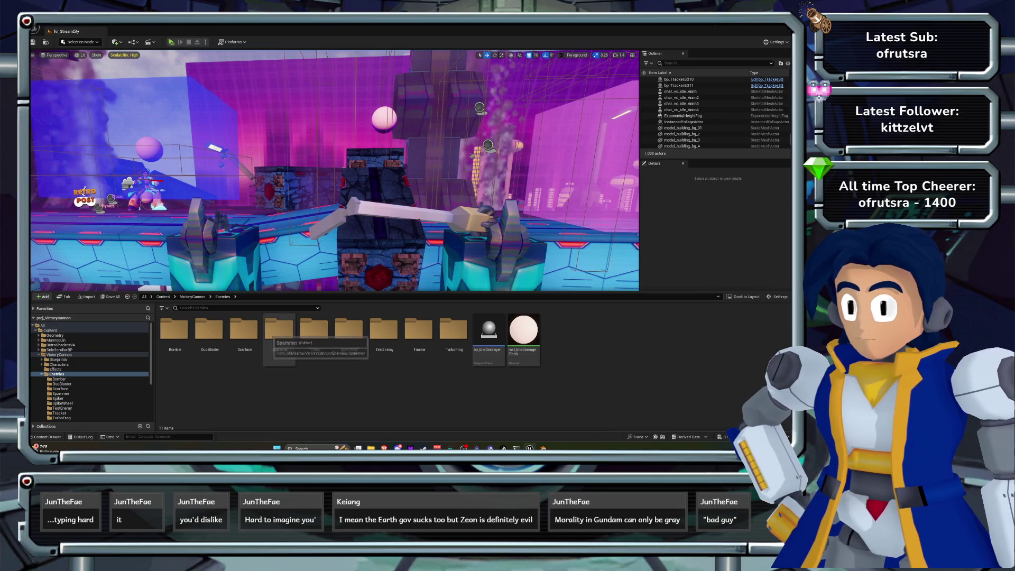
# Inspect the Spammer enemy's skeleton asset, then close its editor.
pyautogui.doubleClick(278, 330)
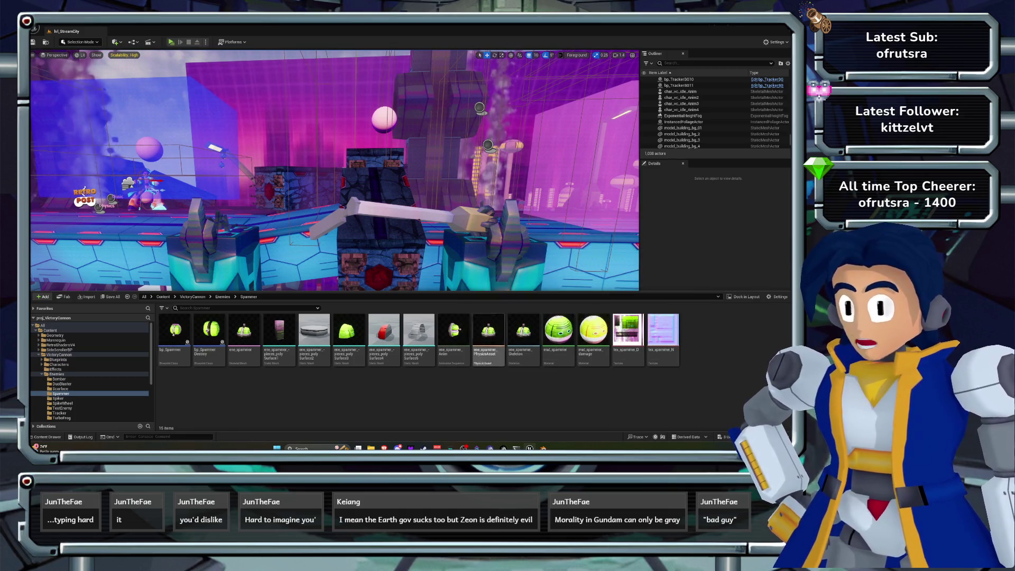
pyautogui.doubleClick(524, 332)
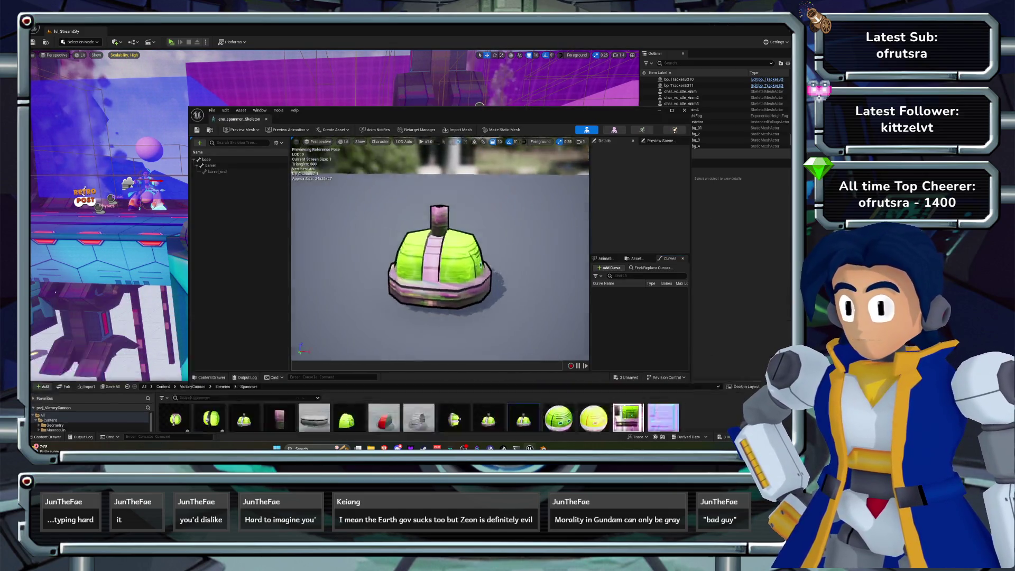
pyautogui.click(685, 110)
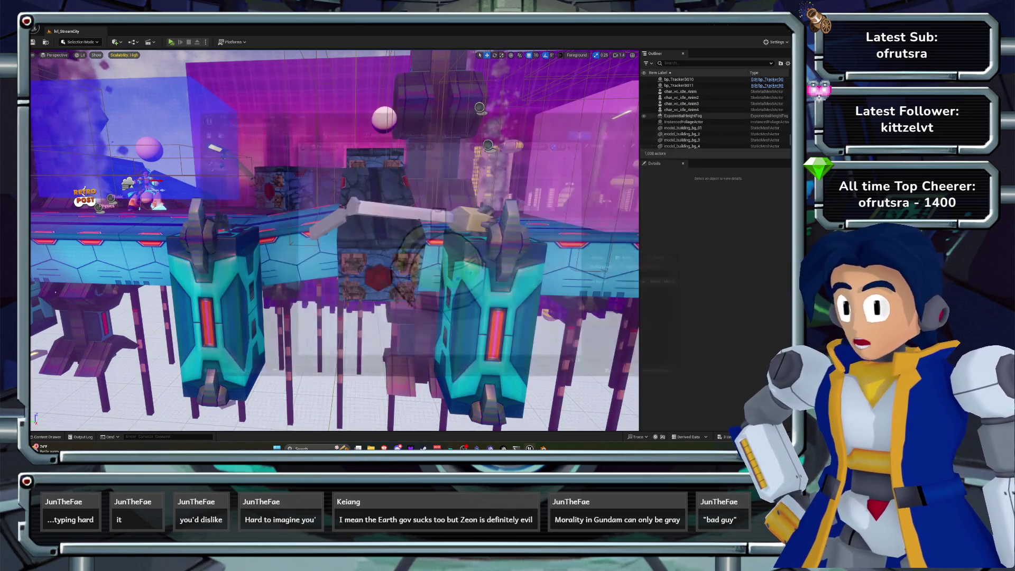
# Go back up to the Enemies folder and open the SpikeWheel folder.
pyautogui.click(46, 437)
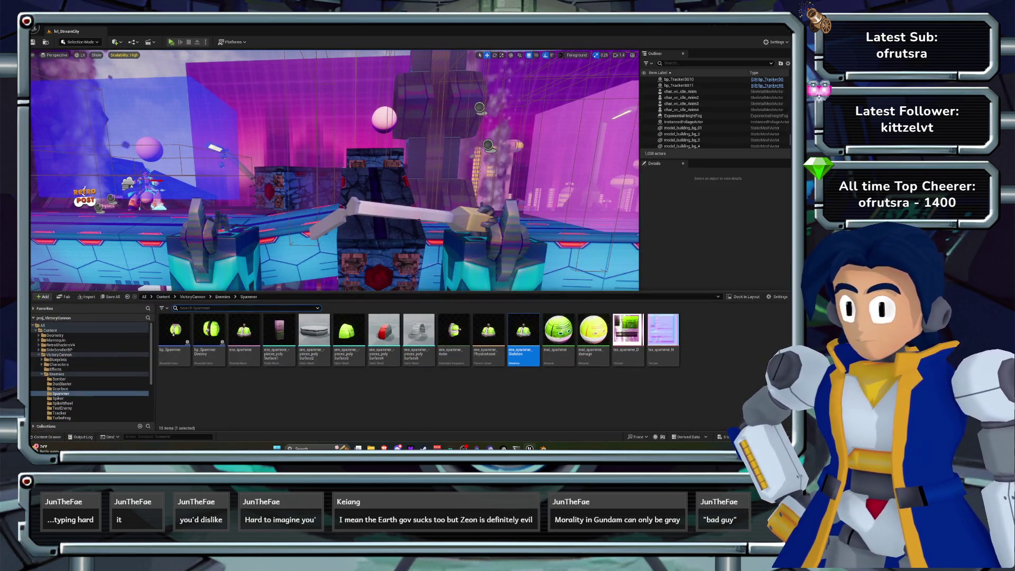
pyautogui.click(57, 374)
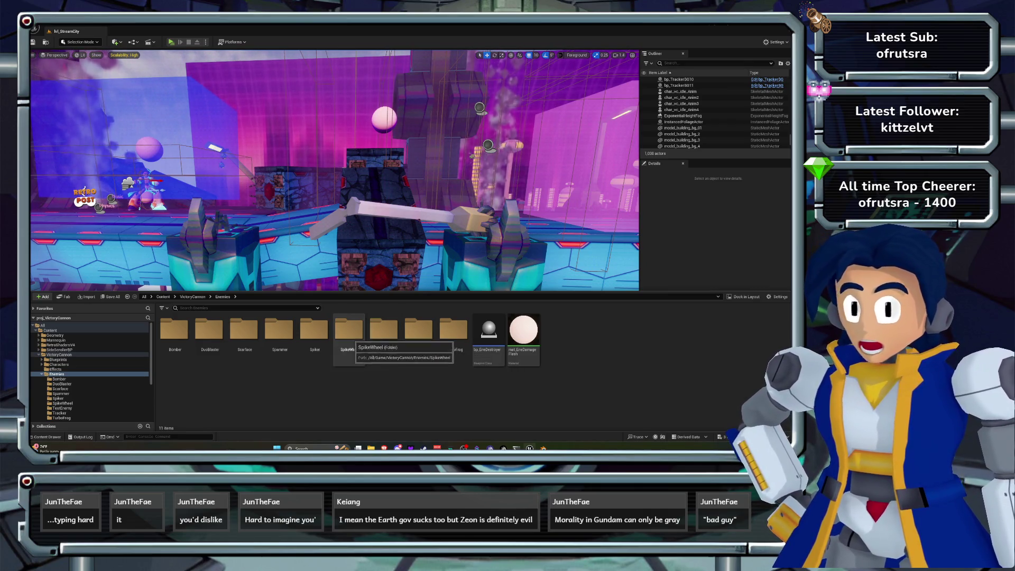
pyautogui.doubleClick(350, 330)
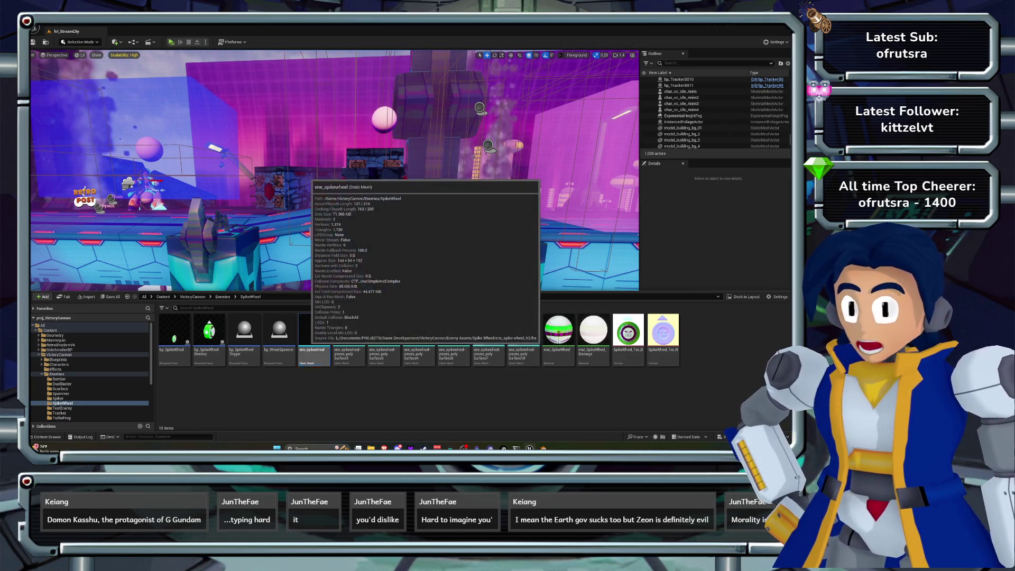
# Assign mat_outline to ene_spikewheel's second material slot and close the mesh editor.
pyautogui.doubleClick(315, 333)
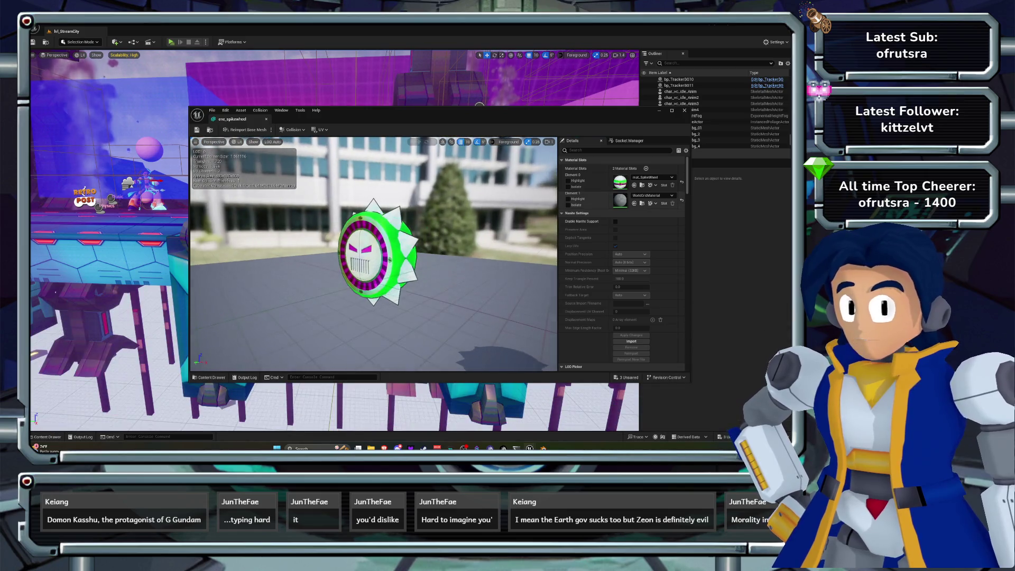
pyautogui.click(653, 196)
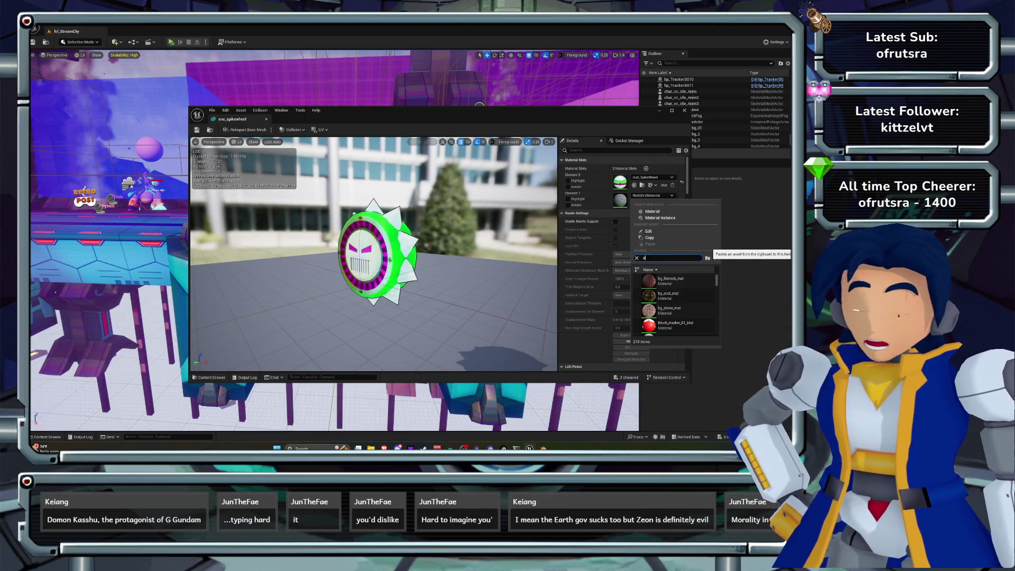
pyautogui.write('utline')
pyautogui.click(680, 281)
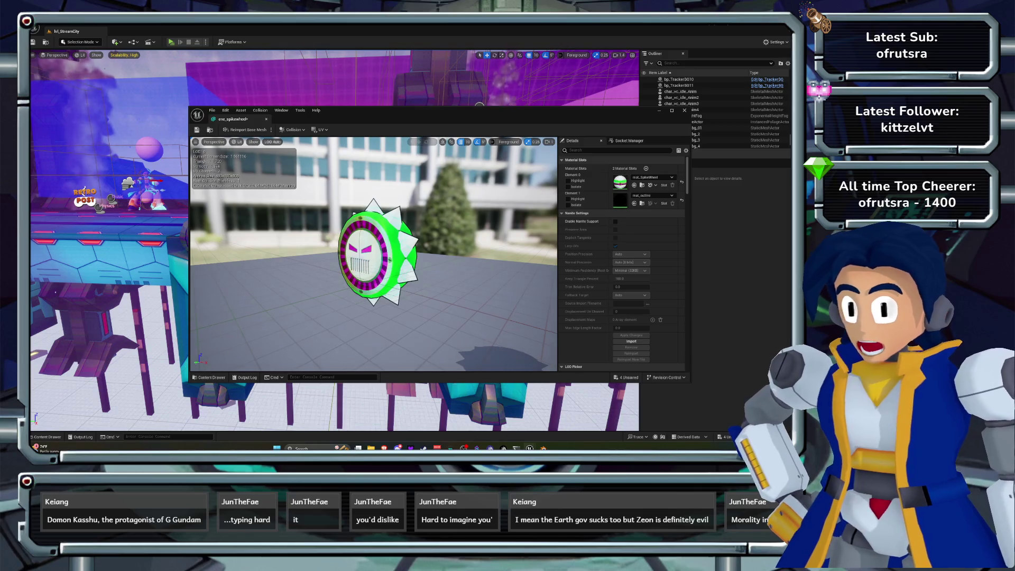
pyautogui.click(685, 110)
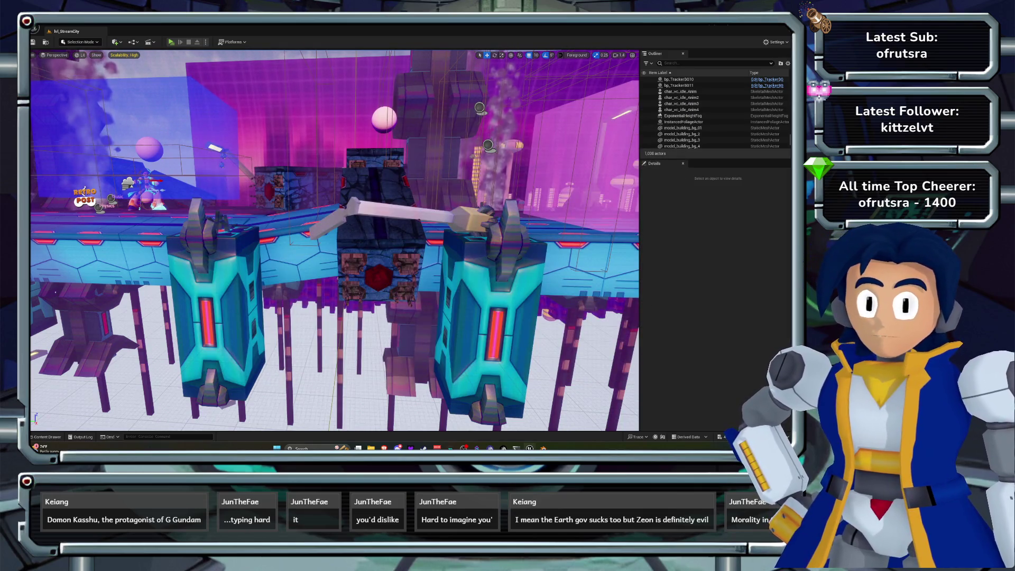
# Open the Tracker enemy folder and briefly inspect the ene_tracker mesh.
pyautogui.click(47, 436)
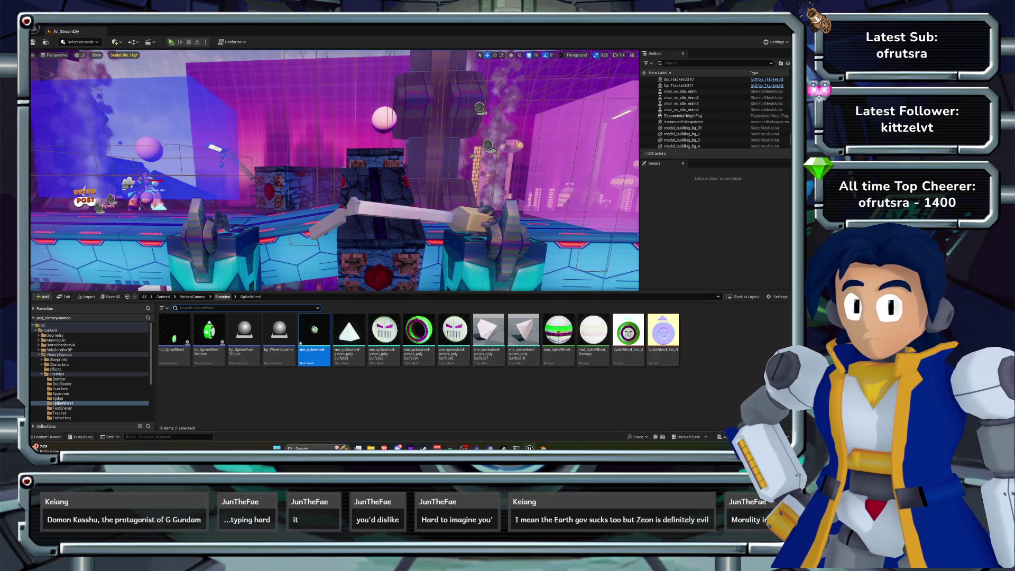
pyautogui.click(222, 296)
pyautogui.click(419, 329)
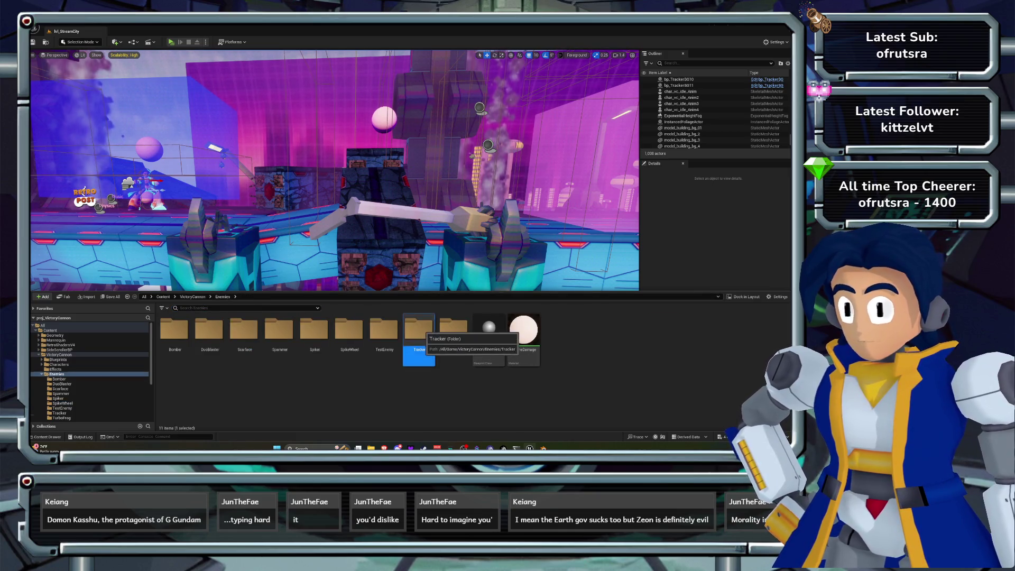
pyautogui.doubleClick(419, 329)
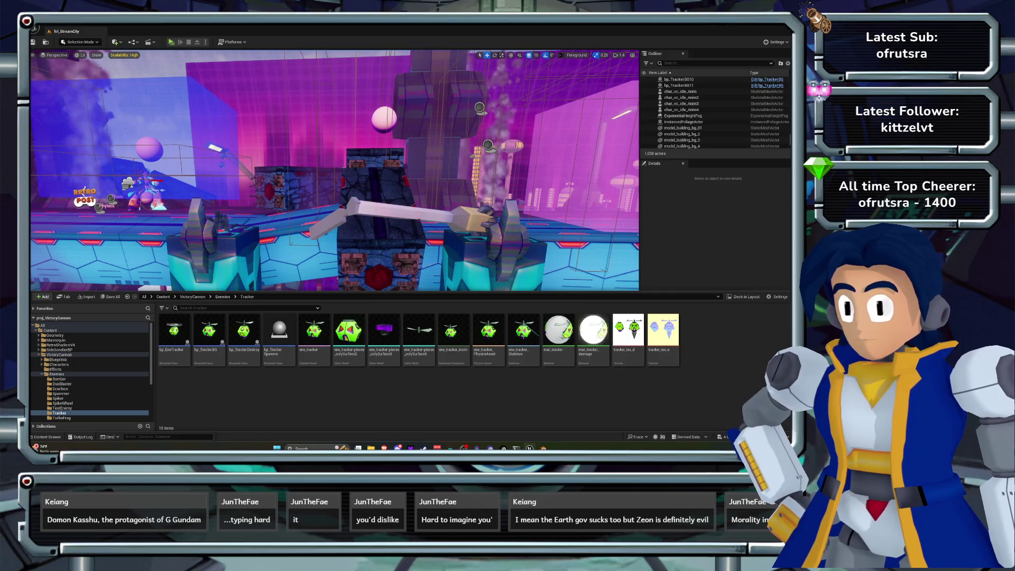
pyautogui.doubleClick(315, 331)
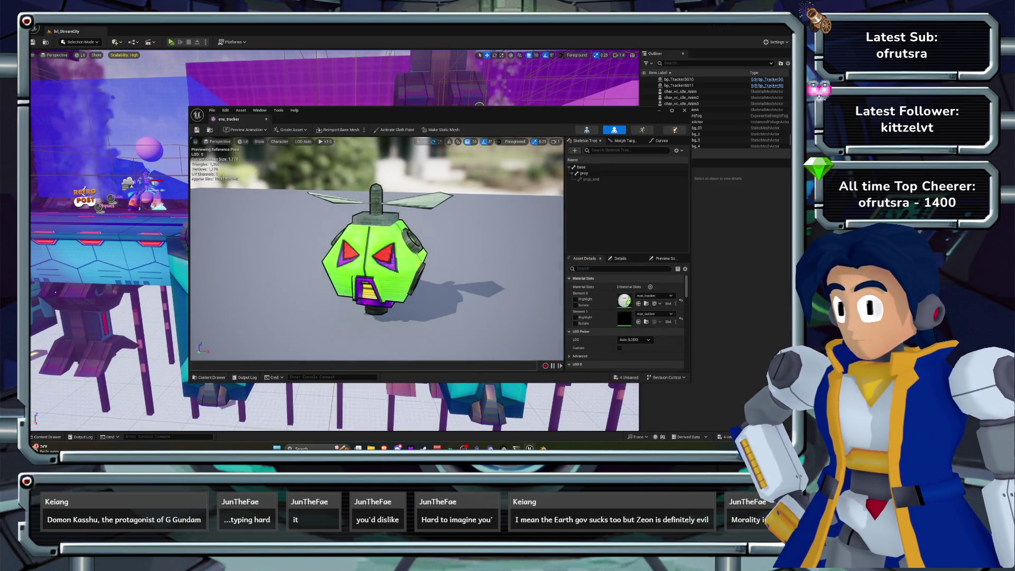
pyautogui.click(684, 110)
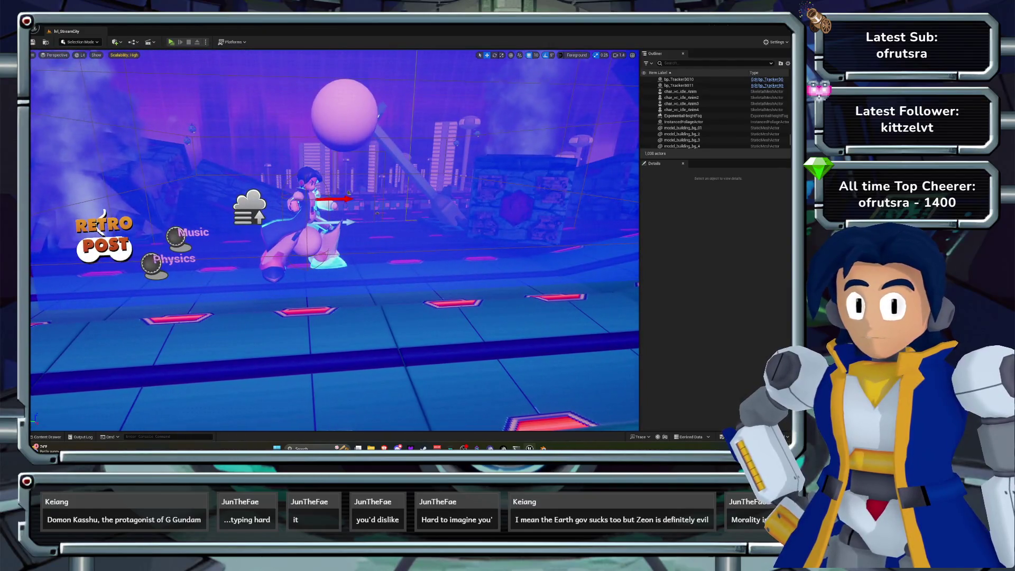
pyautogui.hotkey('ctrl', 'space')
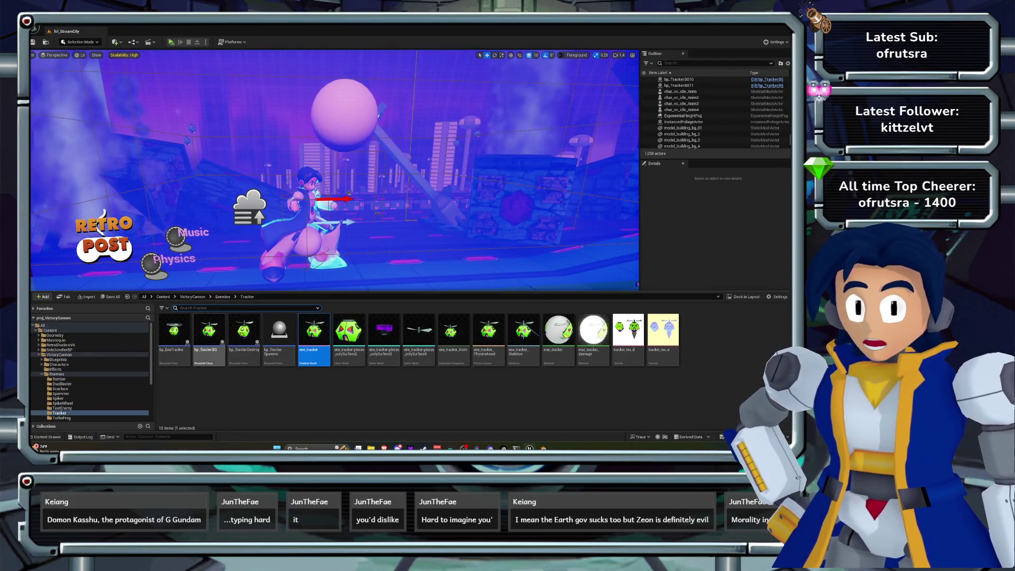
# Browse to Characters/VC and open the mat_victorycannon material.
pyautogui.click(192, 297)
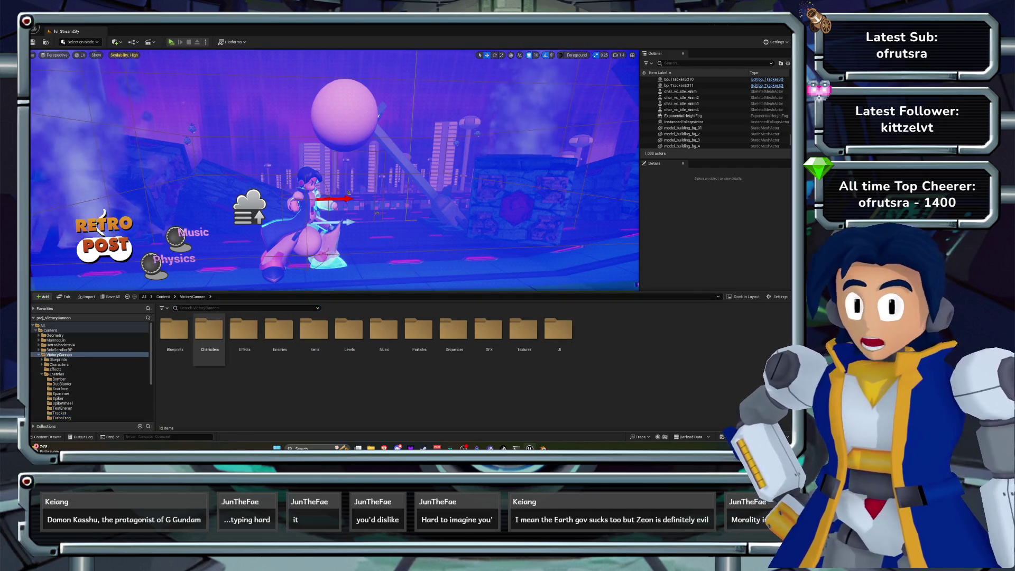
pyautogui.doubleClick(210, 331)
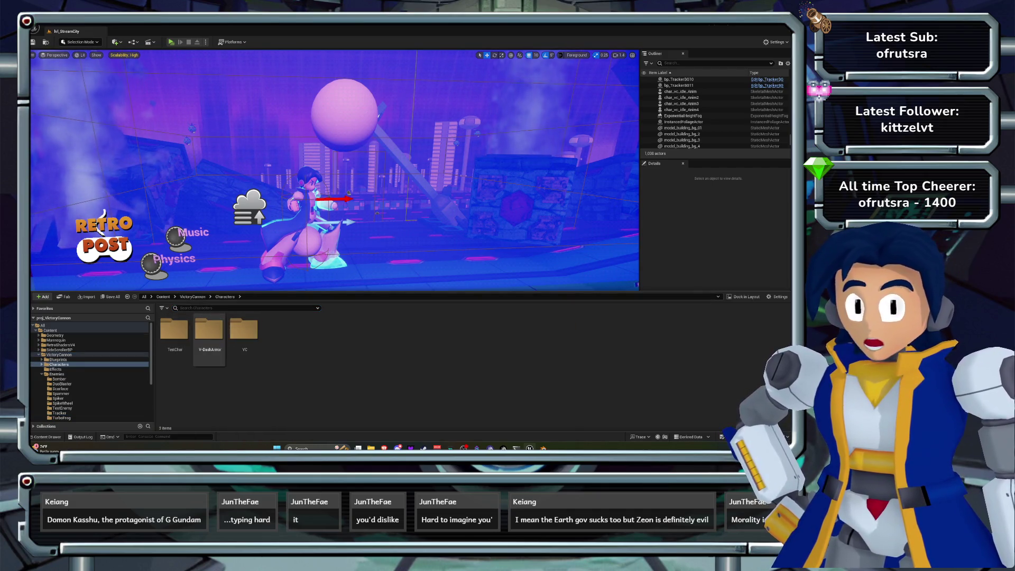
pyautogui.click(244, 333)
pyautogui.doubleClick(244, 332)
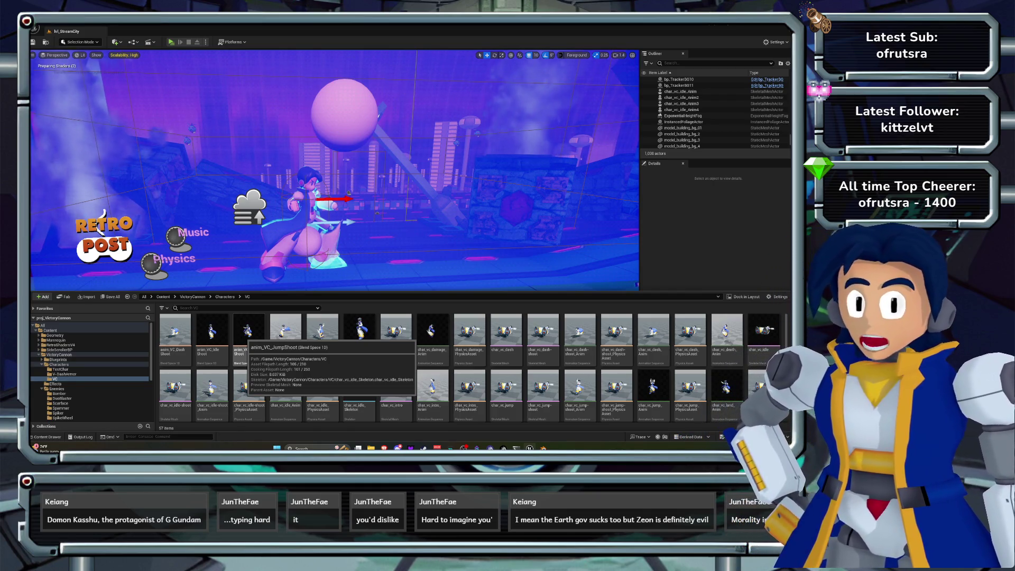
pyautogui.scroll(-3, 432, 349)
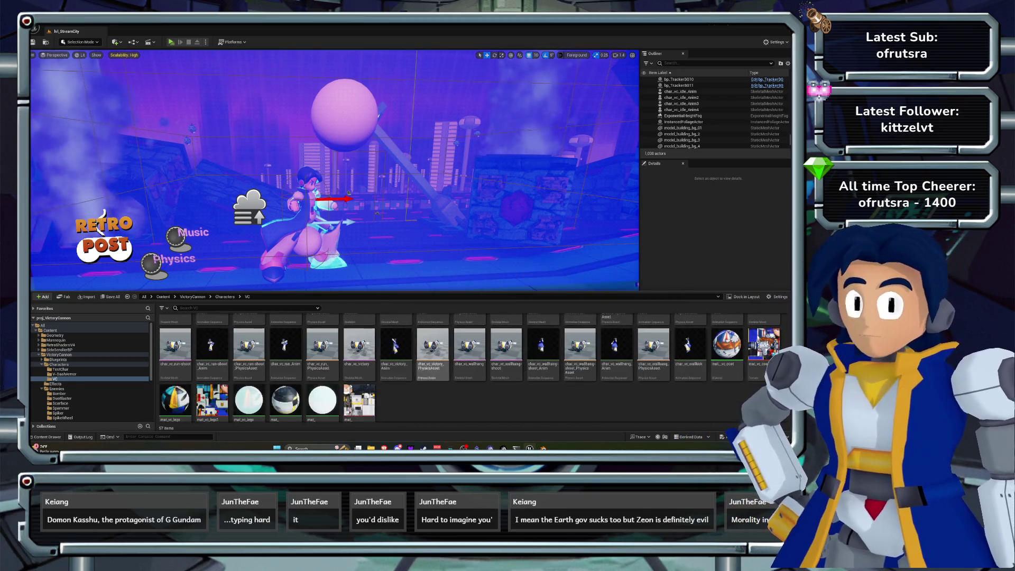
pyautogui.scroll(-1, 690, 365)
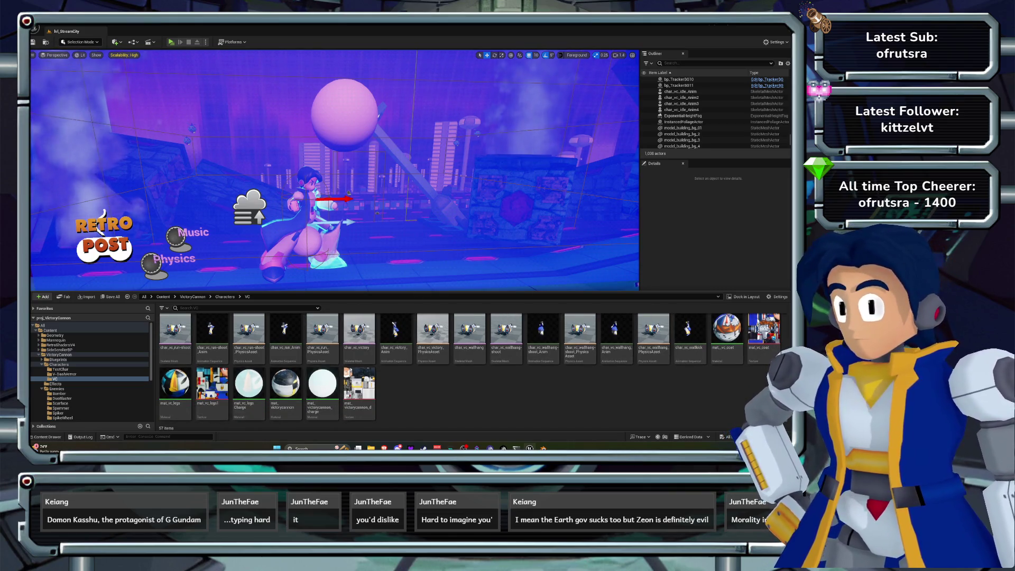
pyautogui.doubleClick(285, 383)
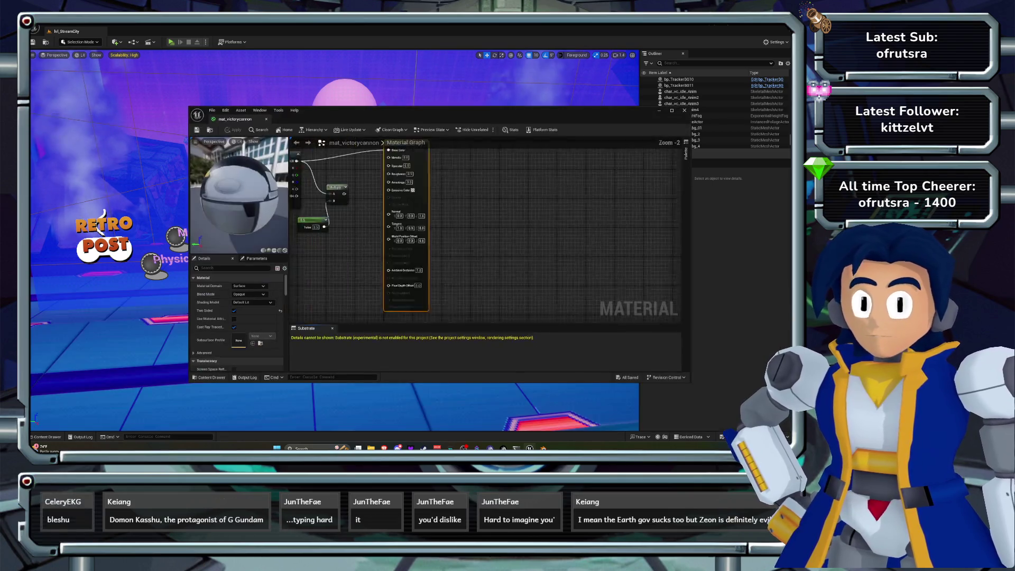
# Wire mat_victorycannon's Multiply output into Emissive Color and apply the change.
pyautogui.scroll(3, 476, 211)
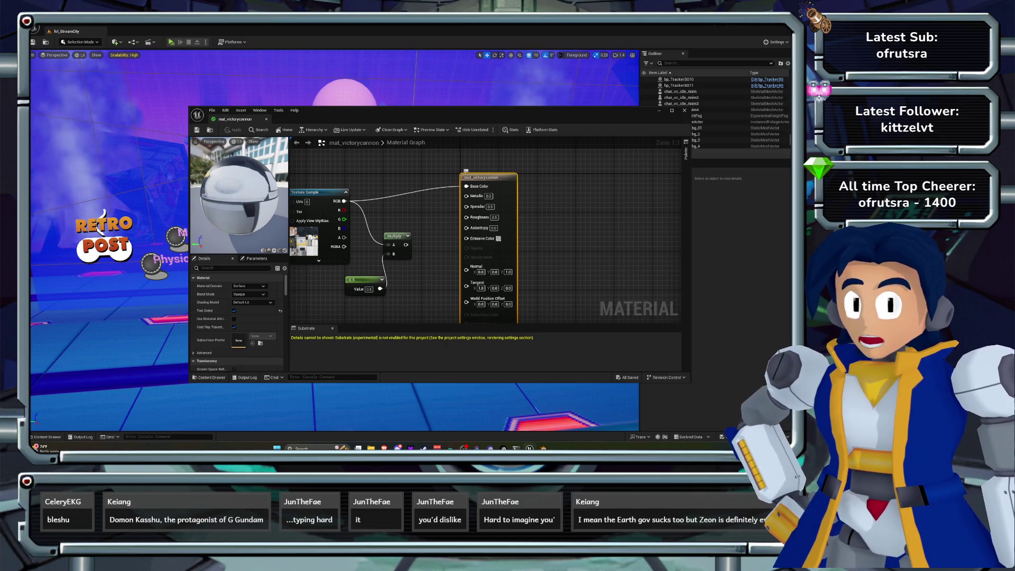
pyautogui.moveTo(431, 244); pyautogui.dragTo(492, 237)
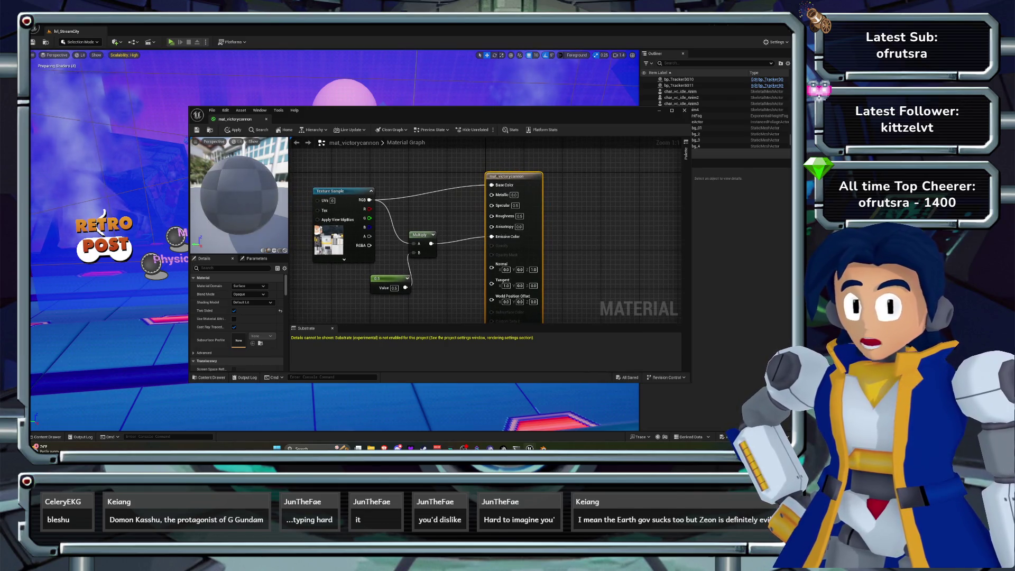
pyautogui.click(233, 129)
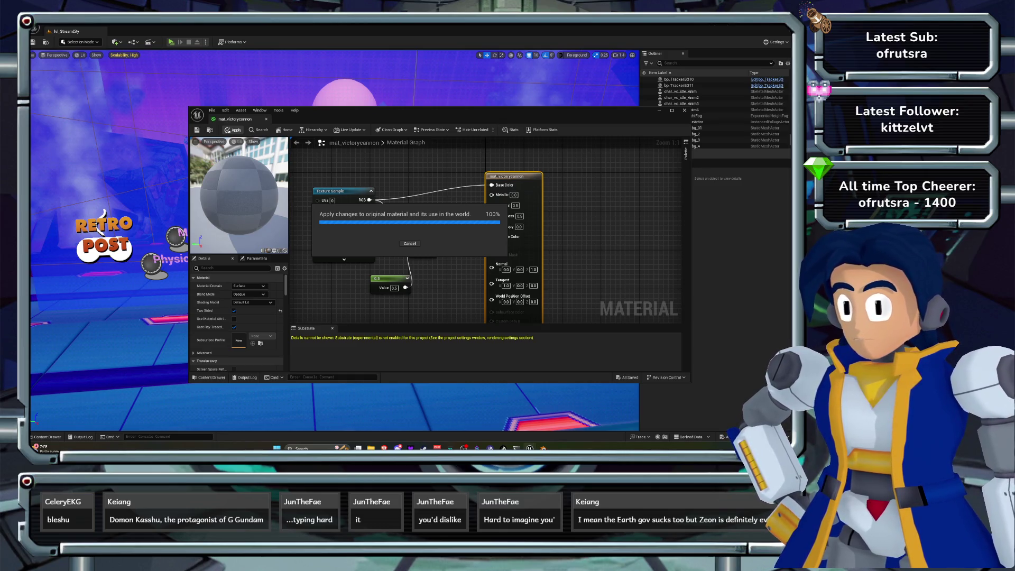
pyautogui.hotkey('ctrl', 'w')
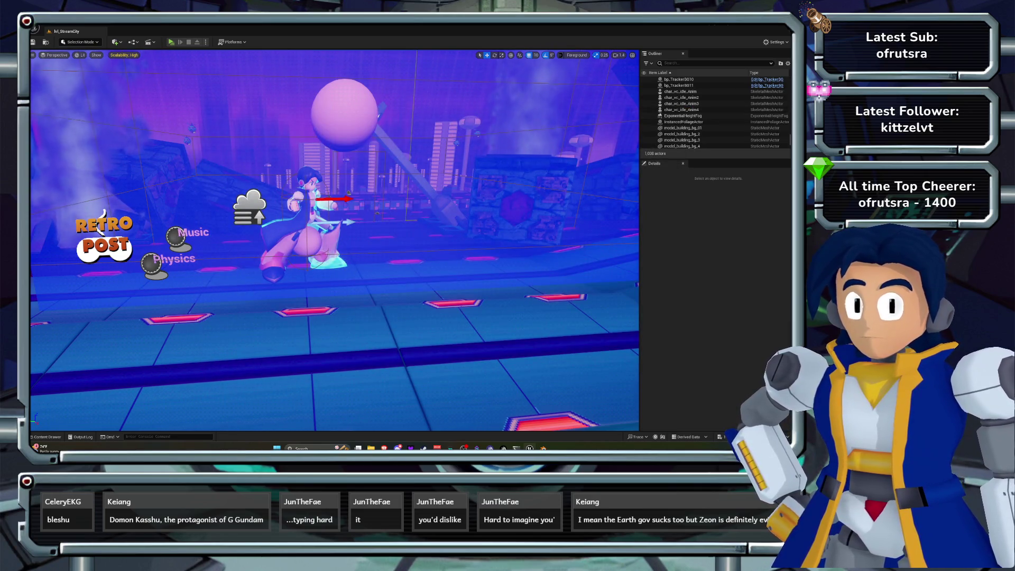
pyautogui.click(48, 437)
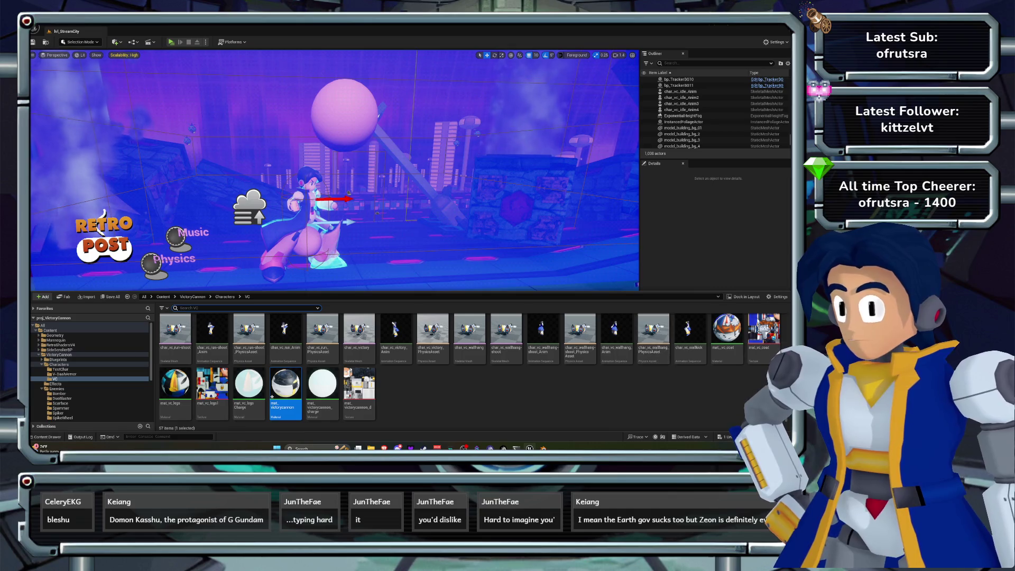
# Connect mat_vc_coat's Multiply output to Emissive Color and apply it.
pyautogui.doubleClick(726, 330)
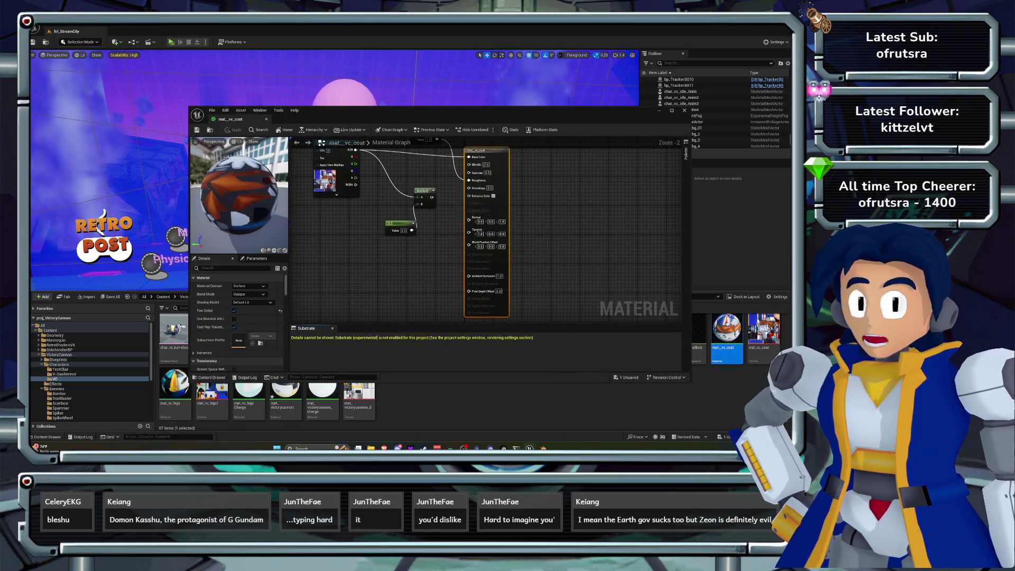
pyautogui.moveTo(432, 197)
pyautogui.mouseDown()
pyautogui.moveTo(464, 205)
pyautogui.moveTo(469, 196)
pyautogui.mouseUp()
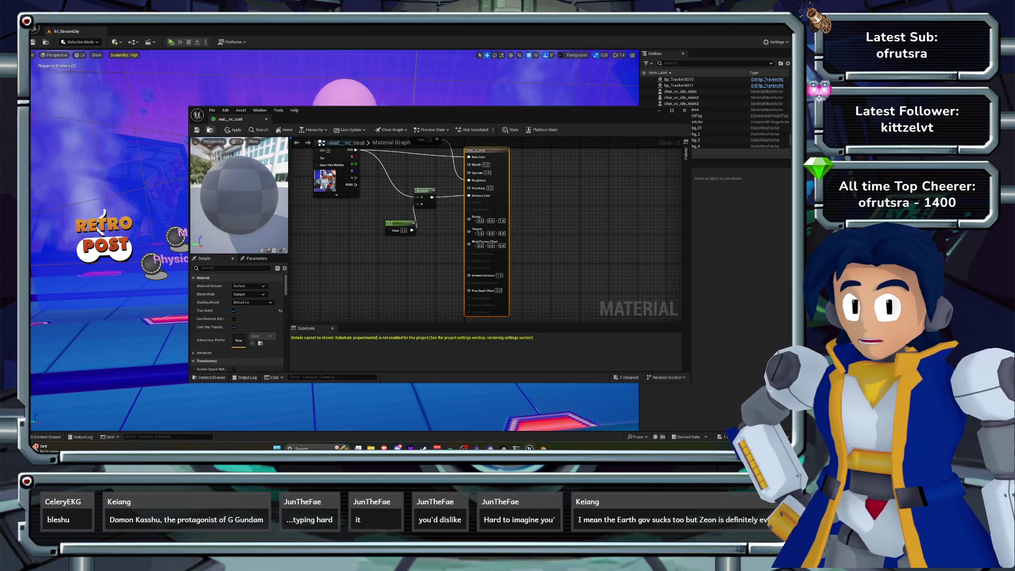
pyautogui.click(233, 130)
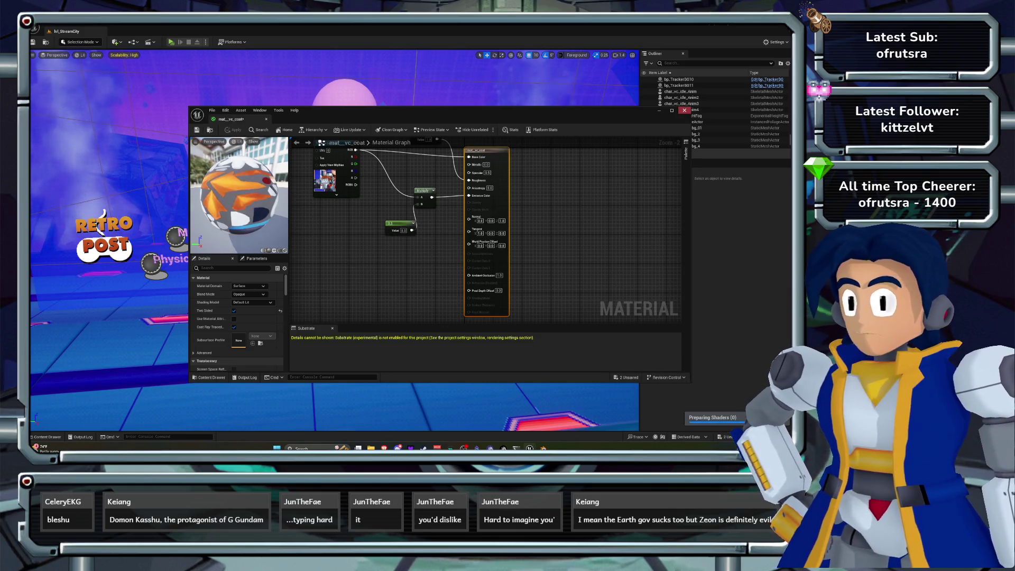
pyautogui.click(685, 111)
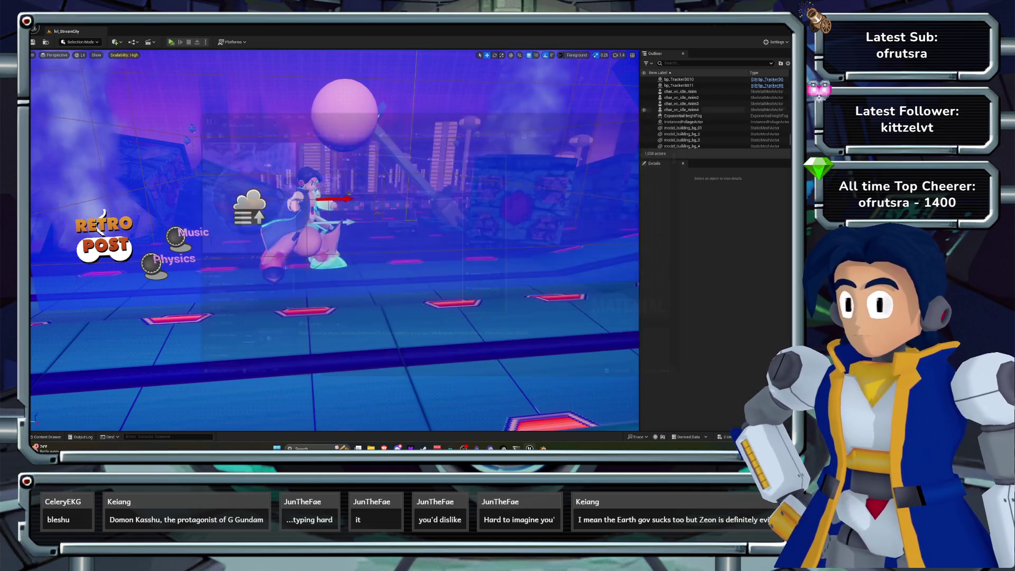
# Route mat_vc_legs's Multiply output into Emissive Color and apply it.
pyautogui.click(46, 437)
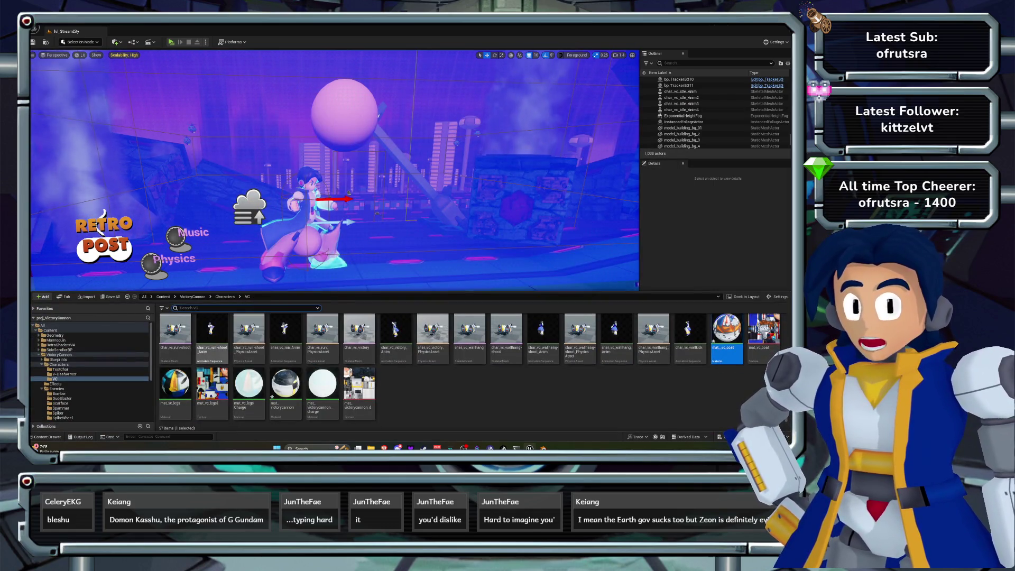
pyautogui.doubleClick(175, 384)
pyautogui.moveTo(439, 179); pyautogui.dragTo(469, 196)
pyautogui.moveTo(415, 212); pyautogui.dragTo(393, 221)
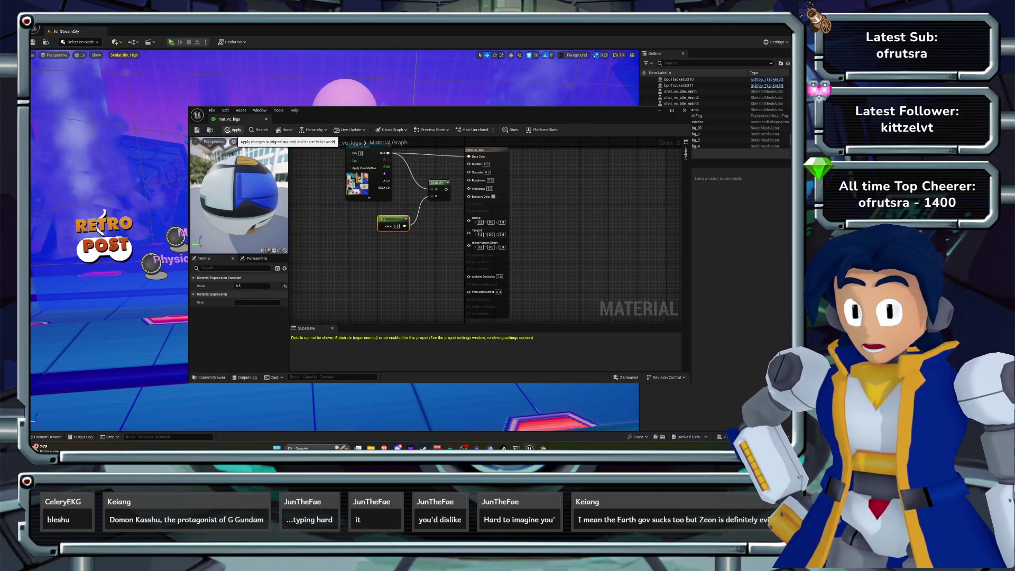
pyautogui.click(233, 131)
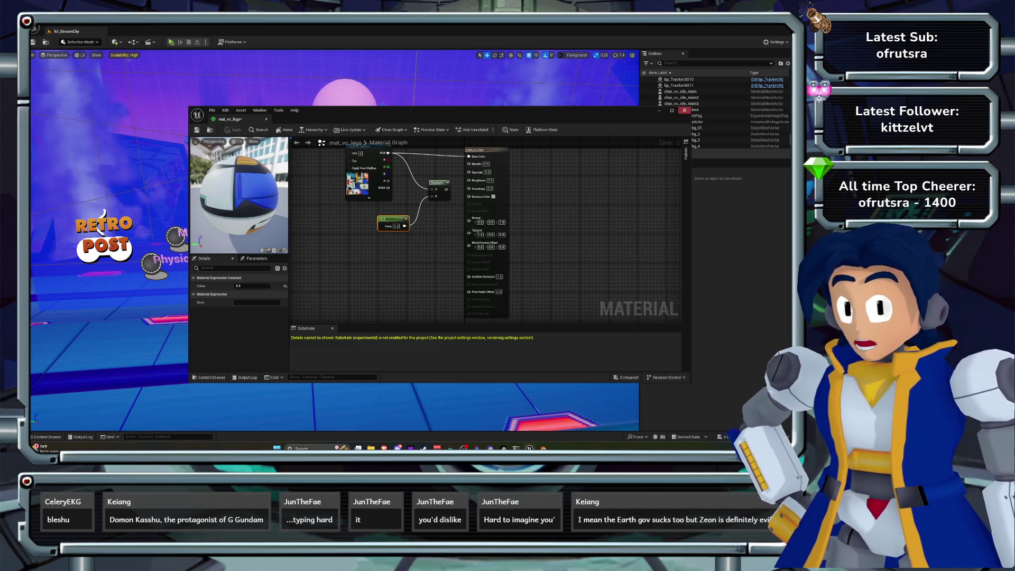
pyautogui.click(685, 110)
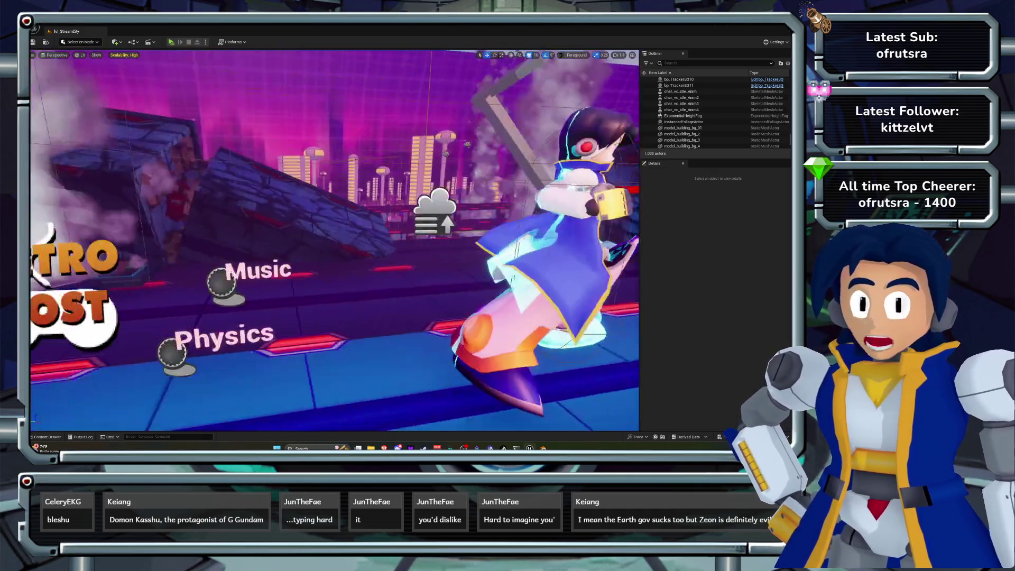
# Focus the view on SideScrollerCharacter, save camera bookmark 1, and launch a Standalone Game preview.
pyautogui.click(683, 139)
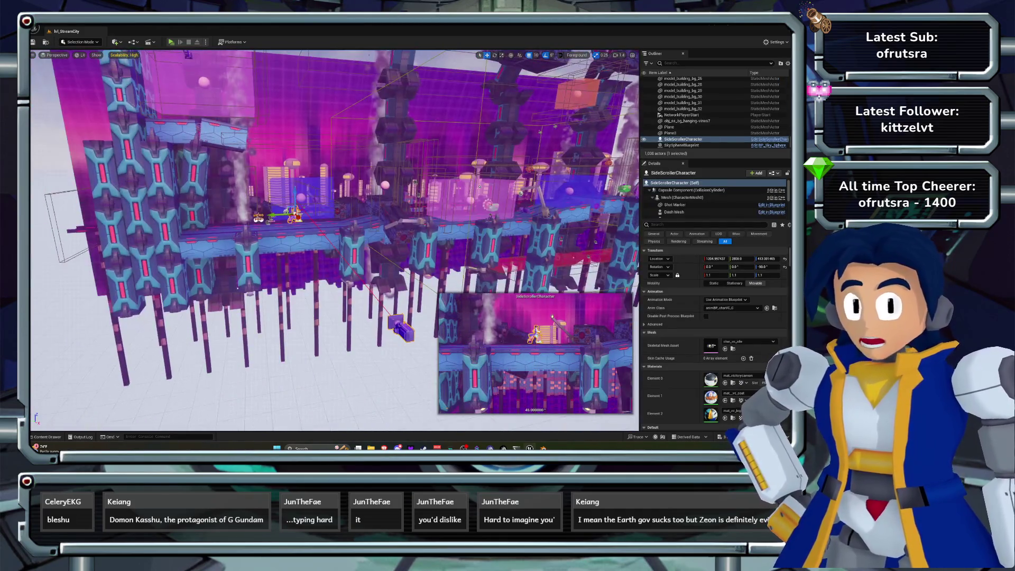
pyautogui.press('f')
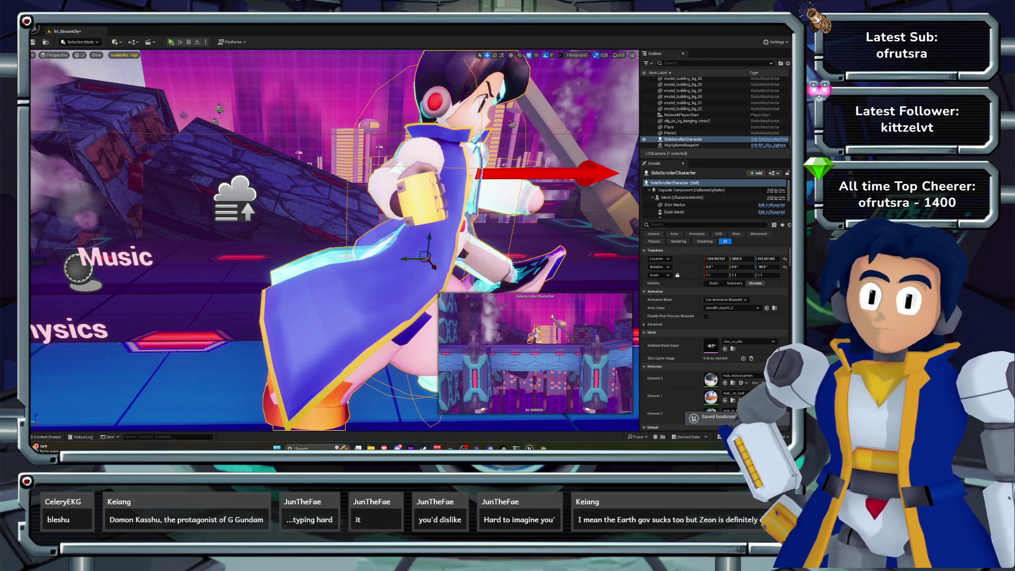
pyautogui.hotkey('ctrl', '1')
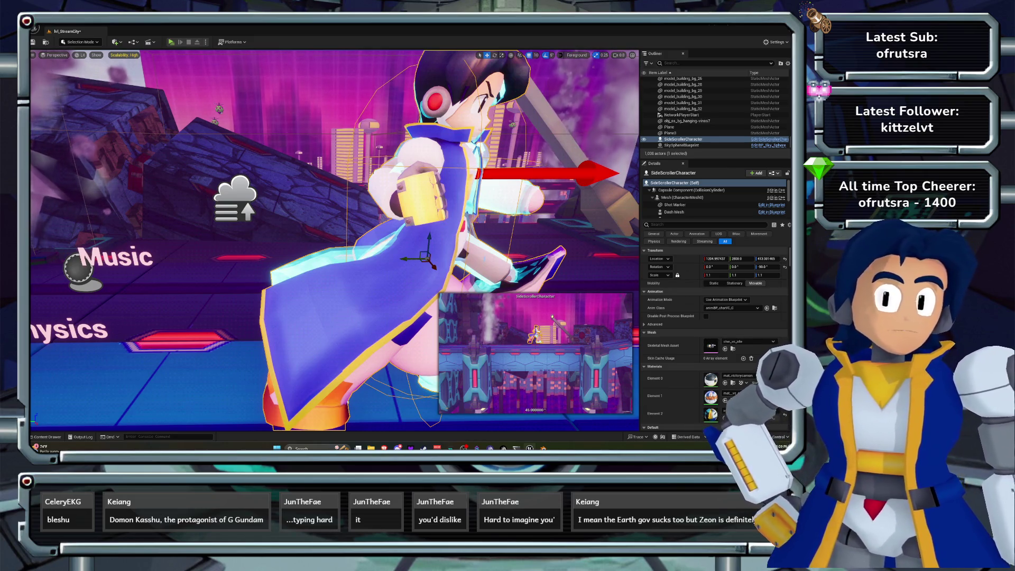
pyautogui.press('f')
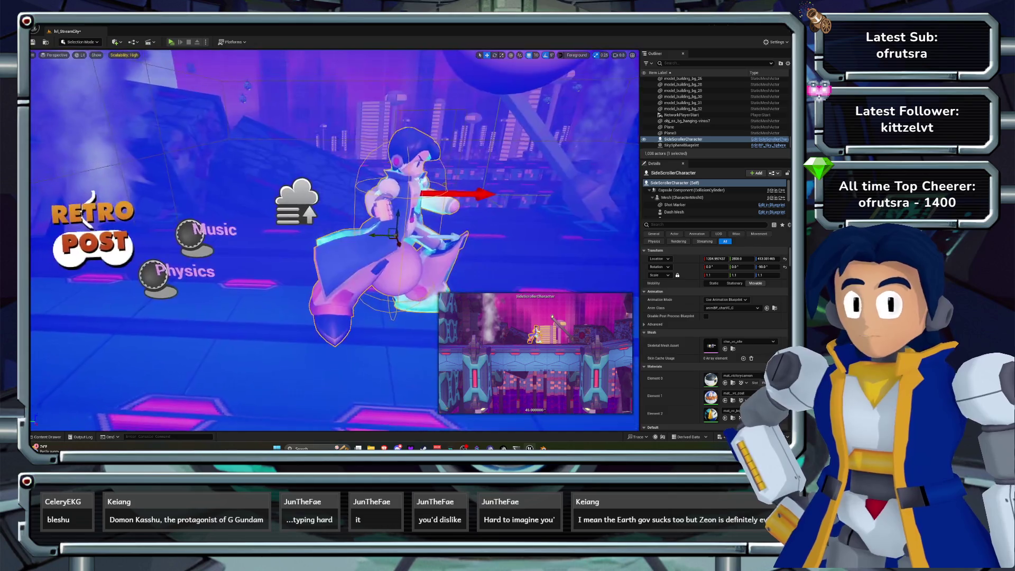
pyautogui.hotkey('alt', 'p')
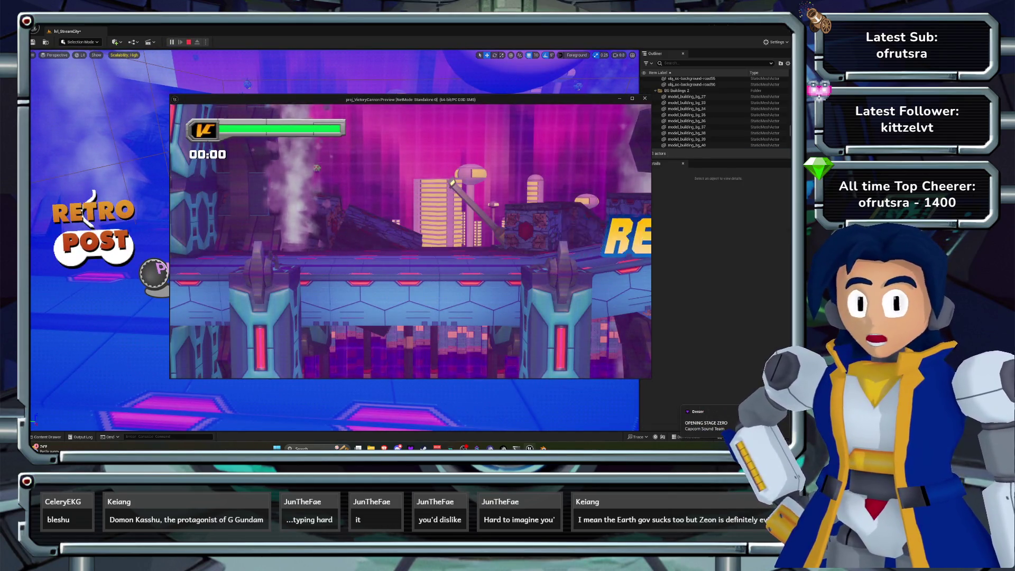
# Play through the stage running right, jumping and shooting the green robot boss, then stop the session.
pyautogui.press('Right')
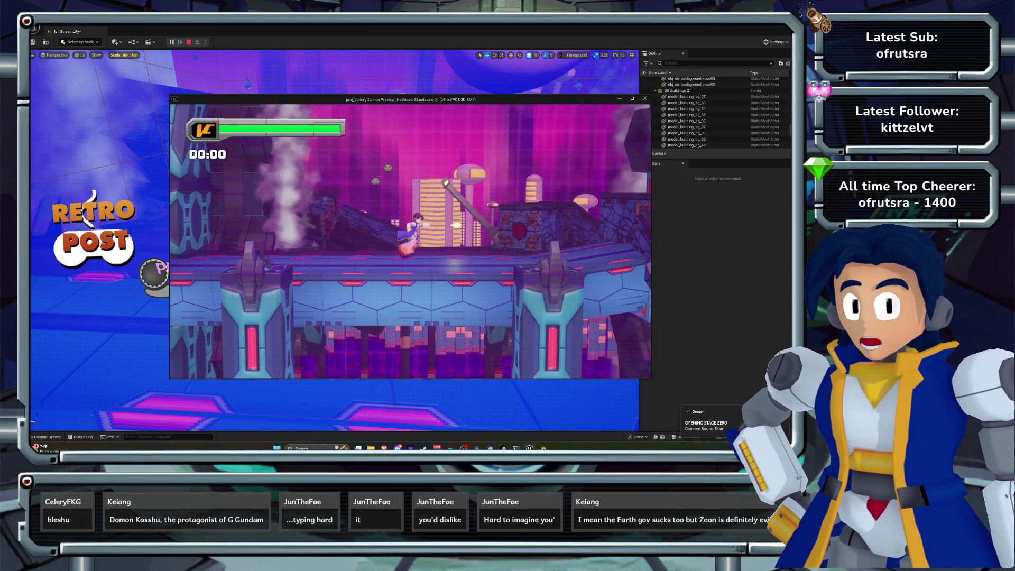
pyautogui.press('space')
pyautogui.press('x')
pyautogui.press('space')
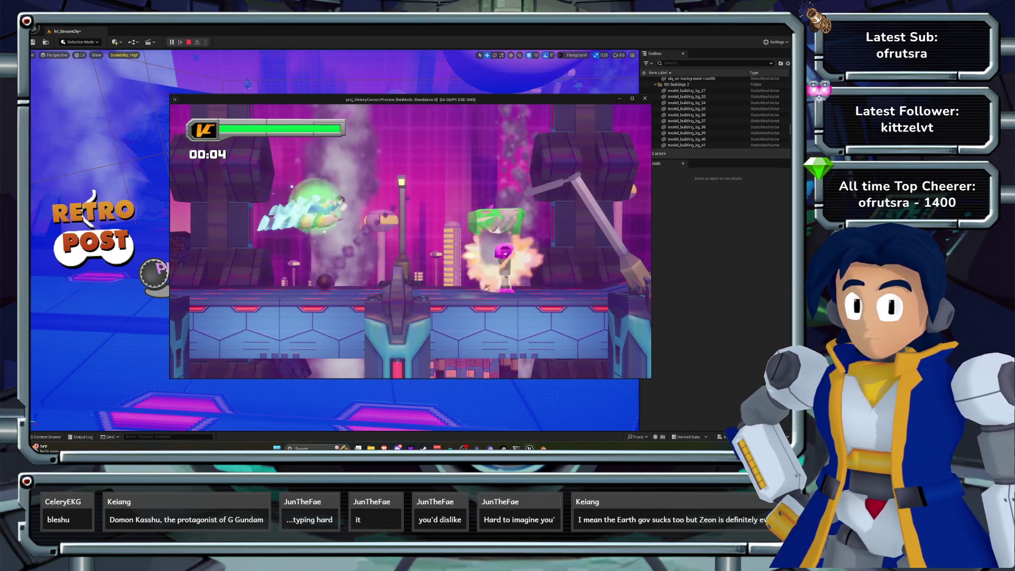
pyautogui.press('Right')
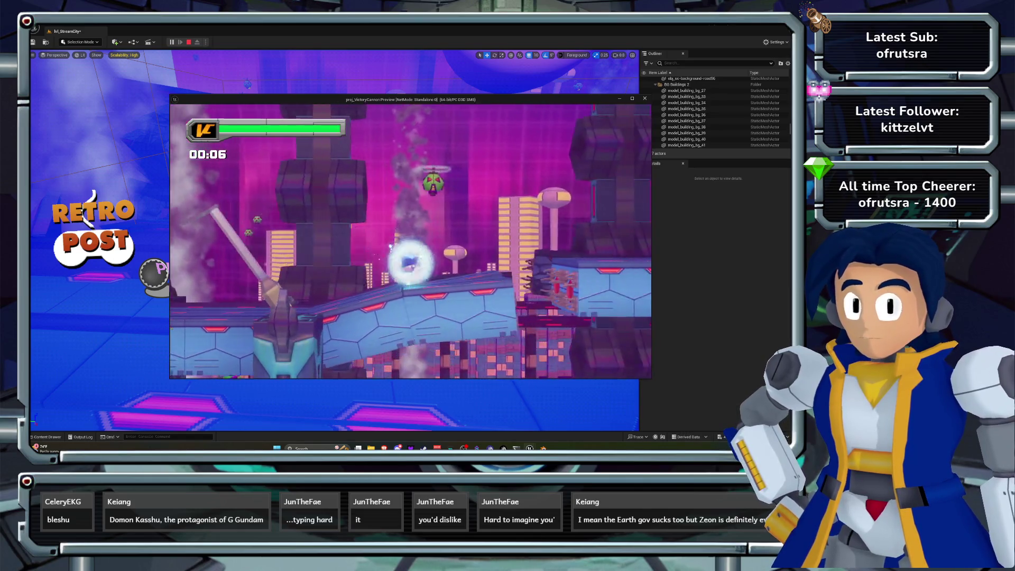
pyautogui.press('Right')
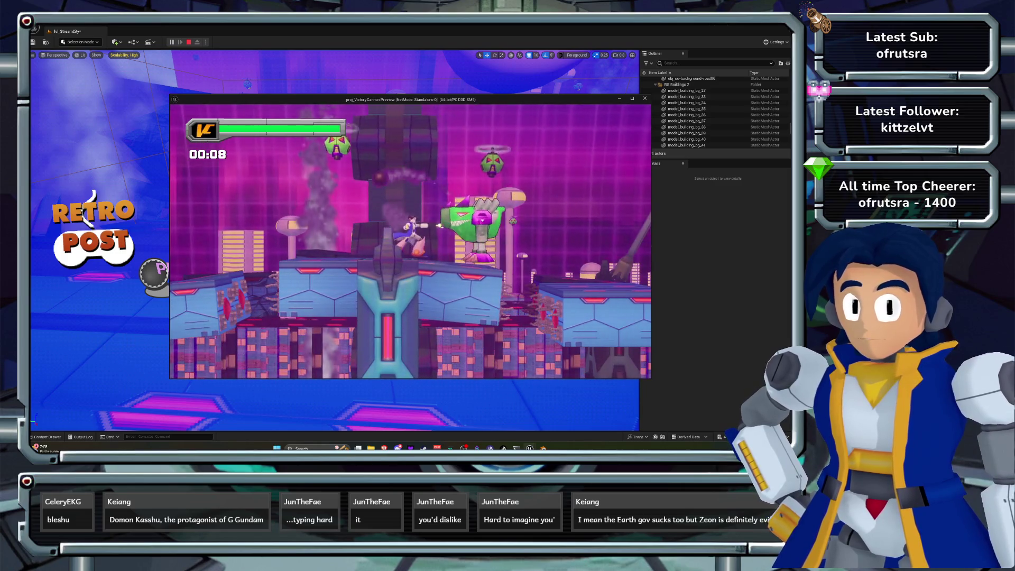
pyautogui.press('Right')
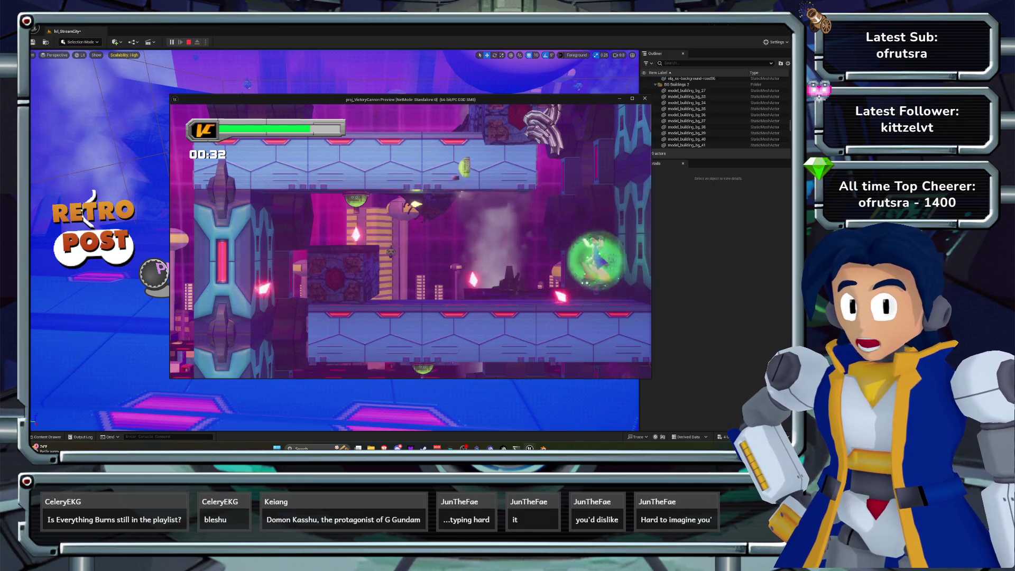
pyautogui.press('Escape')
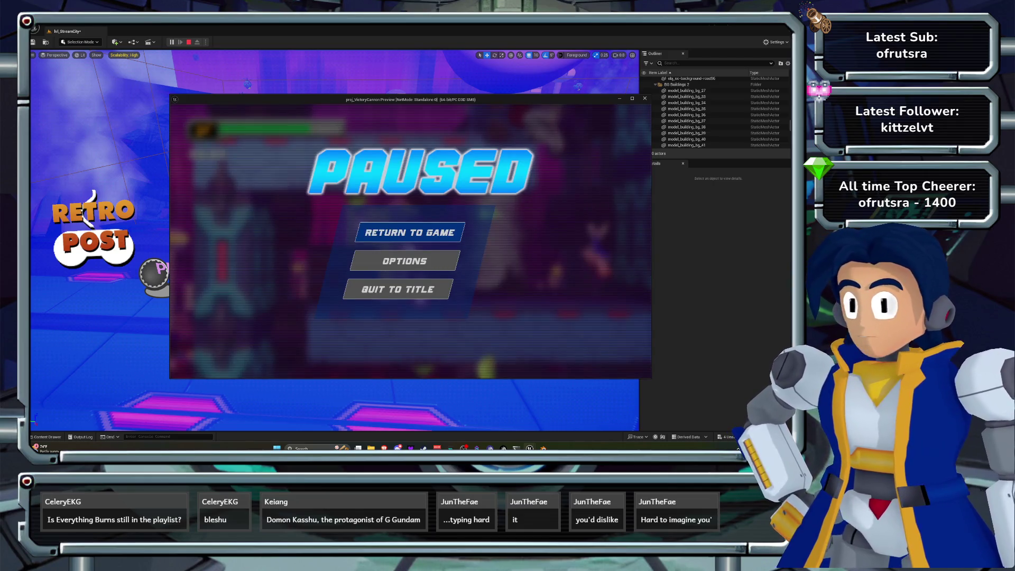
pyautogui.press('Escape')
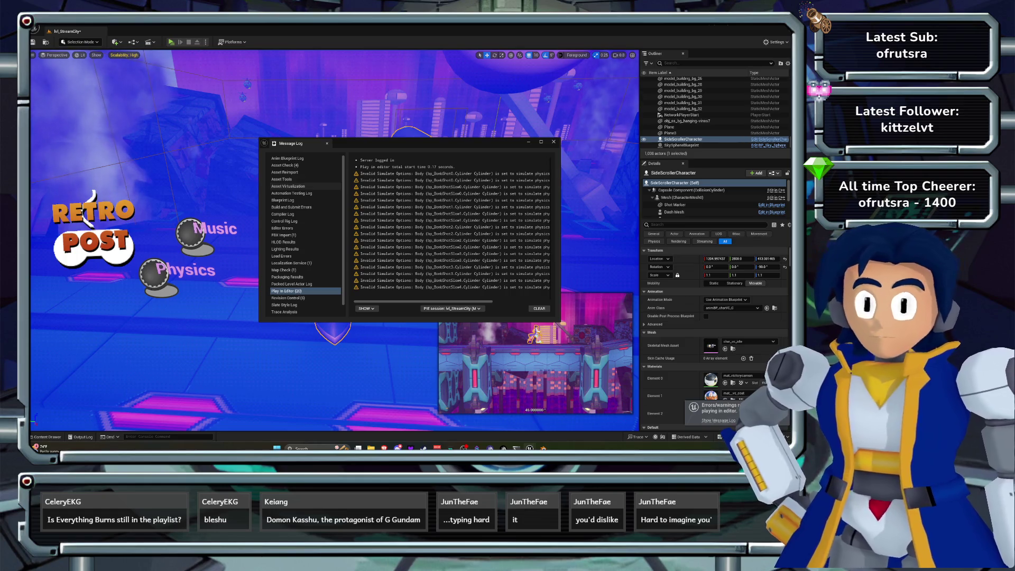
# Close the Message Log, save the level, and fly the camera toward the blue volume near the tall buildings.
pyautogui.click(554, 142)
pyautogui.hotkey('ctrl', 's')
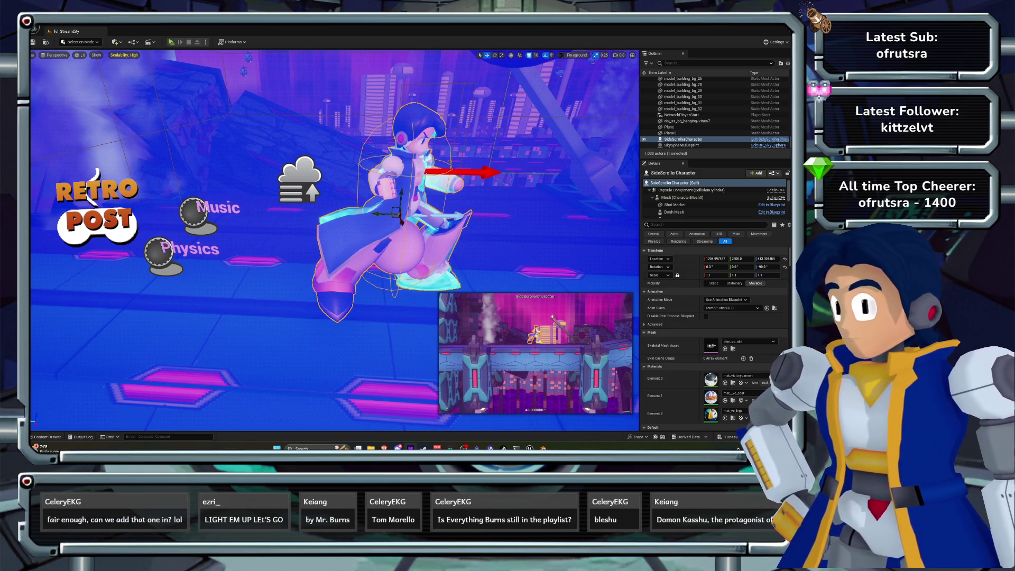
pyautogui.scroll(-5, 335, 241)
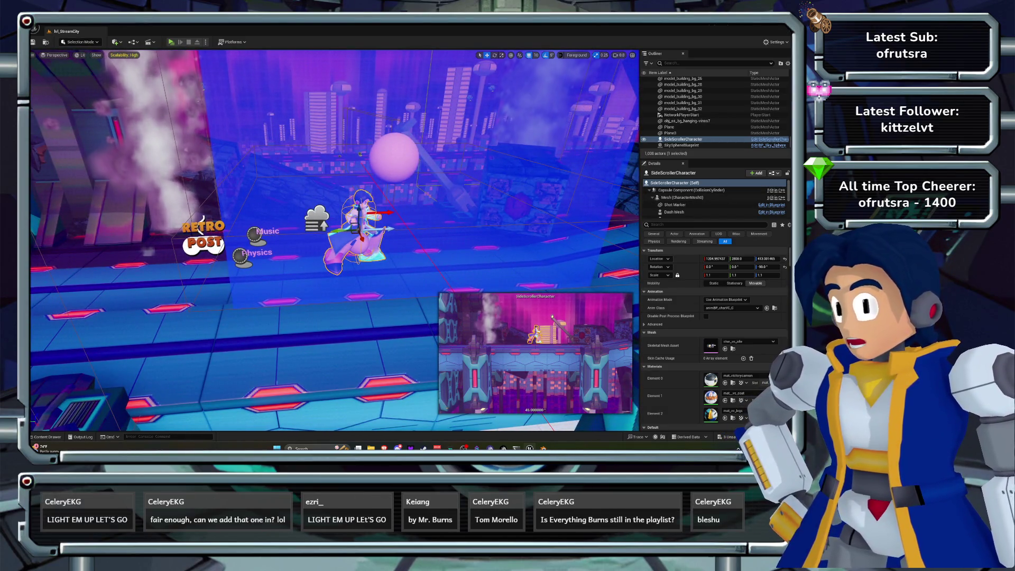
pyautogui.scroll(-2, 335, 240)
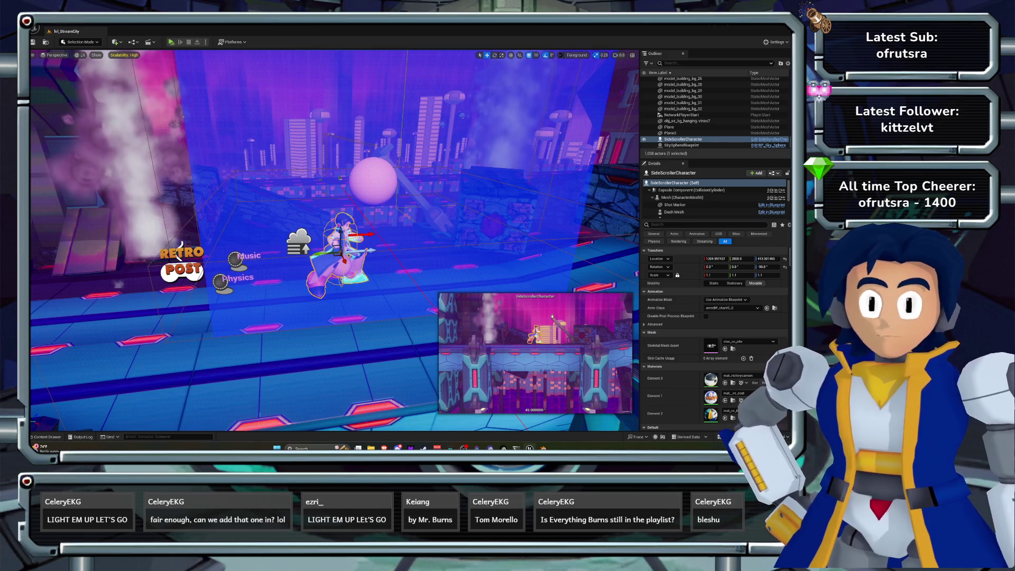
pyautogui.moveTo(335, 241); pyautogui.dragTo(335, 241)
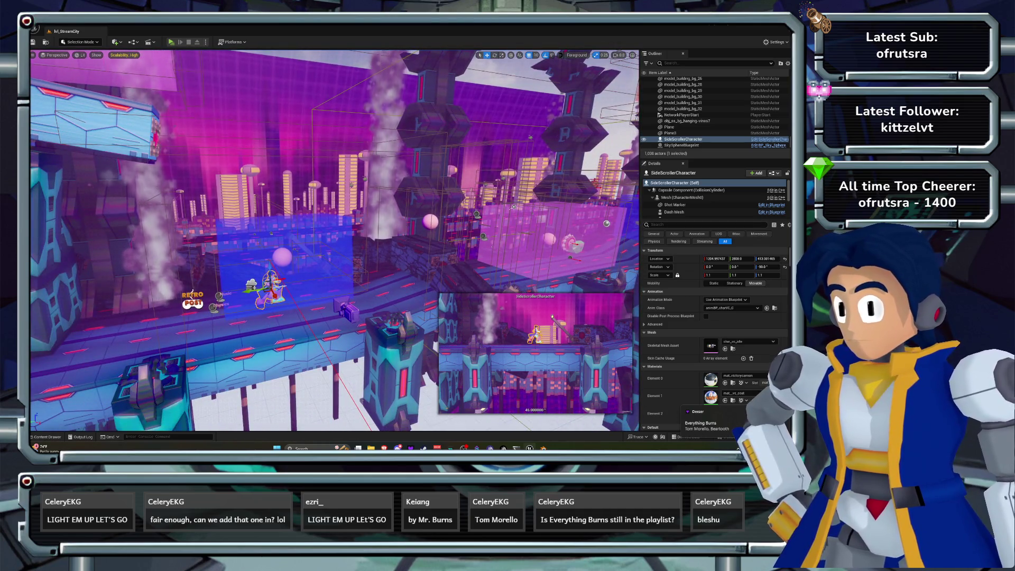
pyautogui.moveTo(335, 240); pyautogui.dragTo(320, 219)
# Search the Outliner for 'pos' and frame the BP_RetroPostProcess actor in the viewport.
pyautogui.click(320, 220)
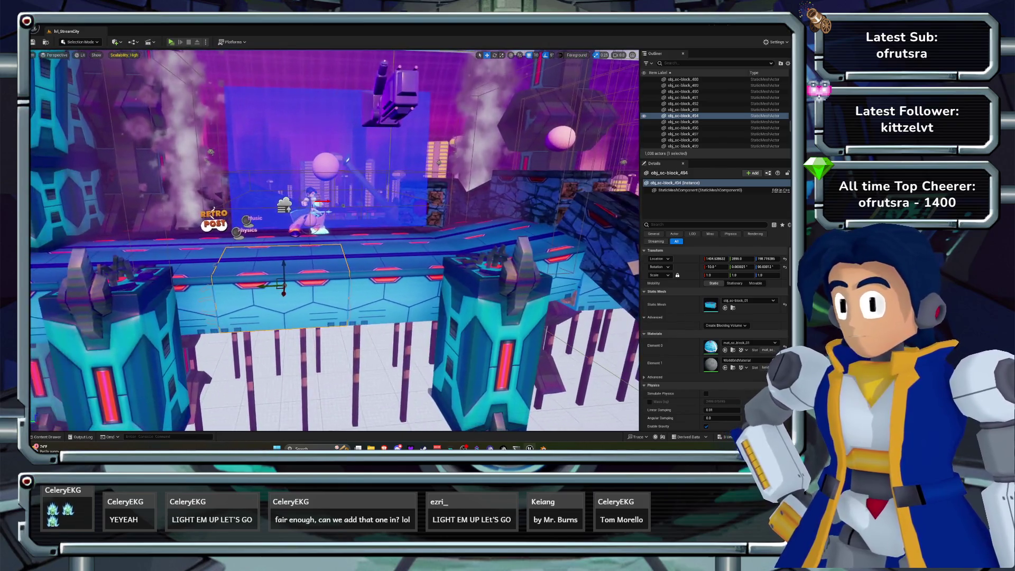
pyautogui.click(687, 63)
pyautogui.write('pos')
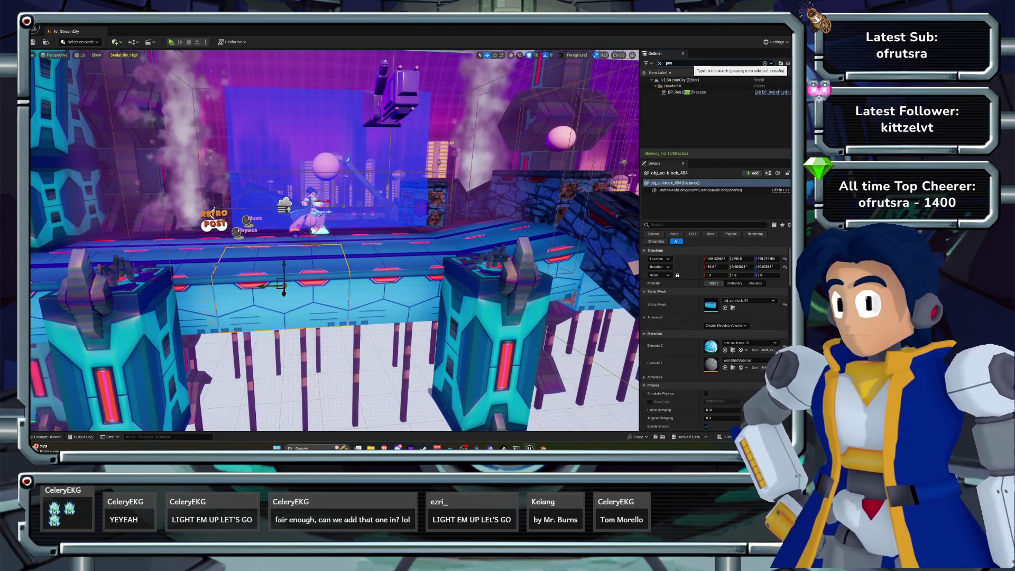
pyautogui.click(692, 92)
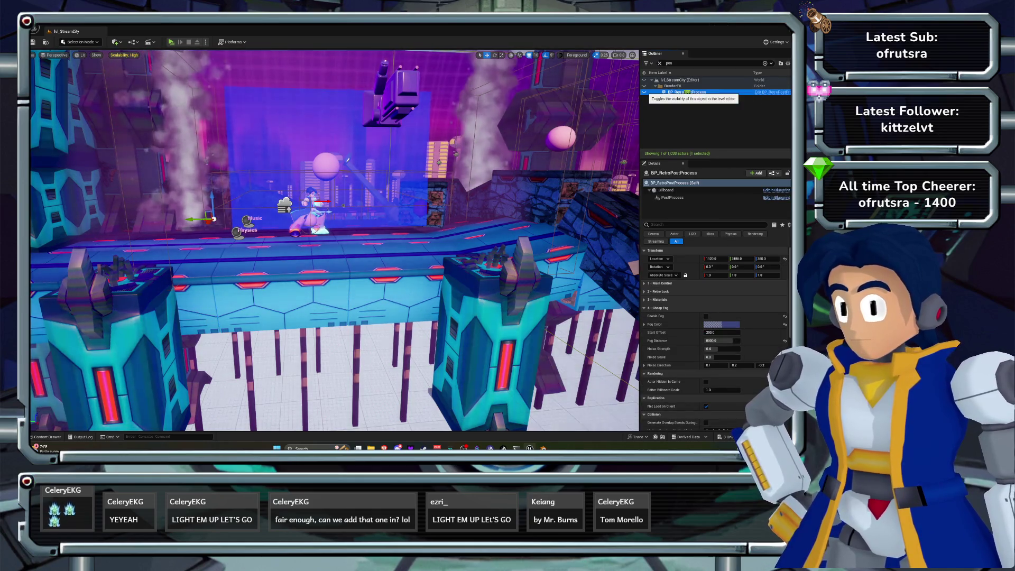
pyautogui.press('f')
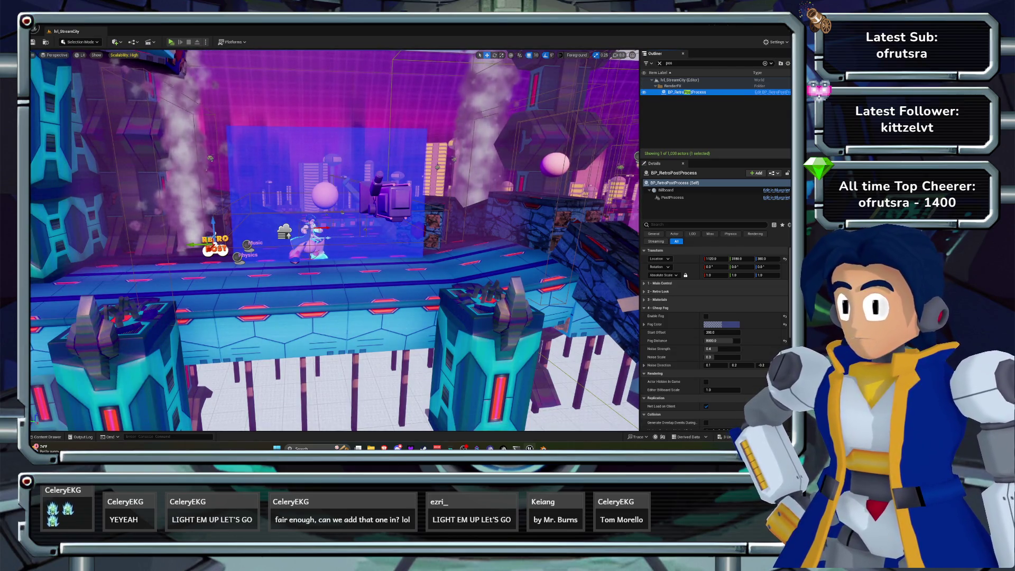
# Clear the Outliner search, reselect and refocus BP_RetroPostProcess, then bring up the Quick Add actor menu.
pyautogui.press('BackSpace')
pyautogui.press('BackSpace')
pyautogui.press('BackSpace')
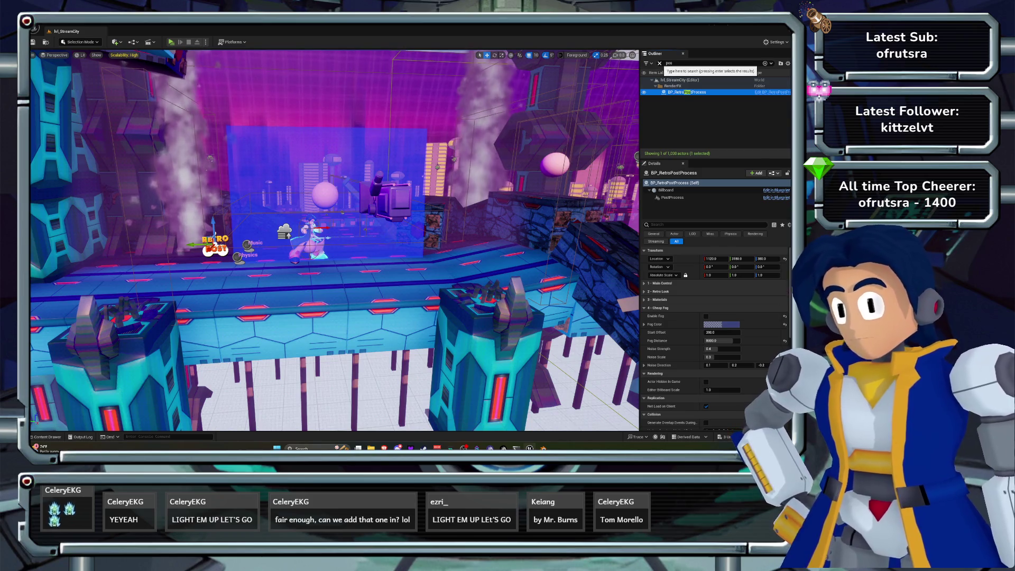
pyautogui.hotkey('ctrl', 's')
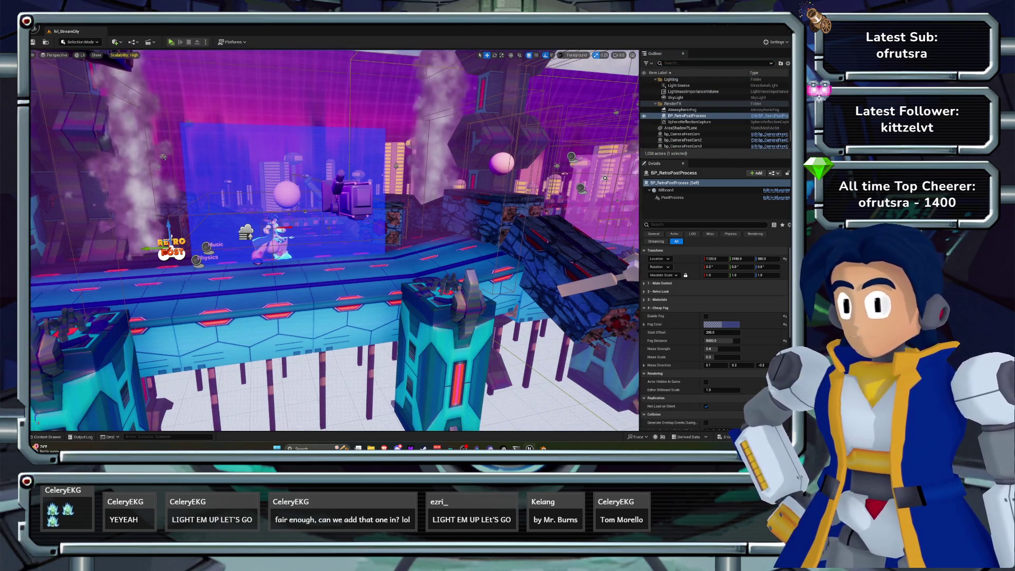
pyautogui.click(688, 116)
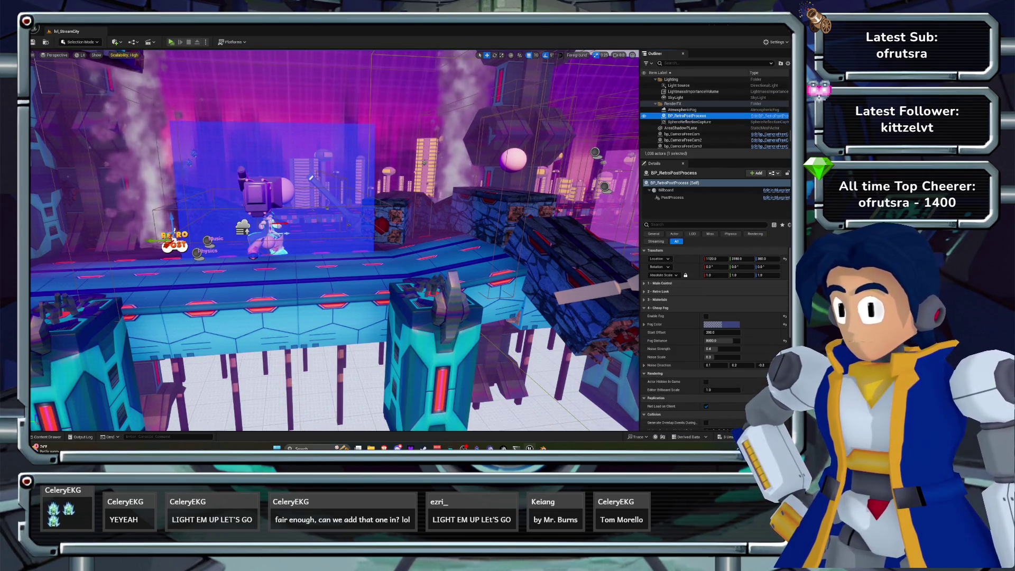
pyautogui.press('w')
pyautogui.press('f')
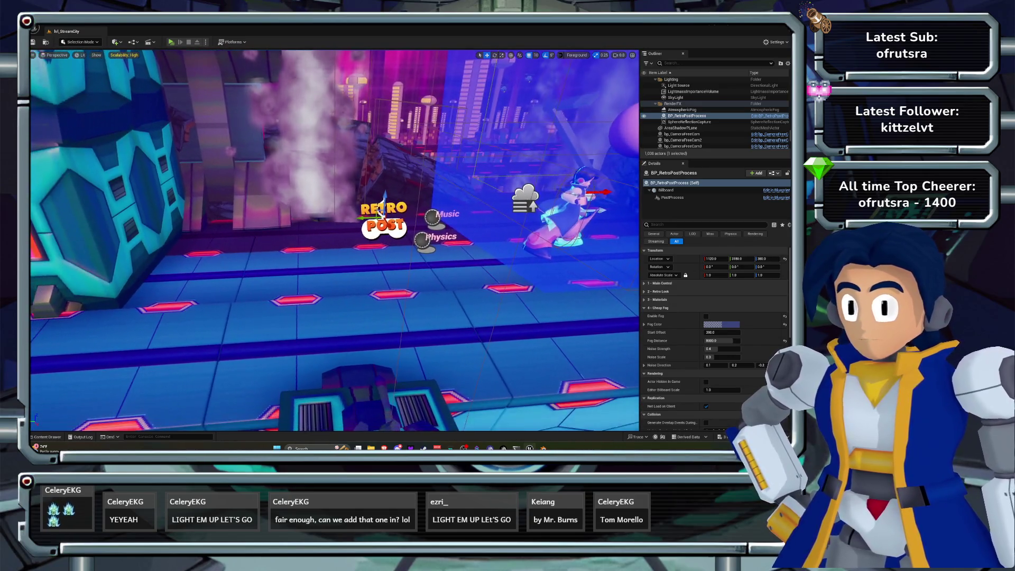
pyautogui.hotkey('ctrl', 'space')
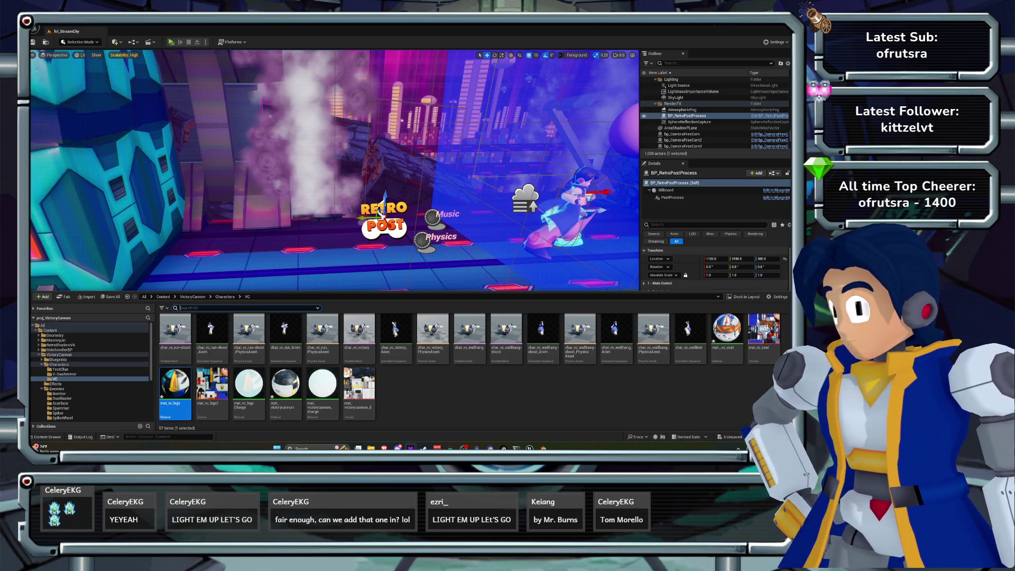
pyautogui.hotkey('ctrl', 'space')
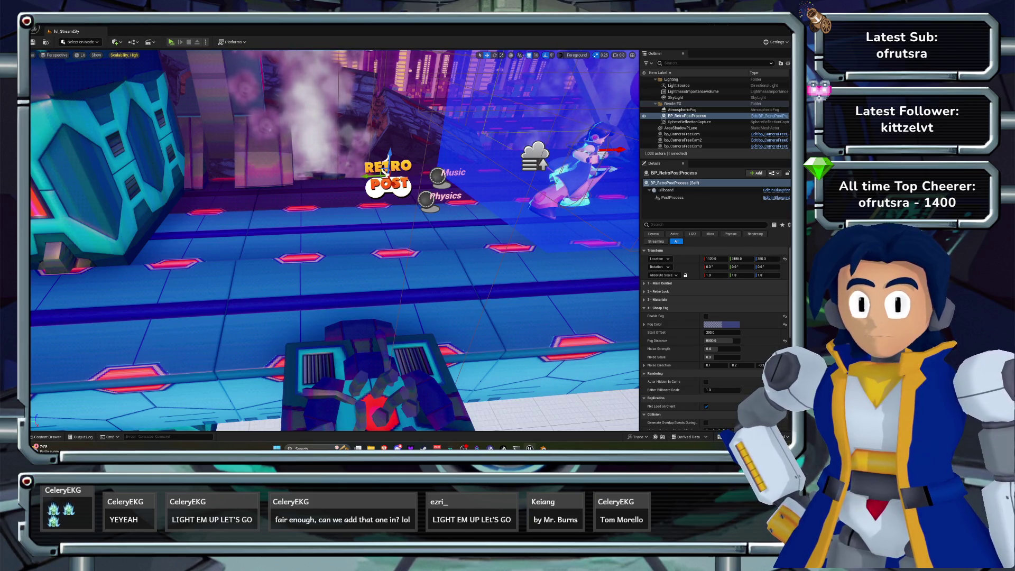
pyautogui.click(115, 42)
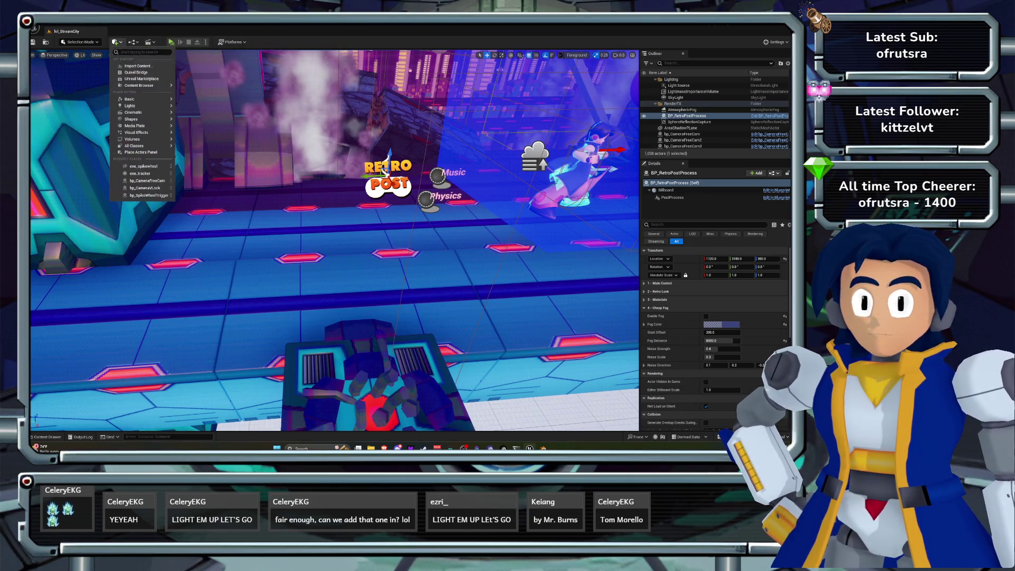
# Place a Post Process Volume from Quick Add > Volumes and raise it to Z 450.
pyautogui.moveTo(132, 106)
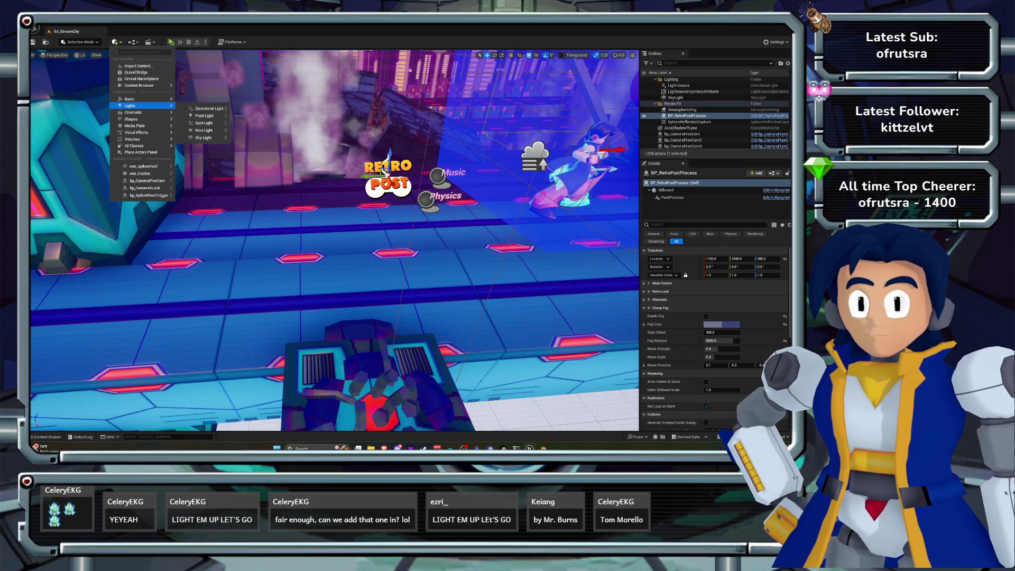
pyautogui.moveTo(136, 133)
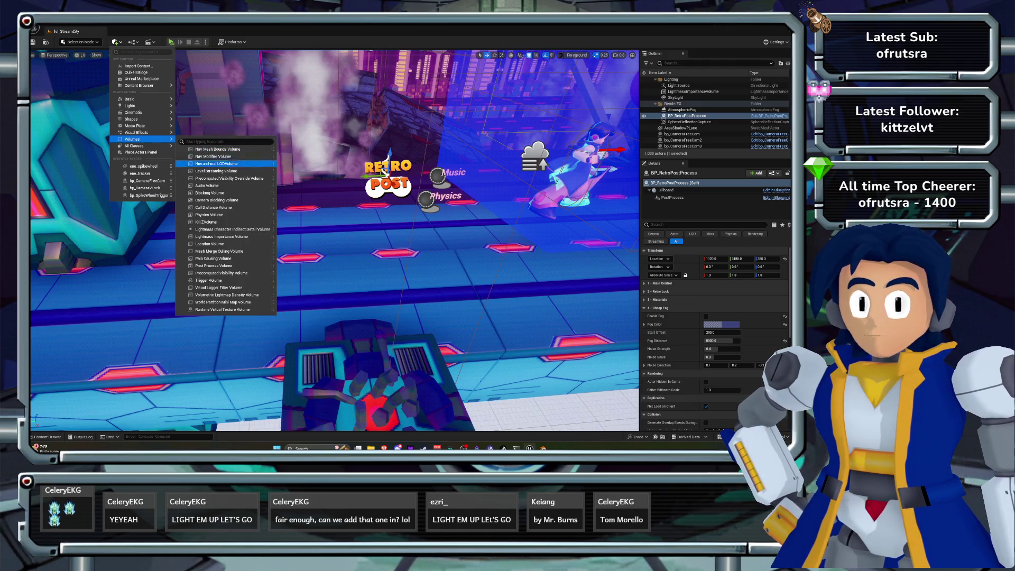
pyautogui.click(217, 266)
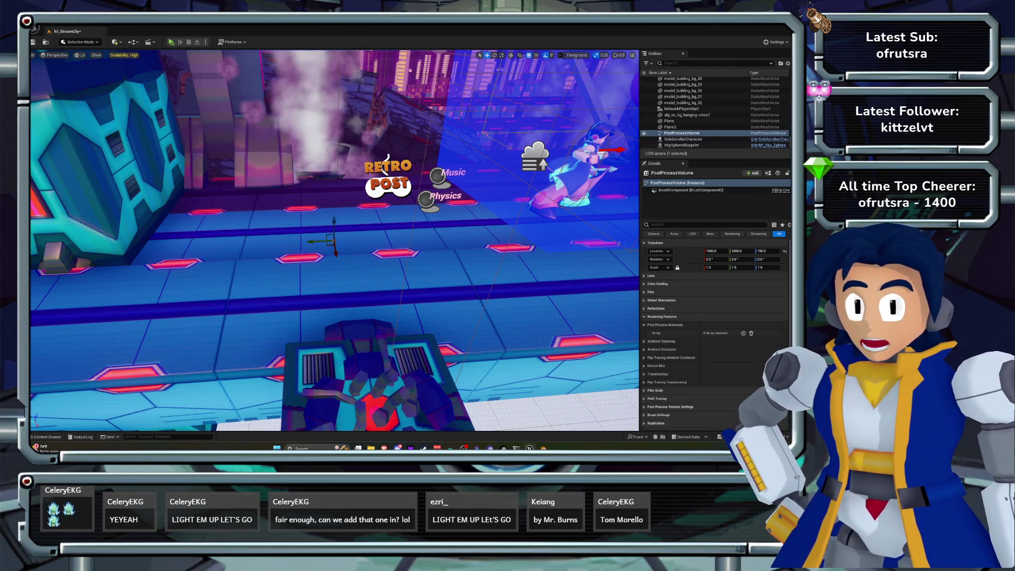
pyautogui.moveTo(334, 224)
pyautogui.mouseDown()
pyautogui.moveTo(333, 209)
pyautogui.moveTo(246, 213)
pyautogui.moveTo(288, 258)
pyautogui.mouseUp()
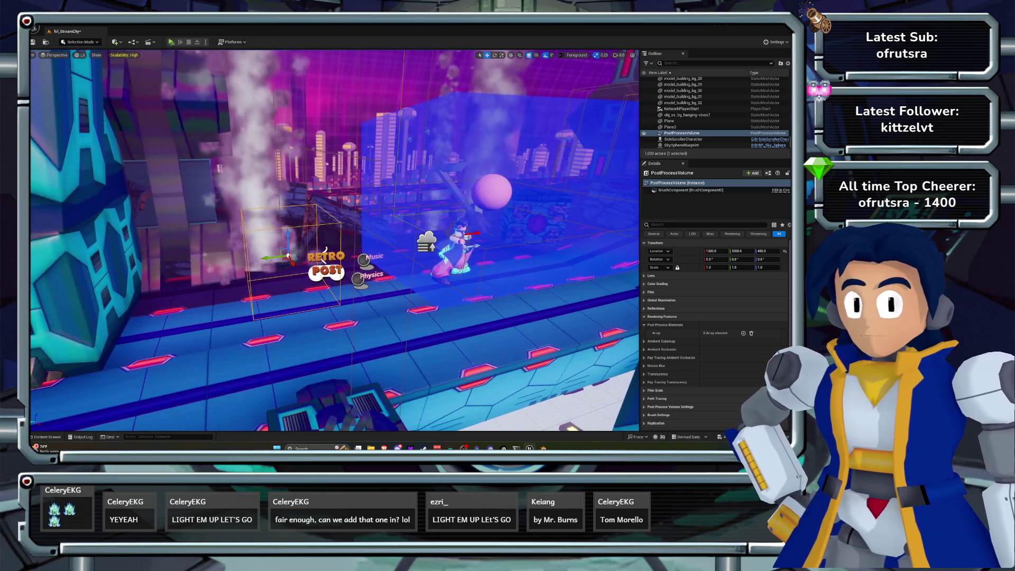
# Enable Infinite Extent (Unbound) on the volume using the Details search.
pyautogui.scroll(-5, 334, 241)
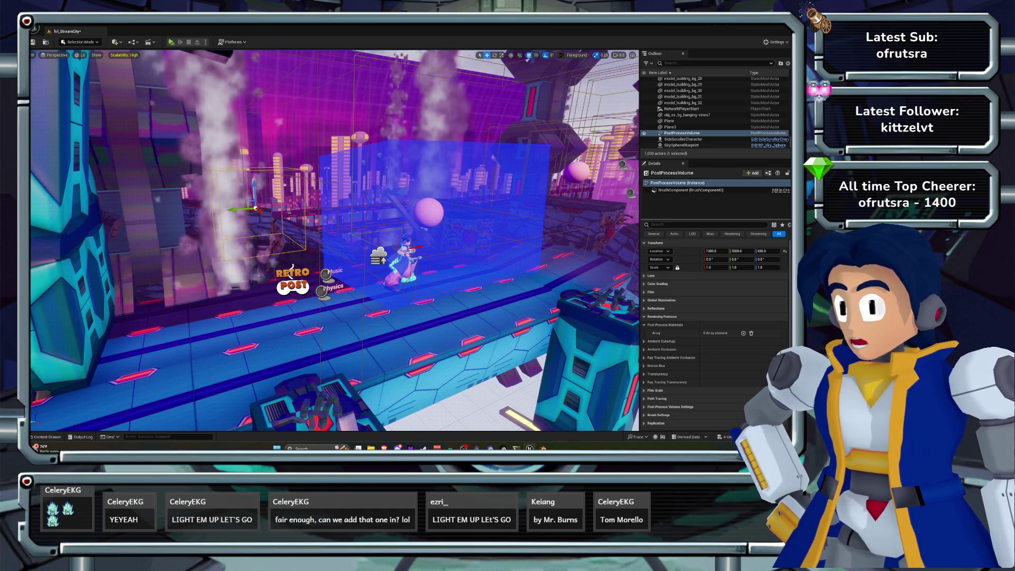
pyautogui.write('unb')
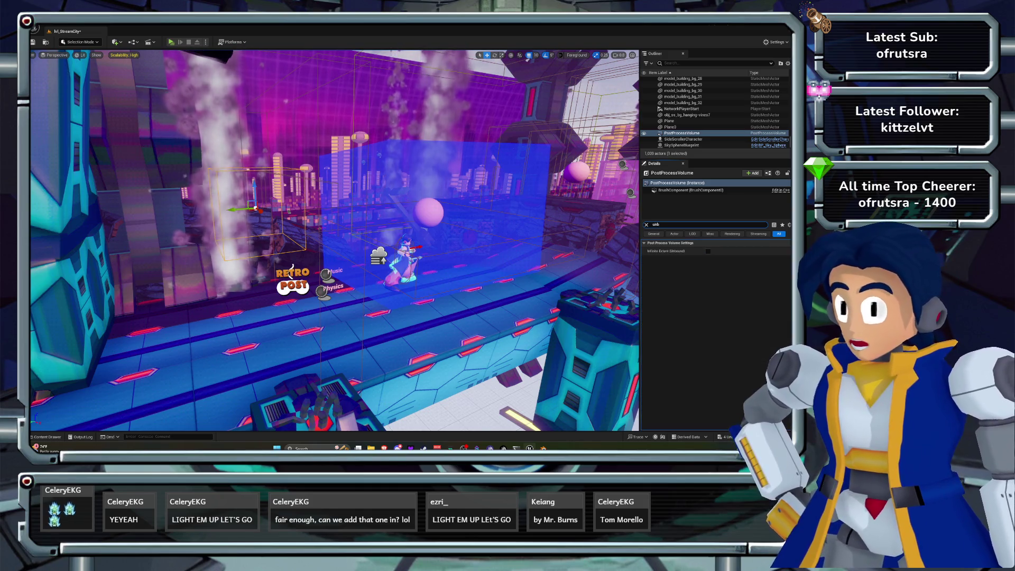
pyautogui.click(708, 251)
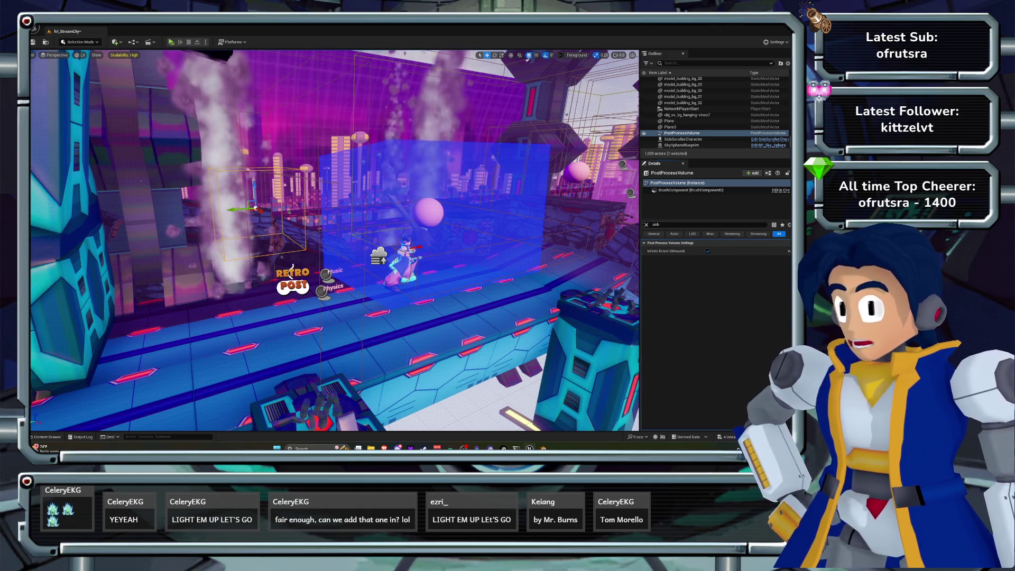
pyautogui.click(646, 224)
pyautogui.moveTo(334, 241)
pyautogui.mouseDown()
pyautogui.moveTo(423, 253)
pyautogui.moveTo(391, 227)
pyautogui.mouseUp()
# Set the PostProcessVolume's global Color Grading contrast to 1.1.
pyautogui.click(657, 284)
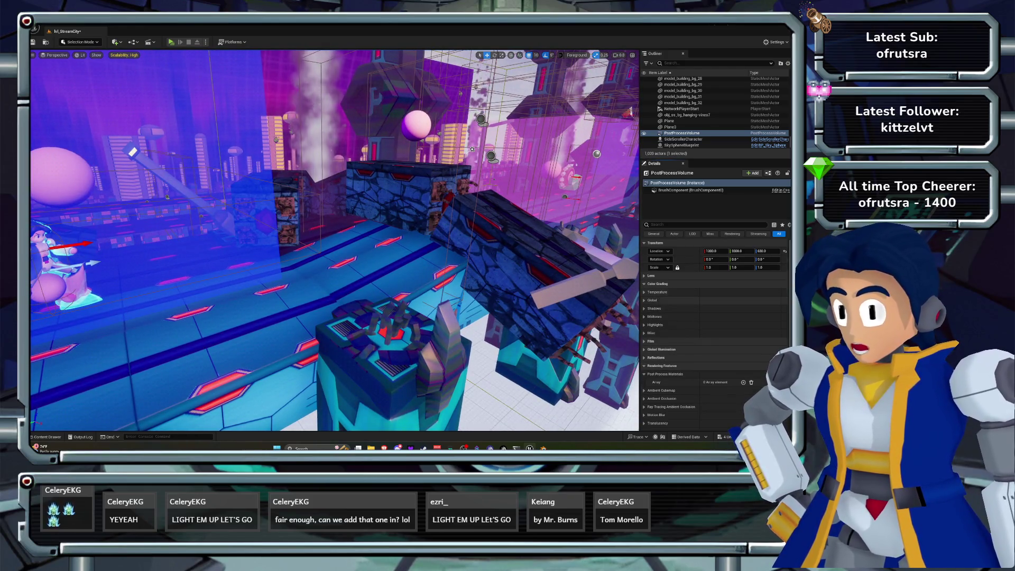
pyautogui.click(652, 301)
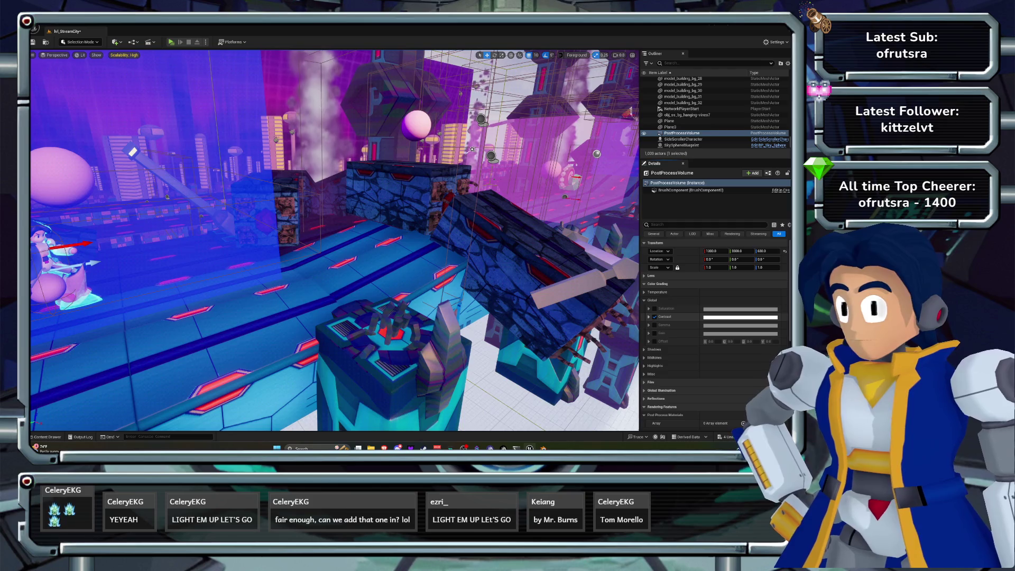
pyautogui.click(649, 317)
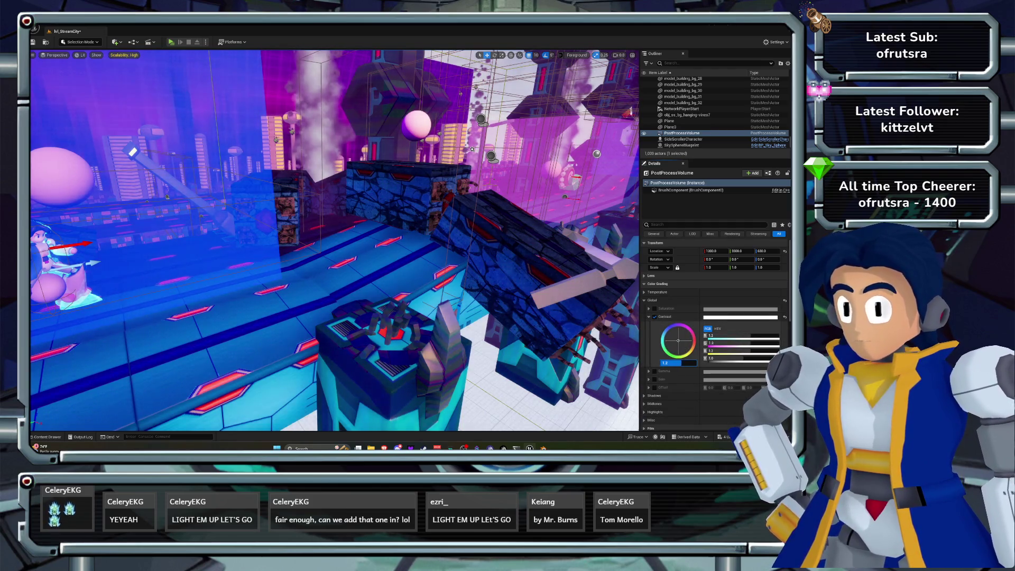
pyautogui.moveTo(679, 363)
pyautogui.mouseDown()
pyautogui.moveTo(687, 363)
pyautogui.moveTo(669, 362)
pyautogui.moveTo(688, 362)
pyautogui.mouseUp()
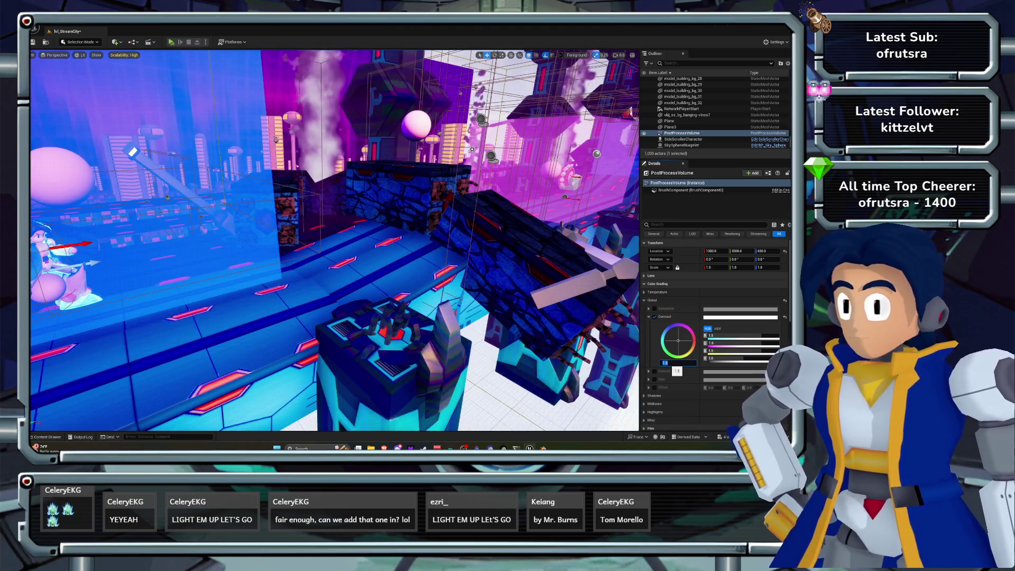
pyautogui.write('.1')
pyautogui.press('Return')
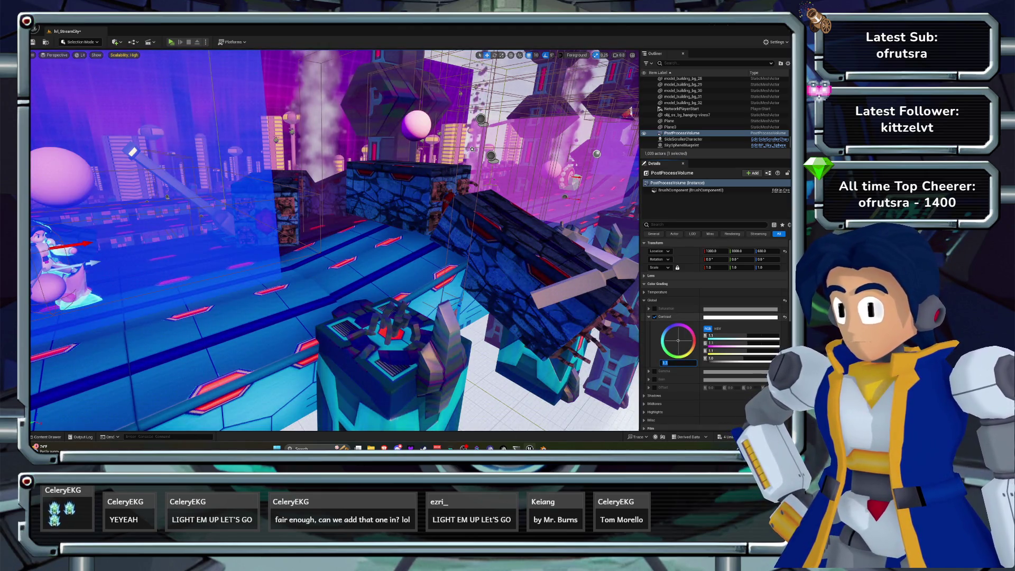
pyautogui.click(649, 317)
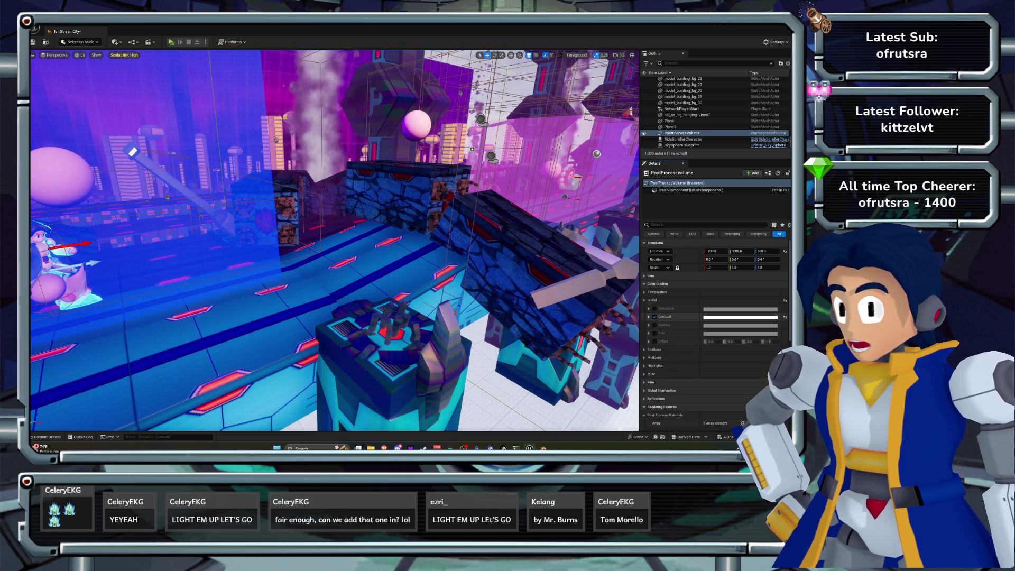
# Enable global gamma at 0.95 and set global gain to 1.05, then start playing the level.
pyautogui.click(649, 325)
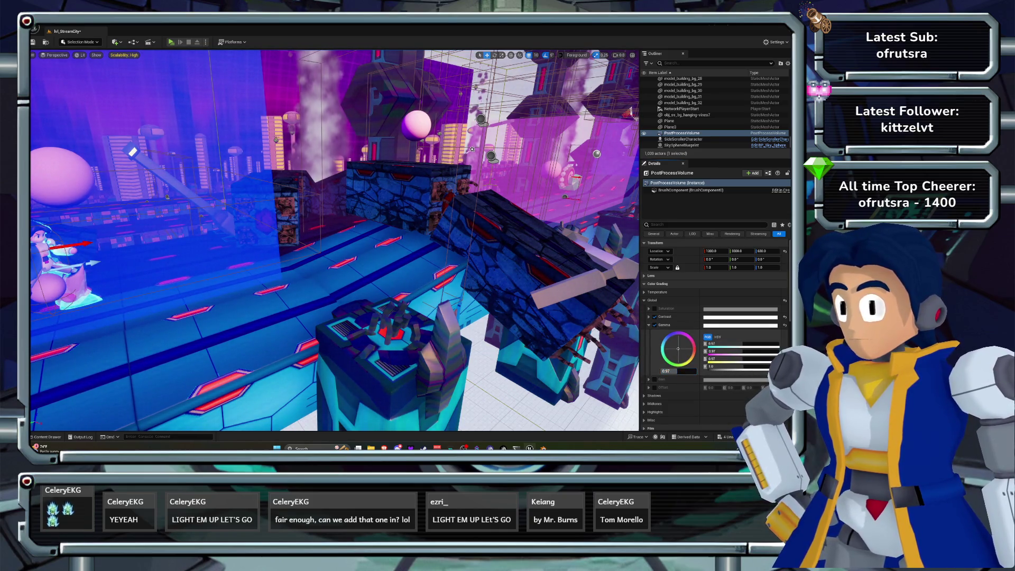
pyautogui.press('Return')
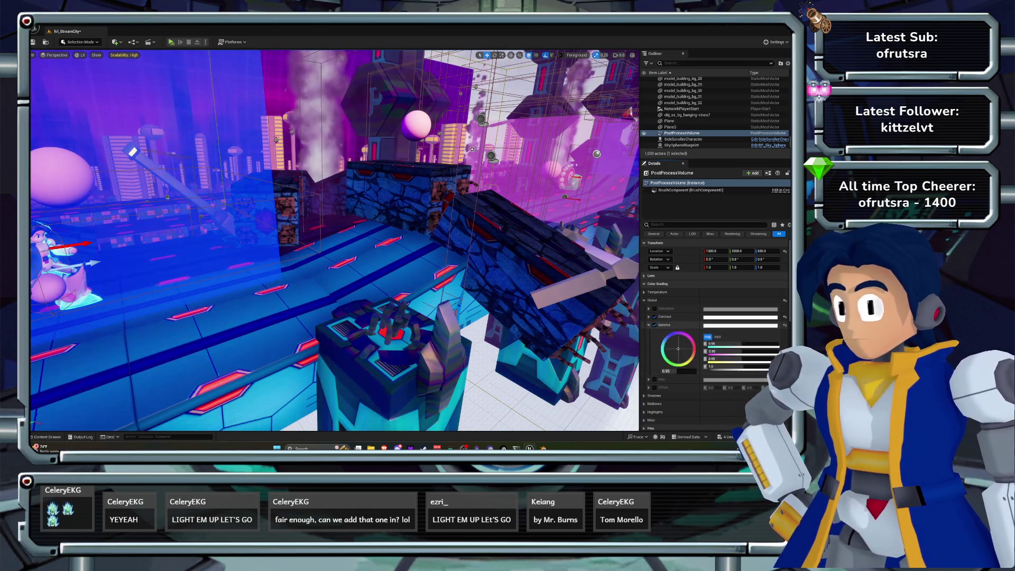
pyautogui.click(649, 325)
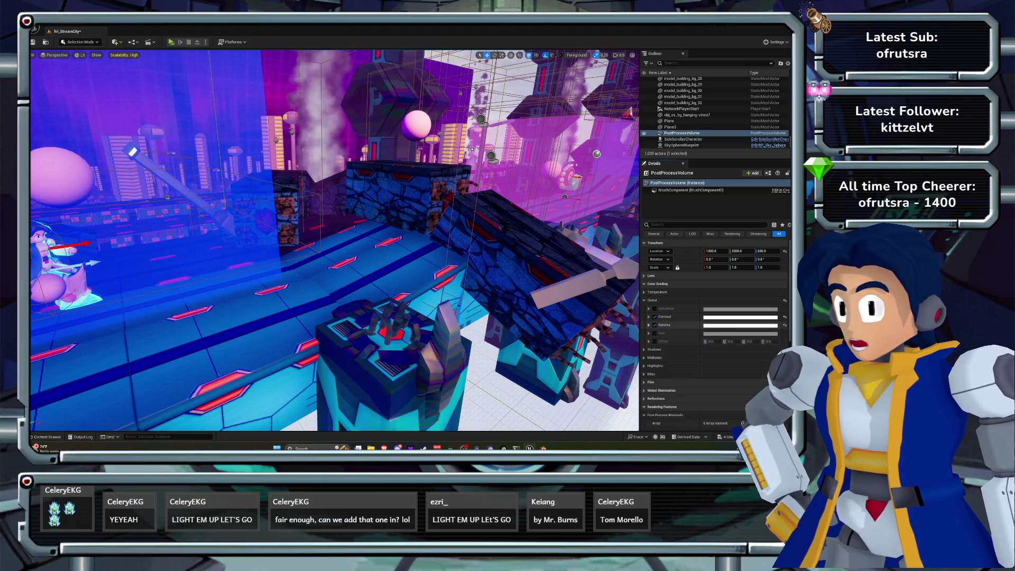
pyautogui.click(649, 333)
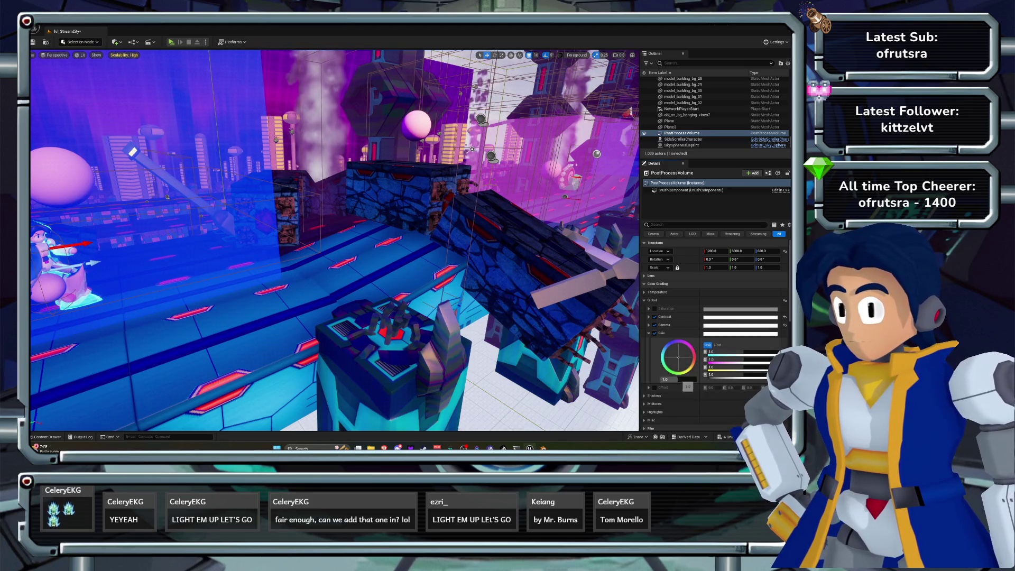
pyautogui.moveTo(679, 379); pyautogui.dragTo(674, 380)
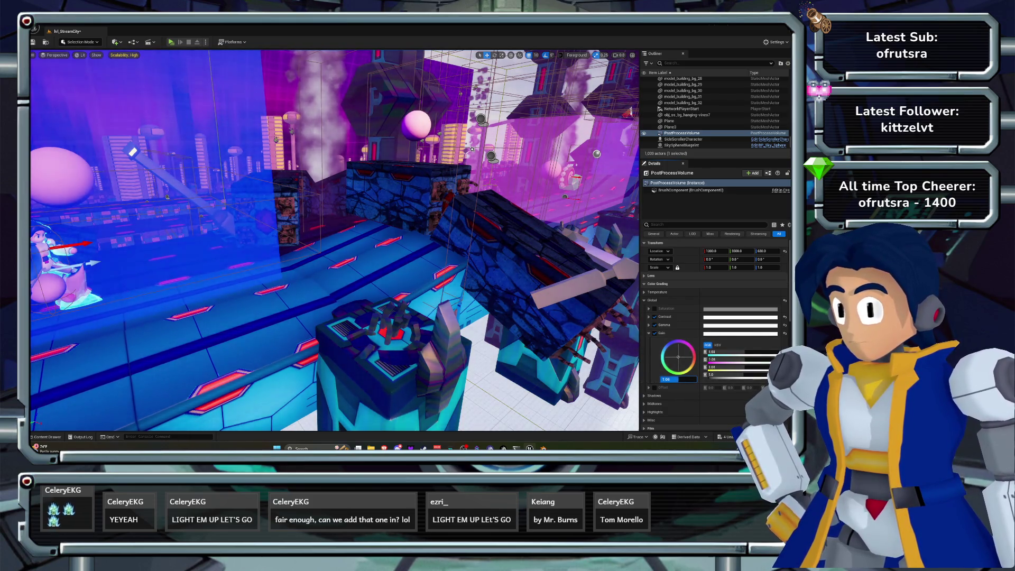
pyautogui.press('Return')
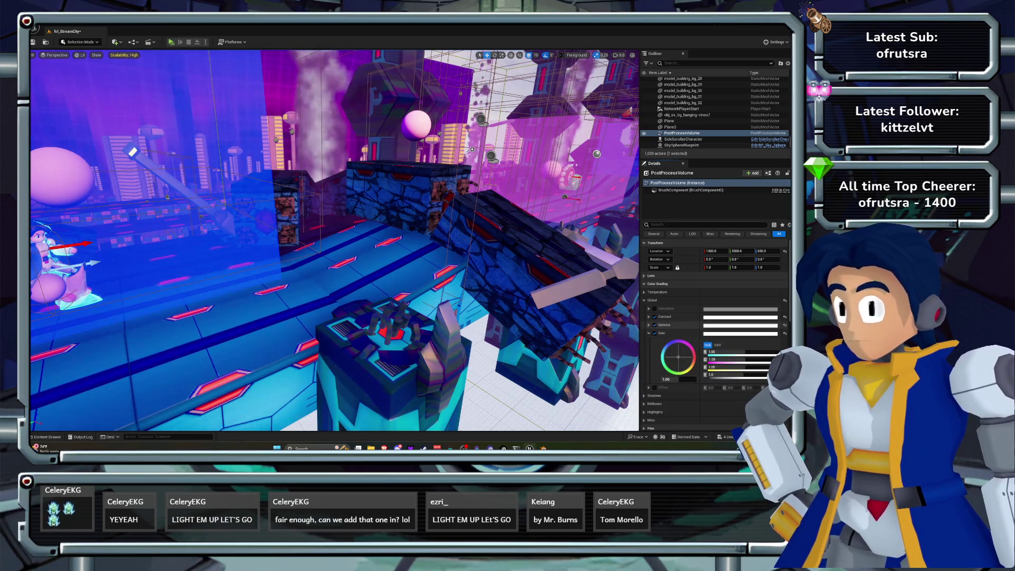
pyautogui.click(649, 333)
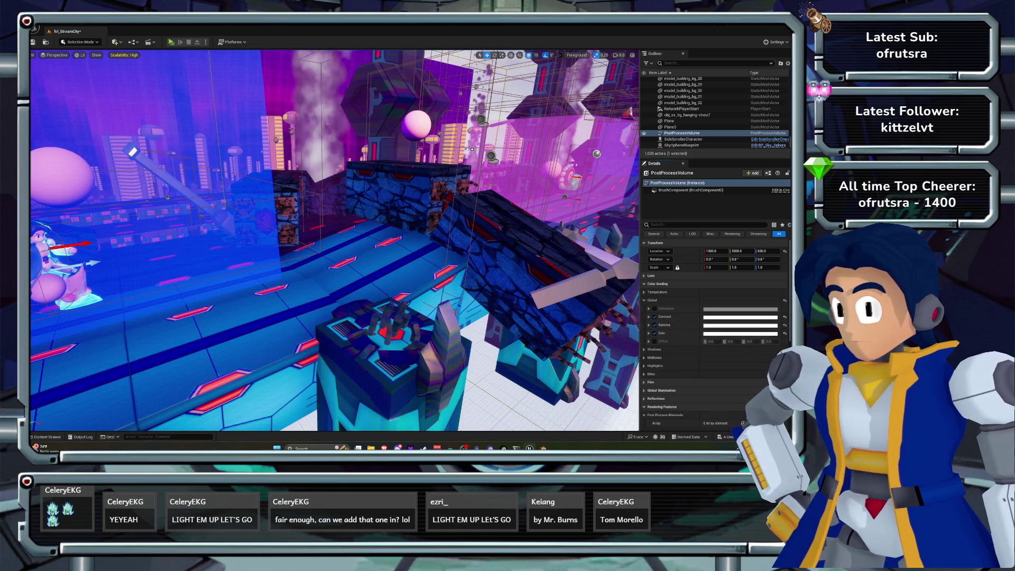
pyautogui.press('f')
pyautogui.click(171, 42)
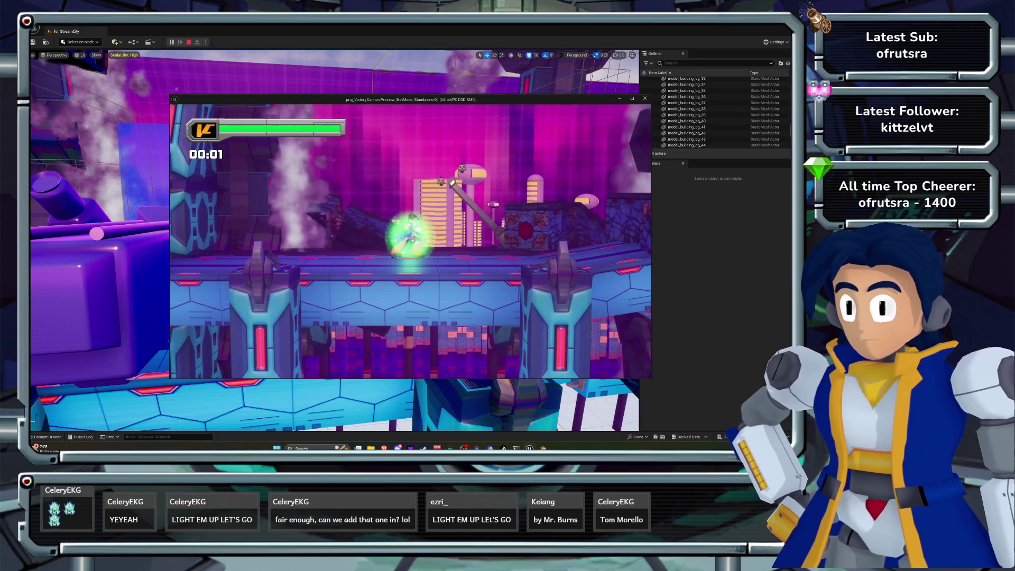
# Run the character right toward the enemy under the new grading, then stop the play test.
pyautogui.press('Right')
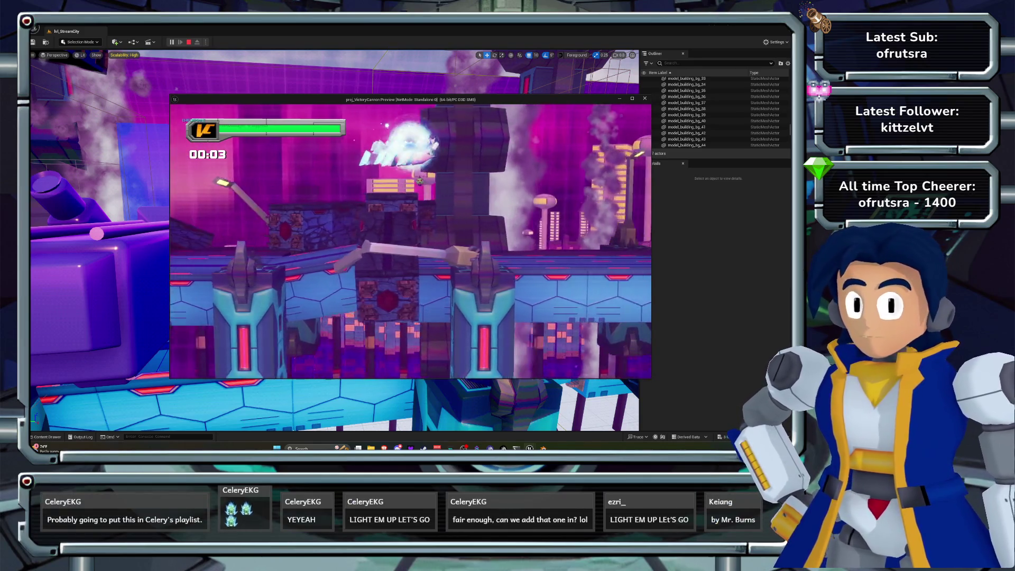
pyautogui.press('Right')
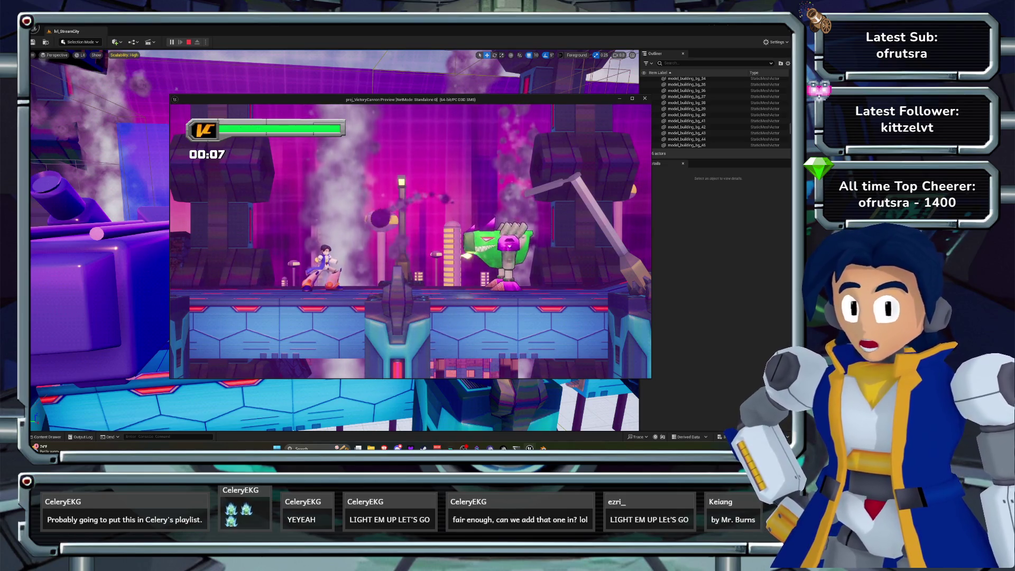
pyautogui.press('Escape')
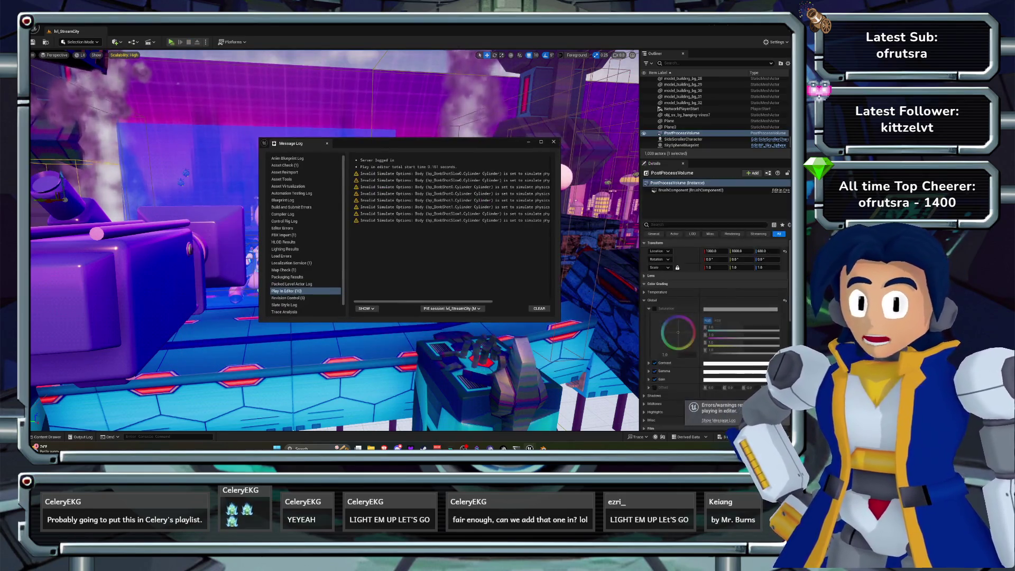
# Close the Message Log, wire mat_vc_legs' Multiply output into Emissive Color, and select the PostProcessVolume.
pyautogui.click(554, 142)
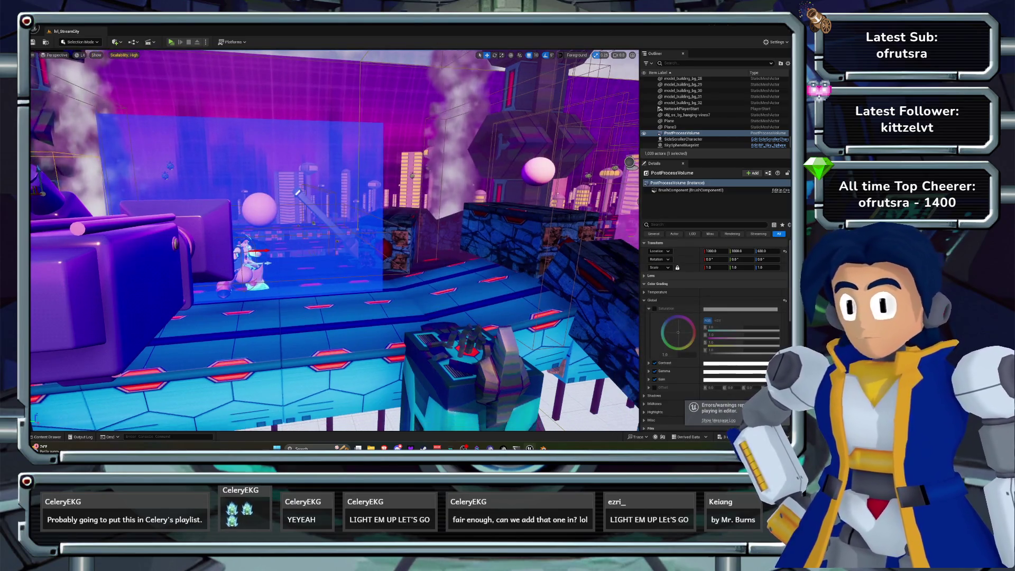
pyautogui.scroll(-5, 334, 241)
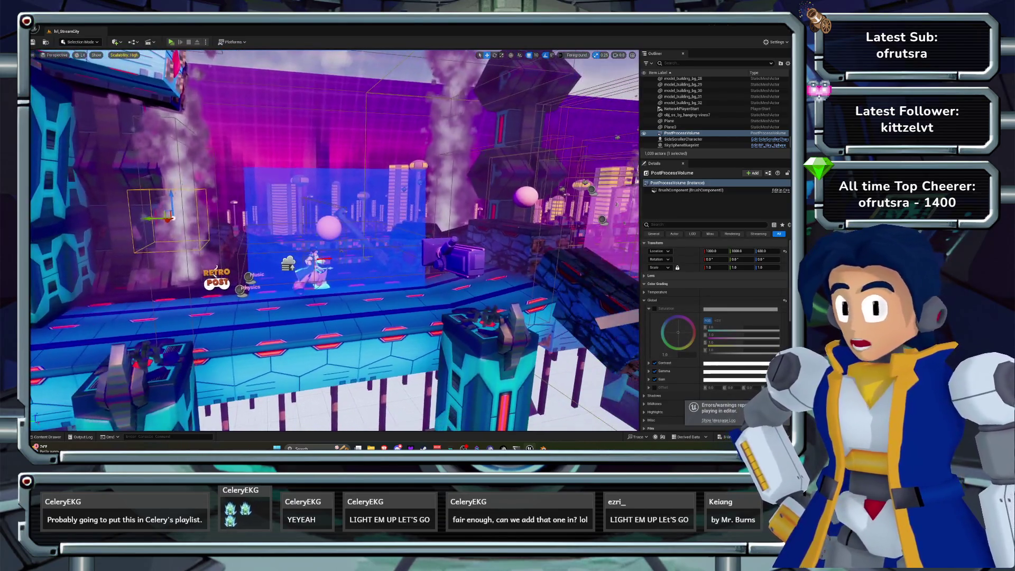
pyautogui.scroll(2, 334, 241)
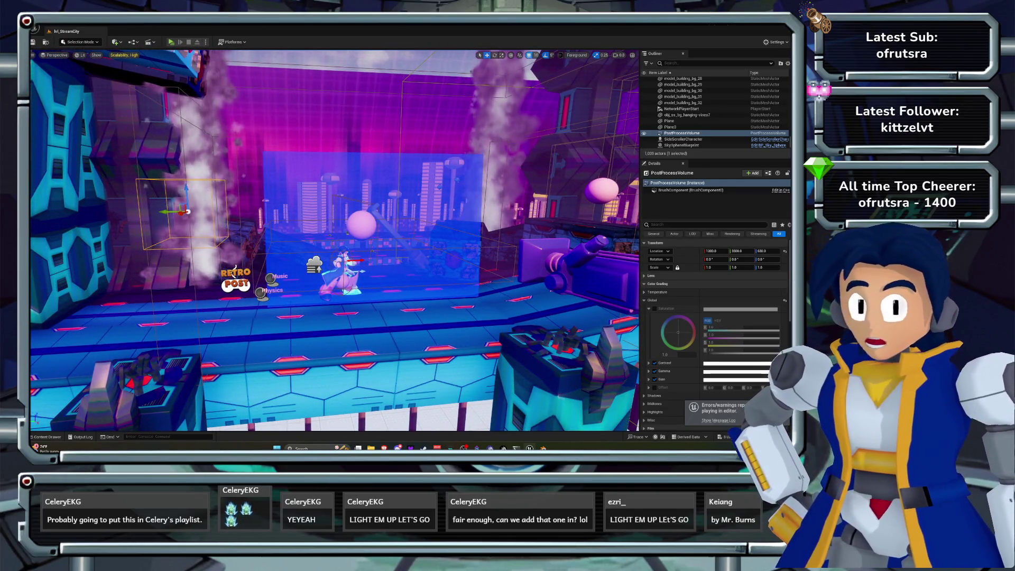
pyautogui.hotkey('ctrl', 'space')
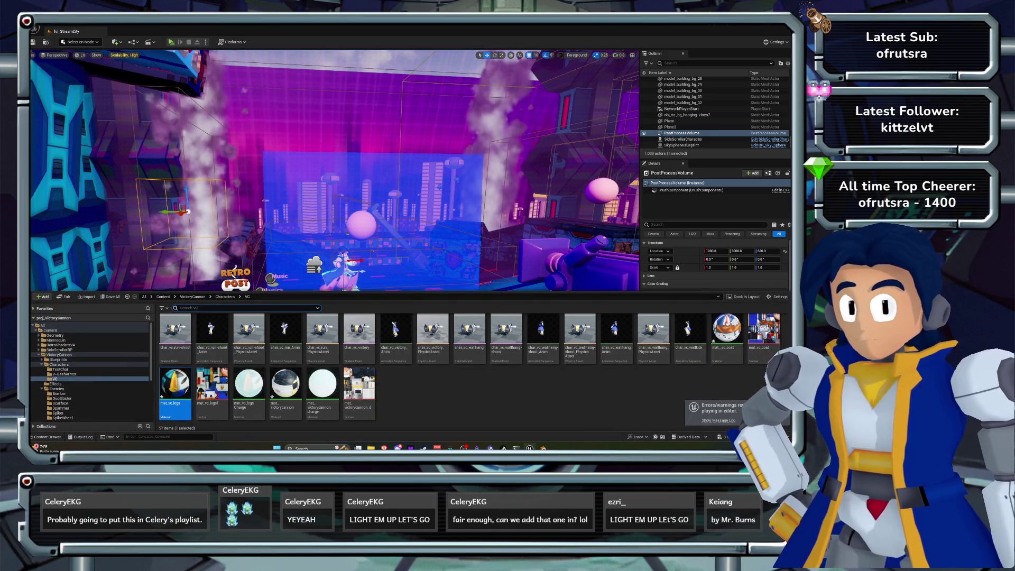
pyautogui.doubleClick(176, 383)
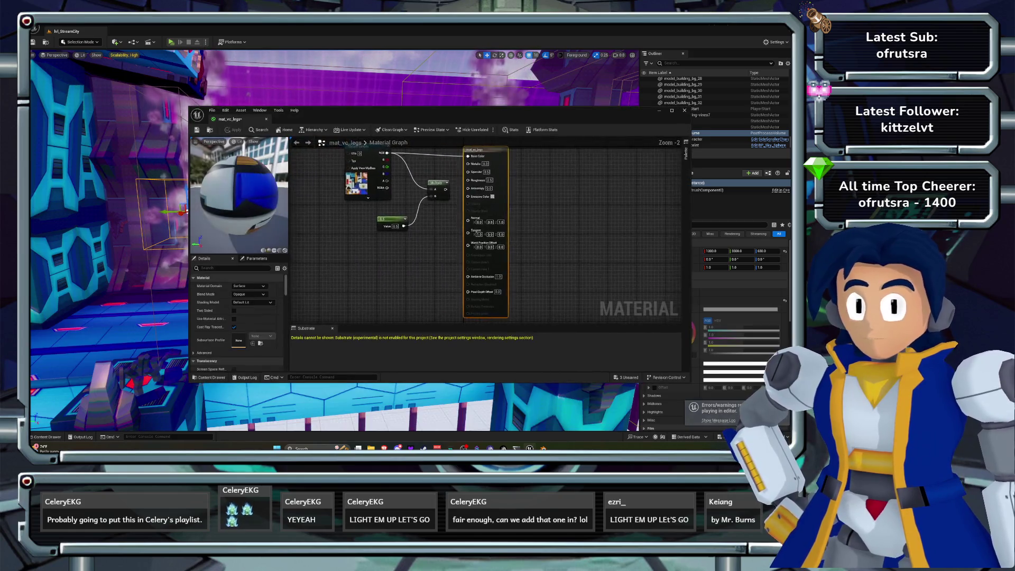
pyautogui.moveTo(447, 225); pyautogui.dragTo(458, 230)
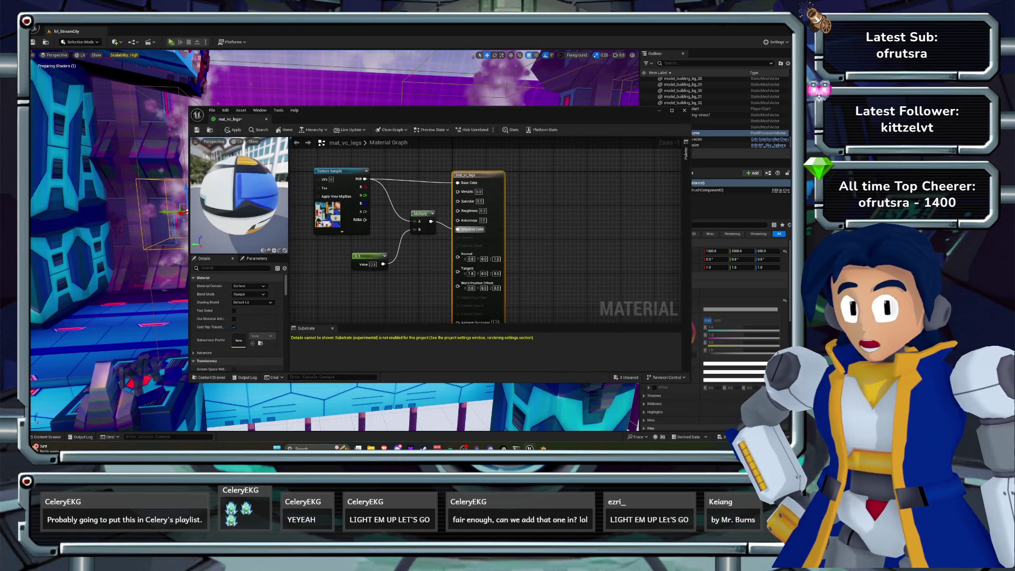
pyautogui.click(685, 111)
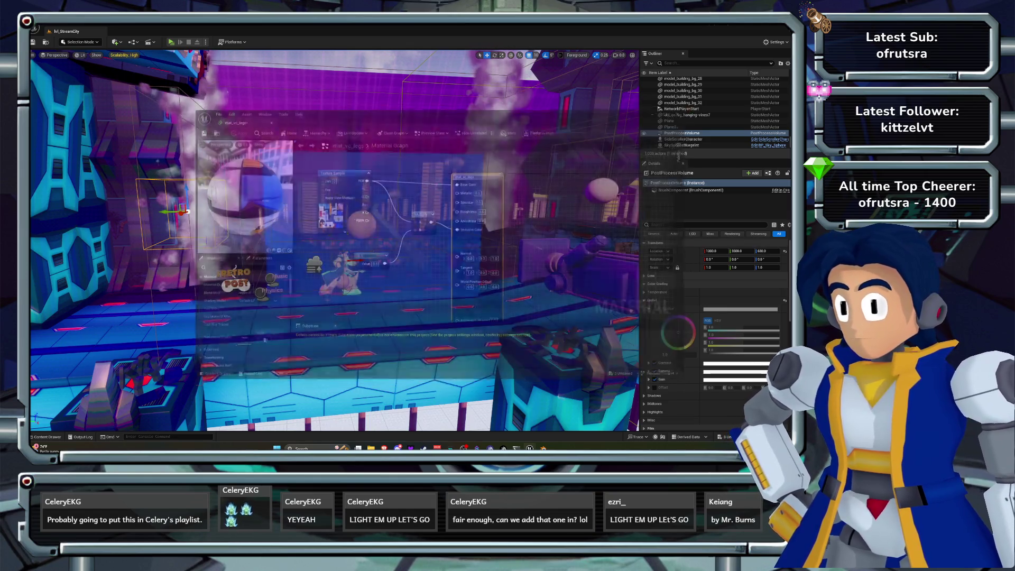
pyautogui.press('d')
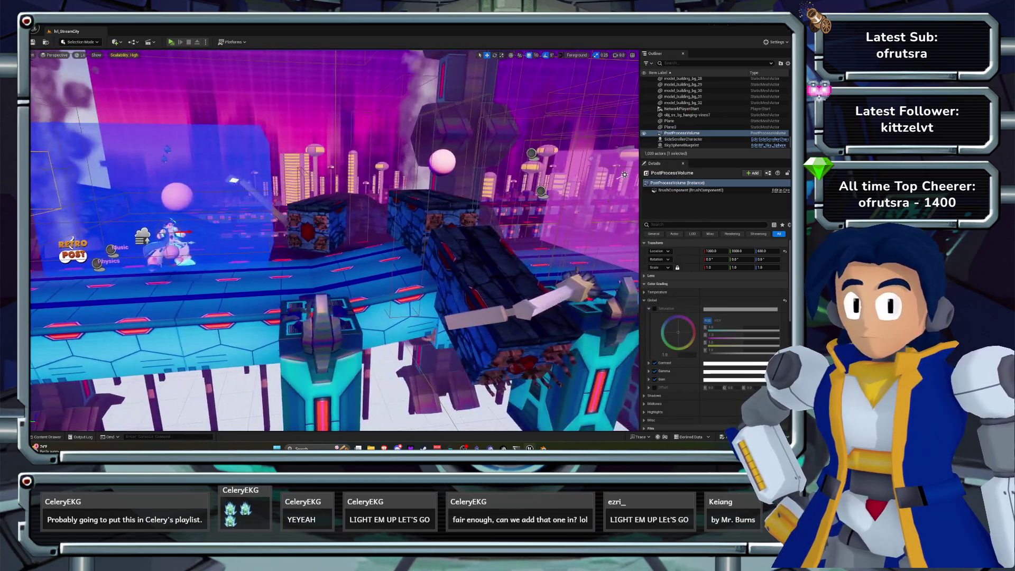
pyautogui.click(682, 133)
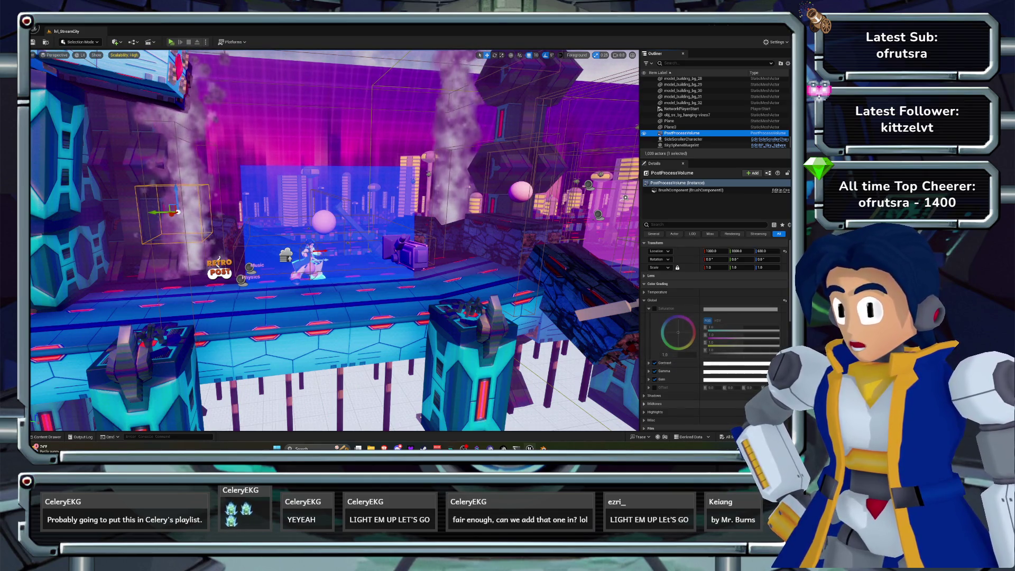
# Try a Shadows gamma of 0.7, undo it, and collapse the Shadows group.
pyautogui.click(651, 395)
pyautogui.scroll(-3, 702, 333)
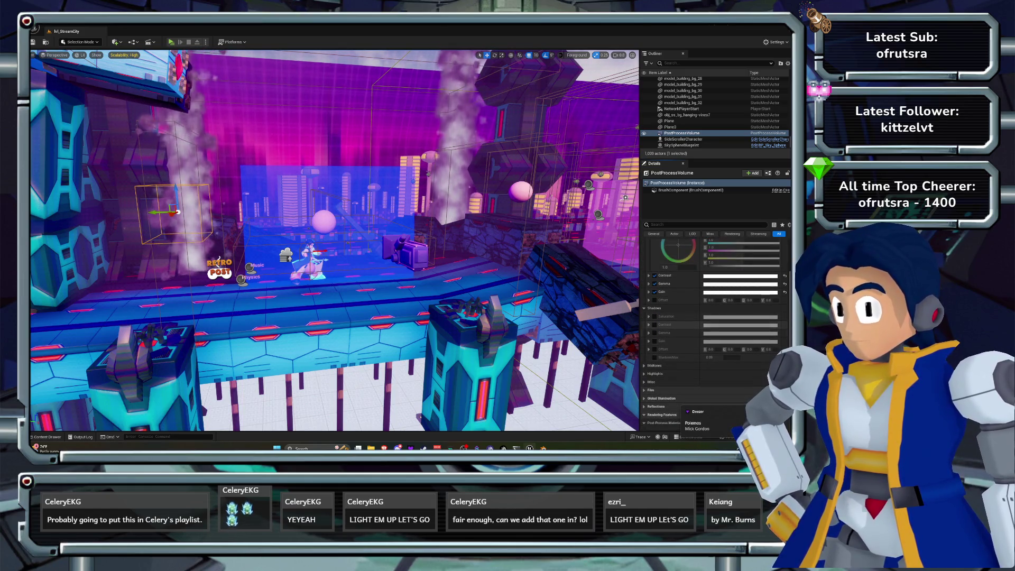
pyautogui.click(649, 333)
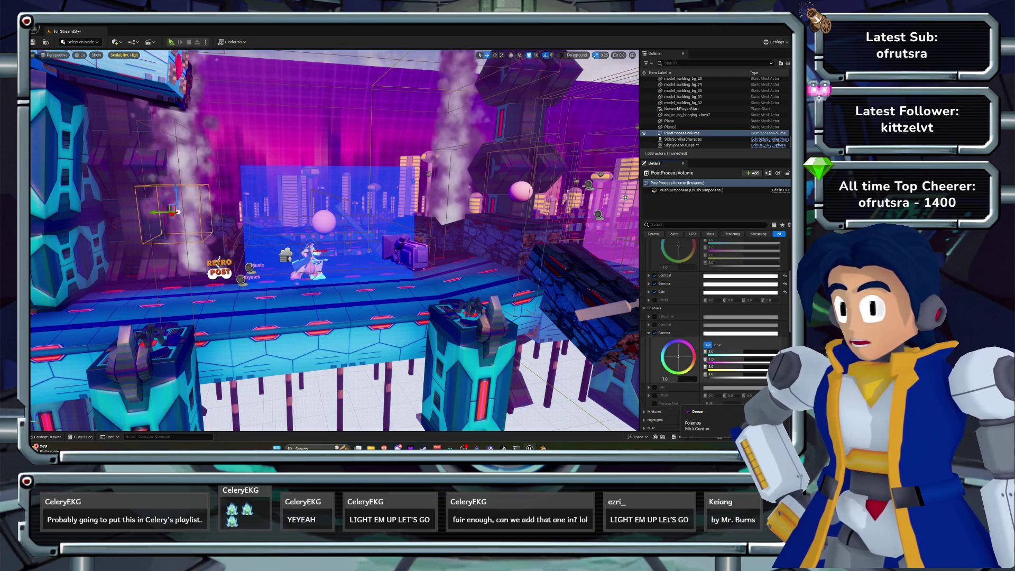
pyautogui.scroll(-5, 334, 241)
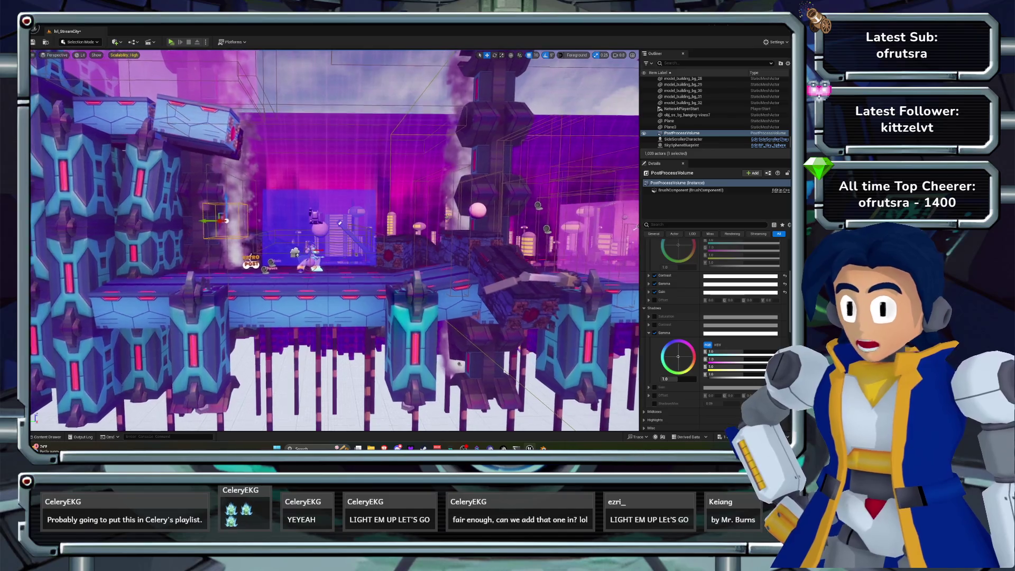
pyautogui.write('0.7')
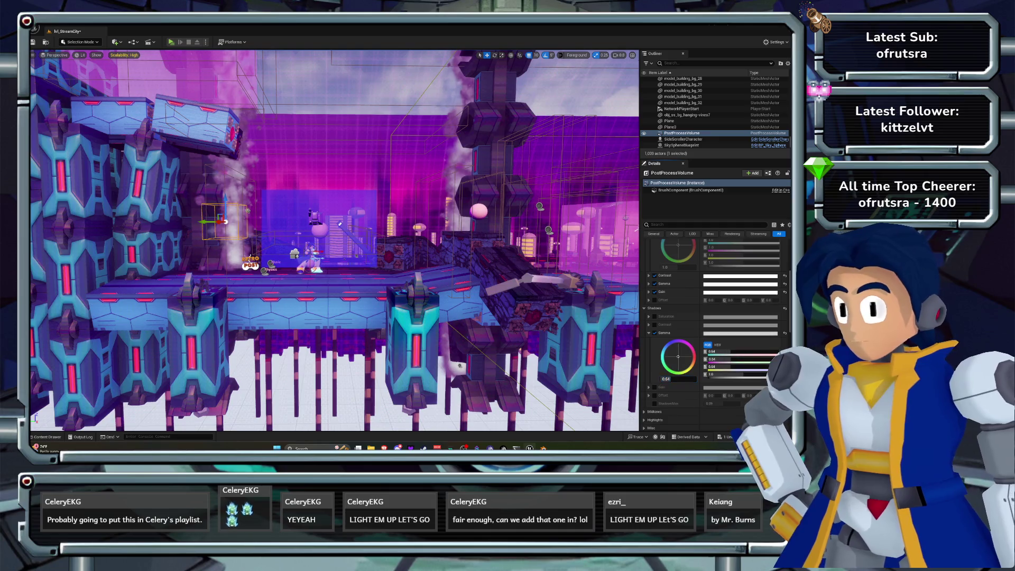
pyautogui.hotkey('ctrl', 'z')
pyautogui.hotkey('ctrl', 'z')
pyautogui.hotkey('ctrl', 'z')
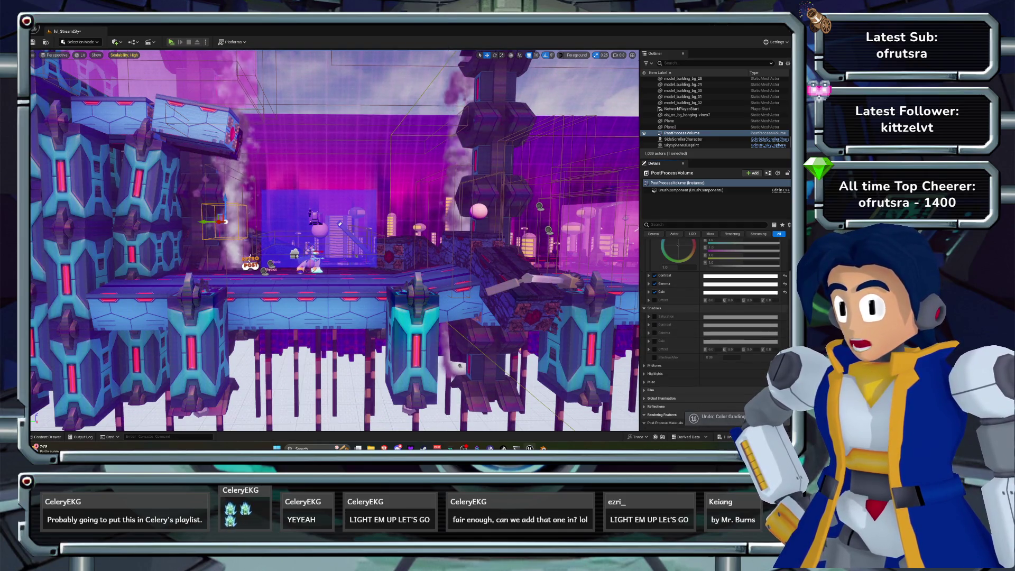
pyautogui.click(644, 308)
pyautogui.scroll(1, 682, 328)
# Raise the global contrast from 1.1 to 1.3 and start a test play.
pyautogui.click(649, 343)
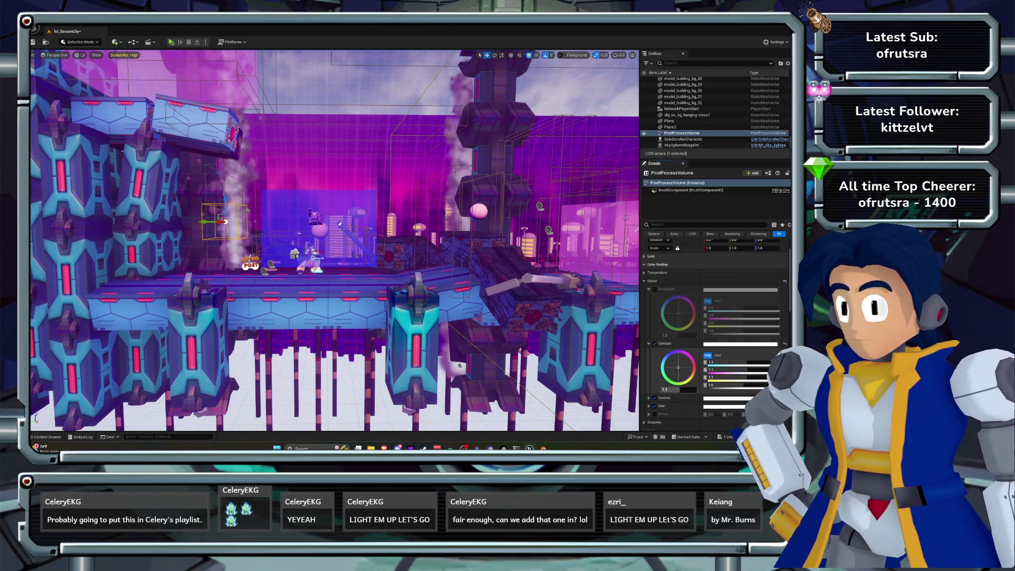
pyautogui.moveTo(668, 390); pyautogui.dragTo(680, 390)
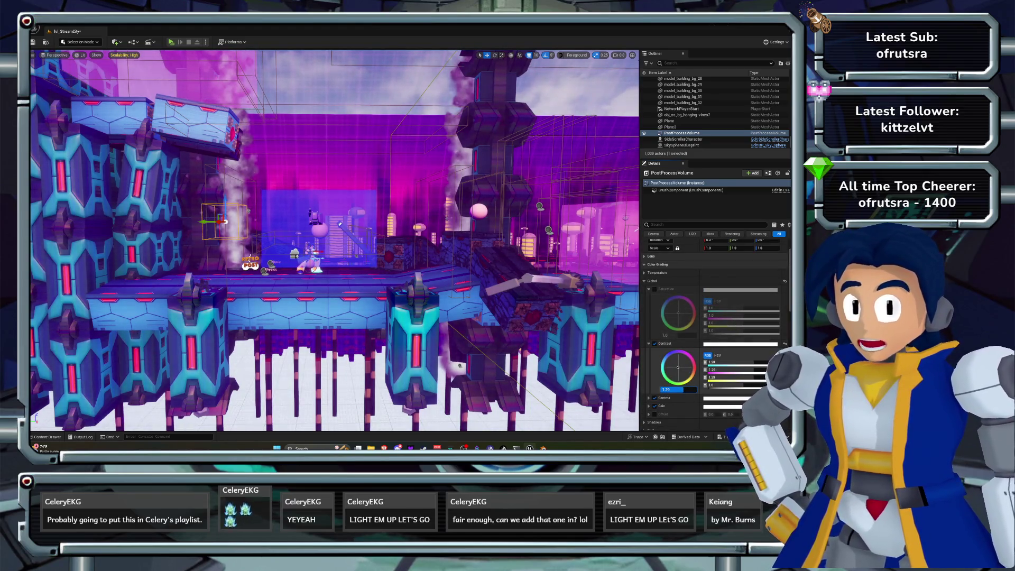
pyautogui.click(668, 390)
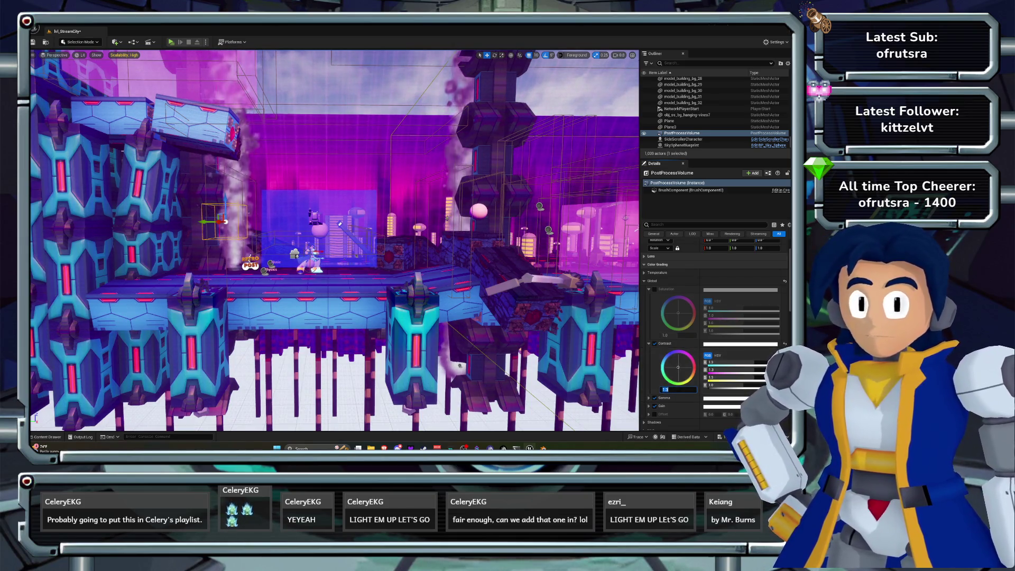
pyautogui.click(171, 41)
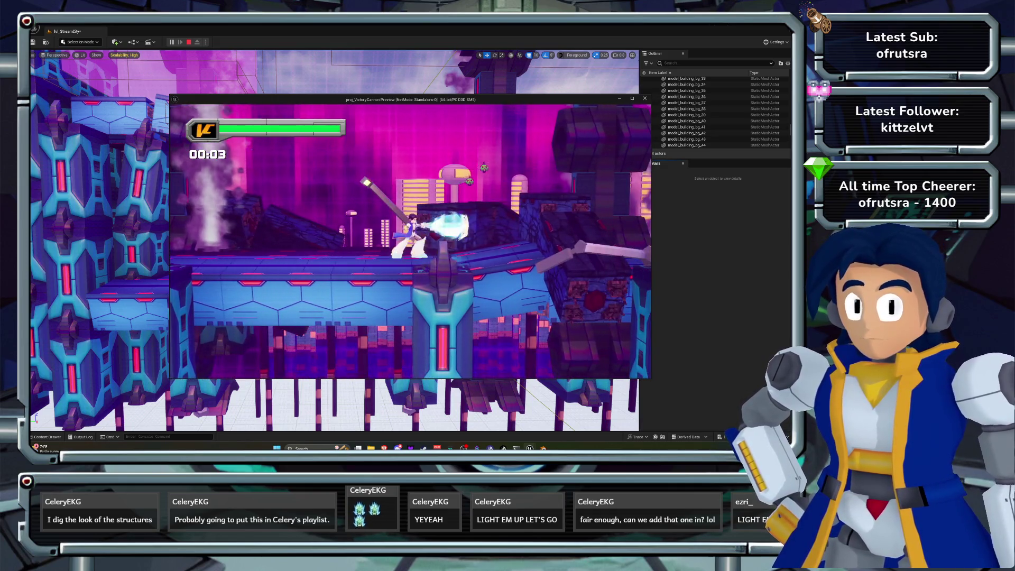
# Dash and run the character right through the city level, then stop the test play.
pyautogui.press('Left')
pyautogui.press('Right')
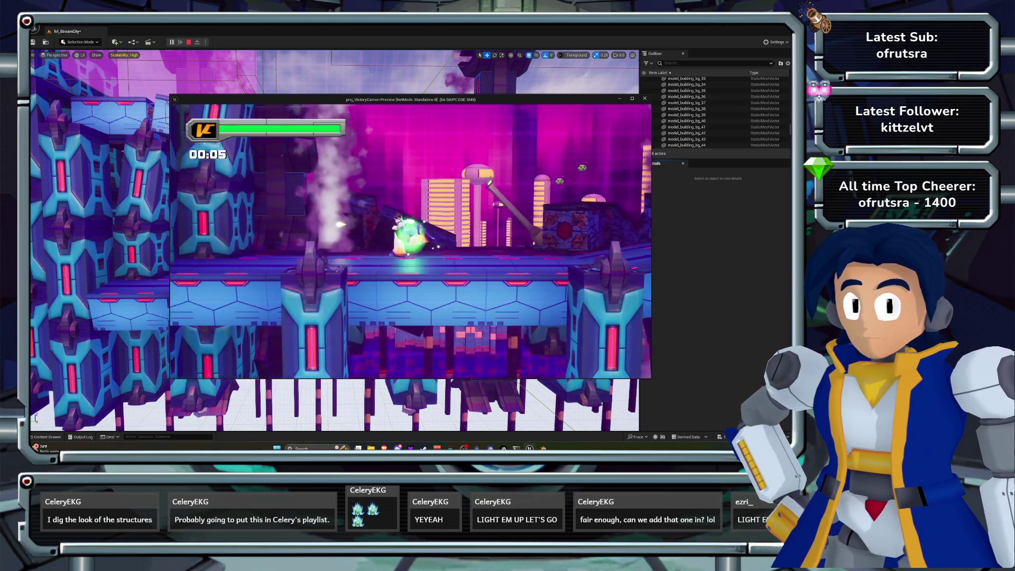
pyautogui.press('Right')
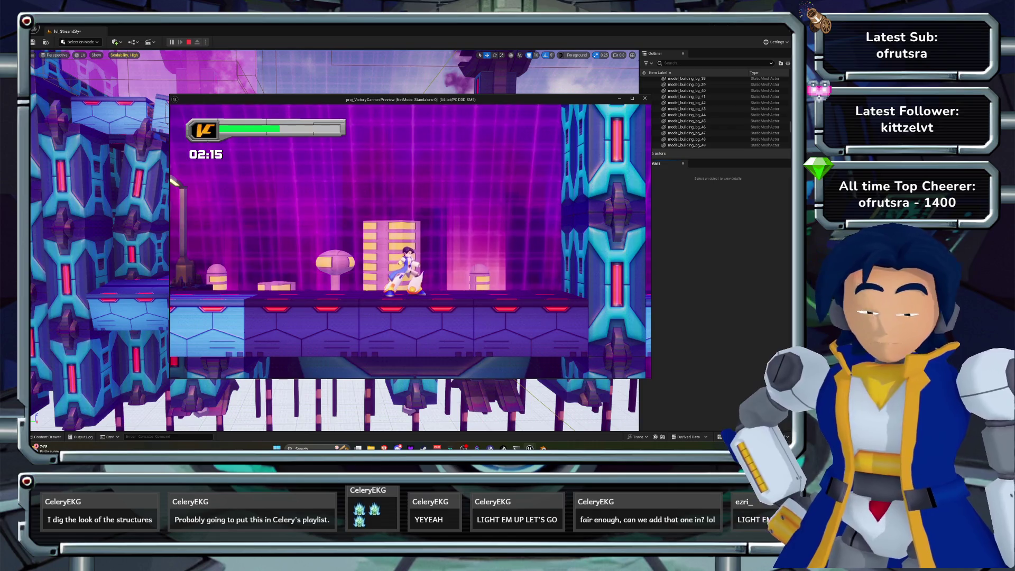
pyautogui.press('Escape')
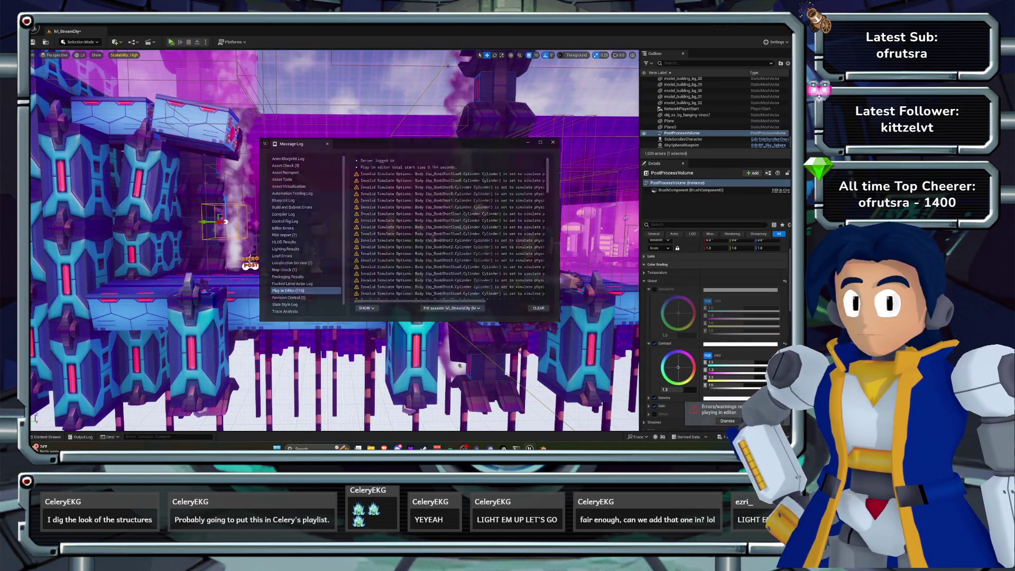
# Save all, open the lvl_StalkStadium level, and start test-playing it.
pyautogui.hotkey('ctrl', 's')
pyautogui.hotkey('ctrl', 'o')
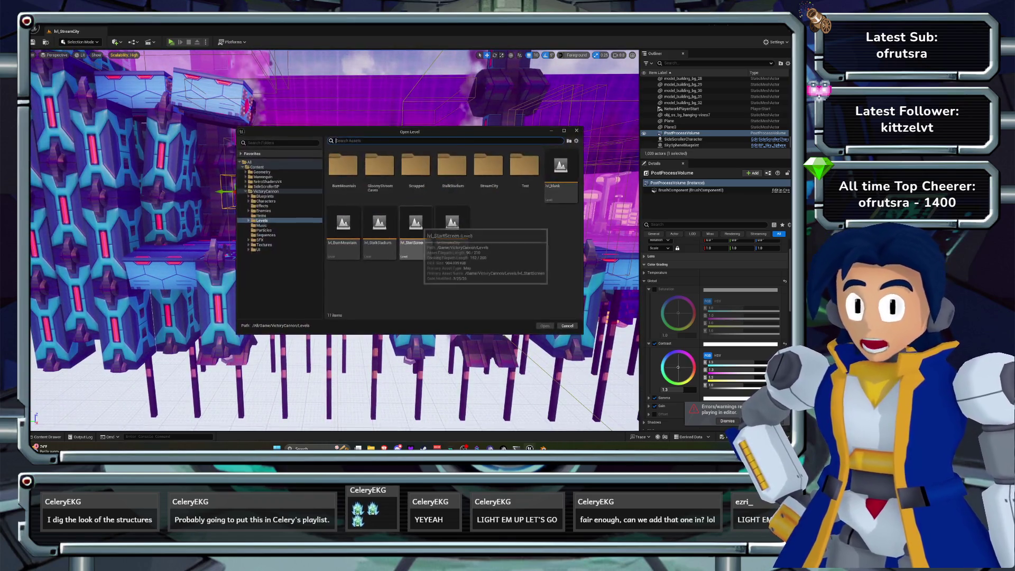
pyautogui.click(379, 228)
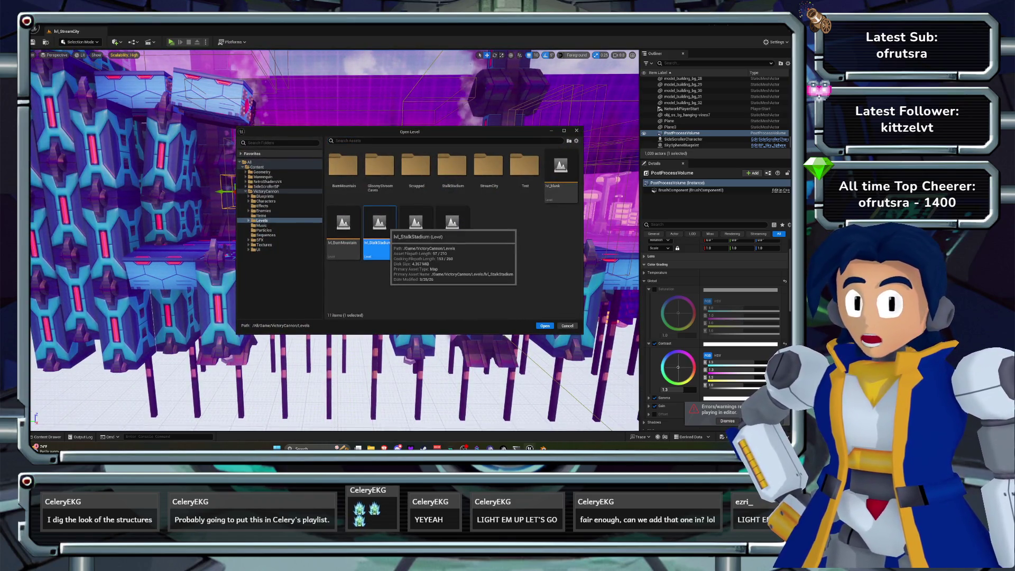
pyautogui.doubleClick(379, 225)
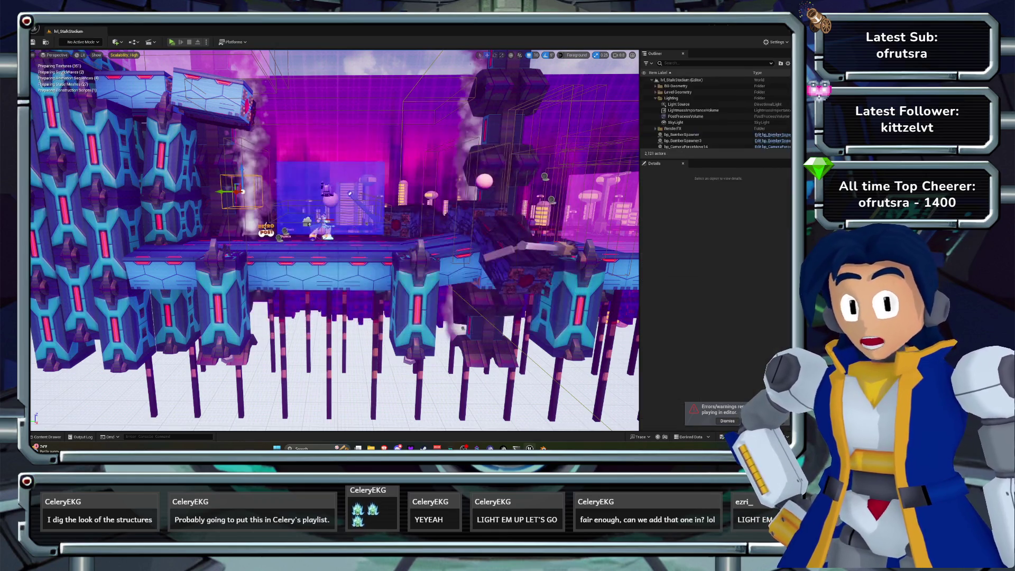
pyautogui.press('w')
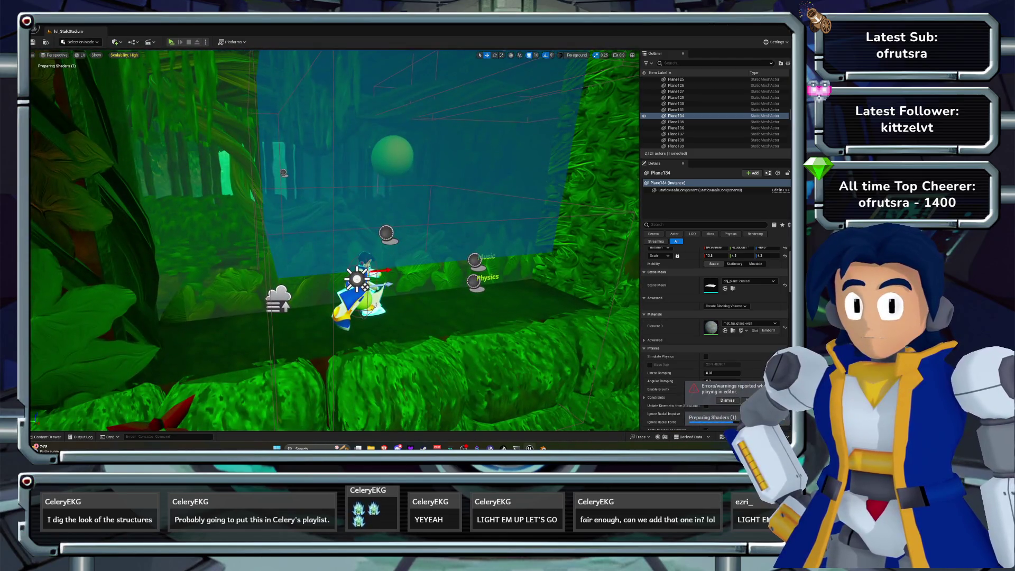
pyautogui.click(171, 42)
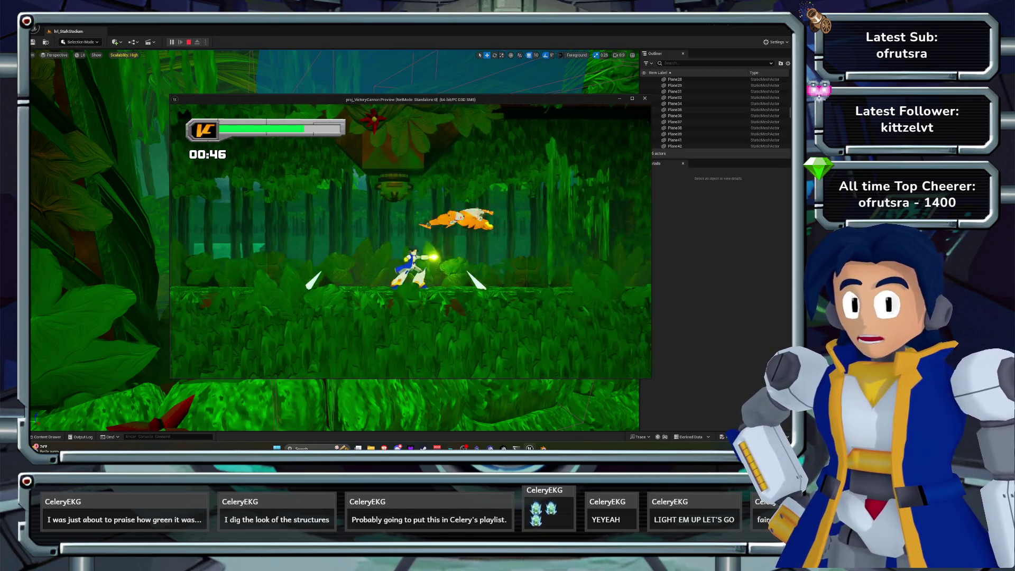
# End the jungle playtest and return to the lvl_StalkStadium editor.
pyautogui.press('Escape')
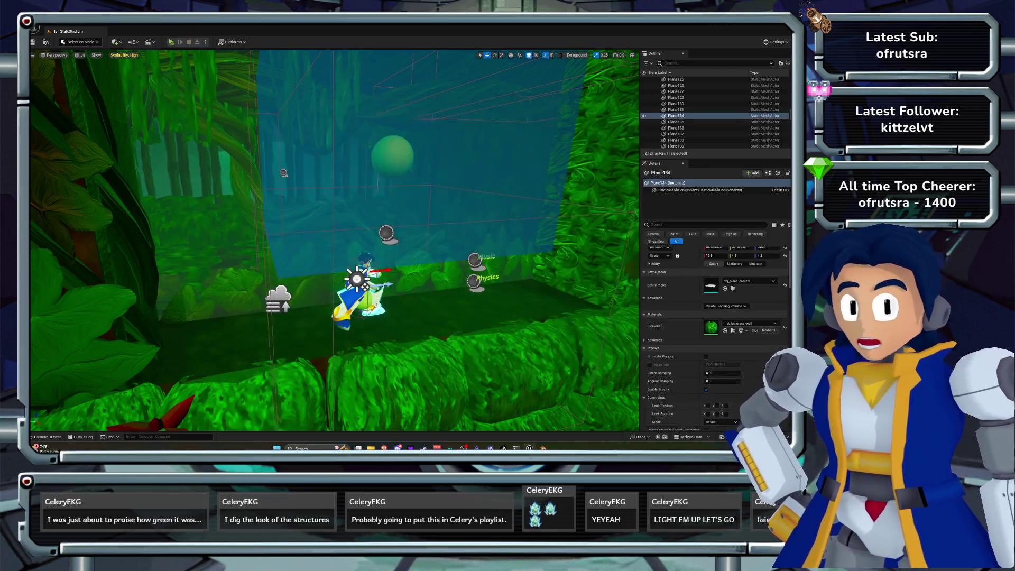
# Open the mat_d_blaster_d material from Enemies > DuoBlaster in the Content Drawer.
pyautogui.click(47, 436)
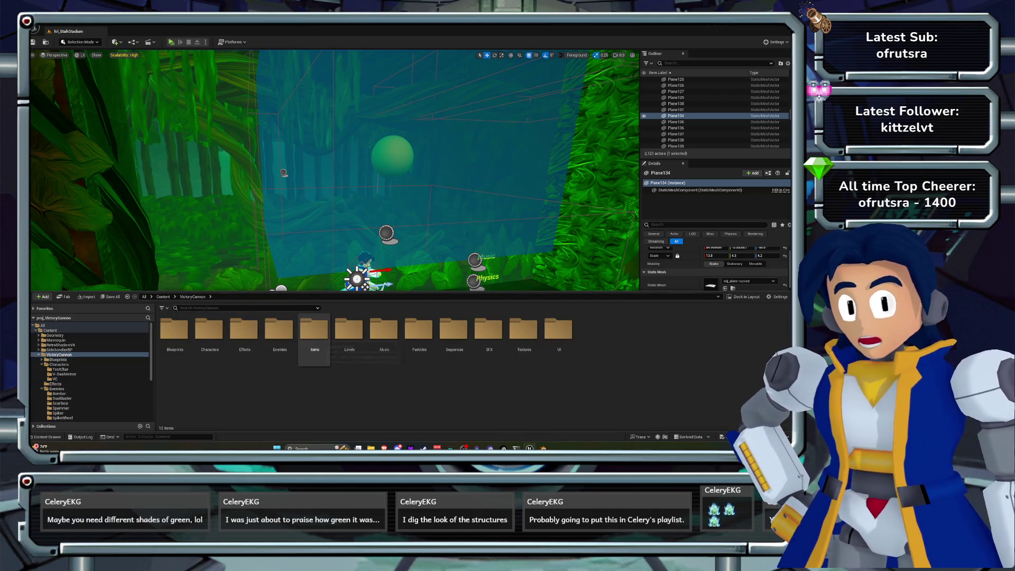
pyautogui.doubleClick(279, 329)
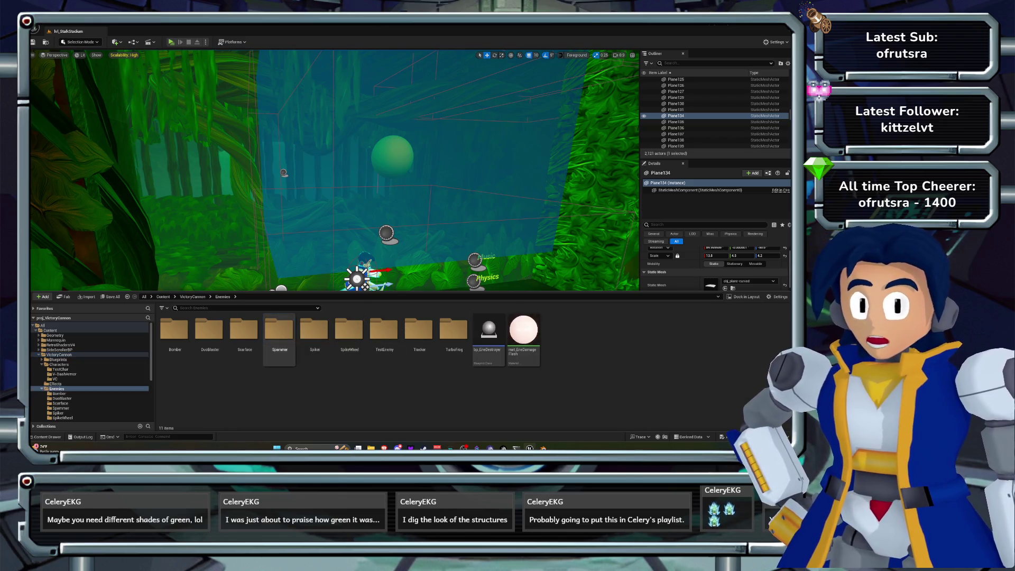
pyautogui.click(209, 332)
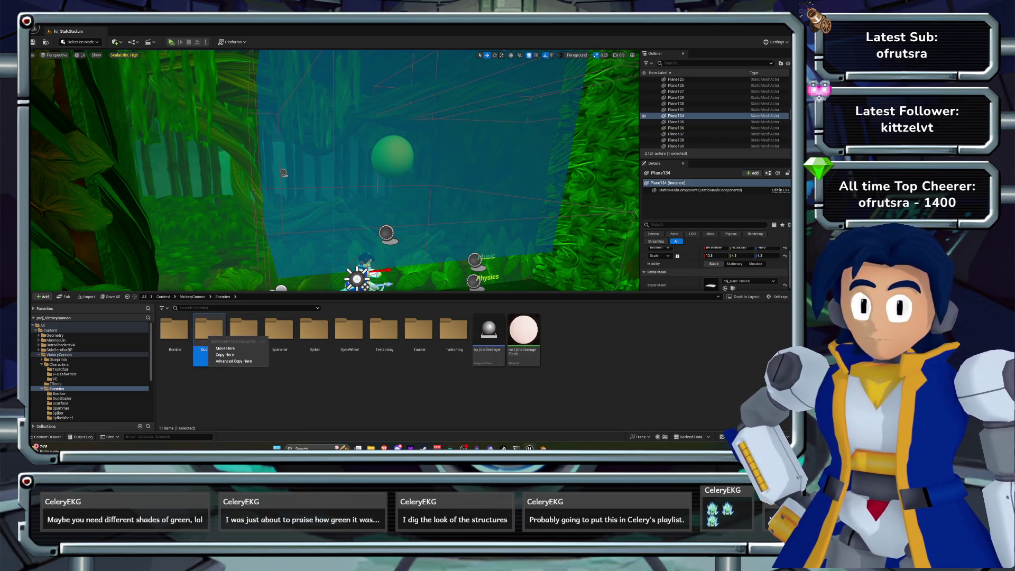
pyautogui.doubleClick(210, 336)
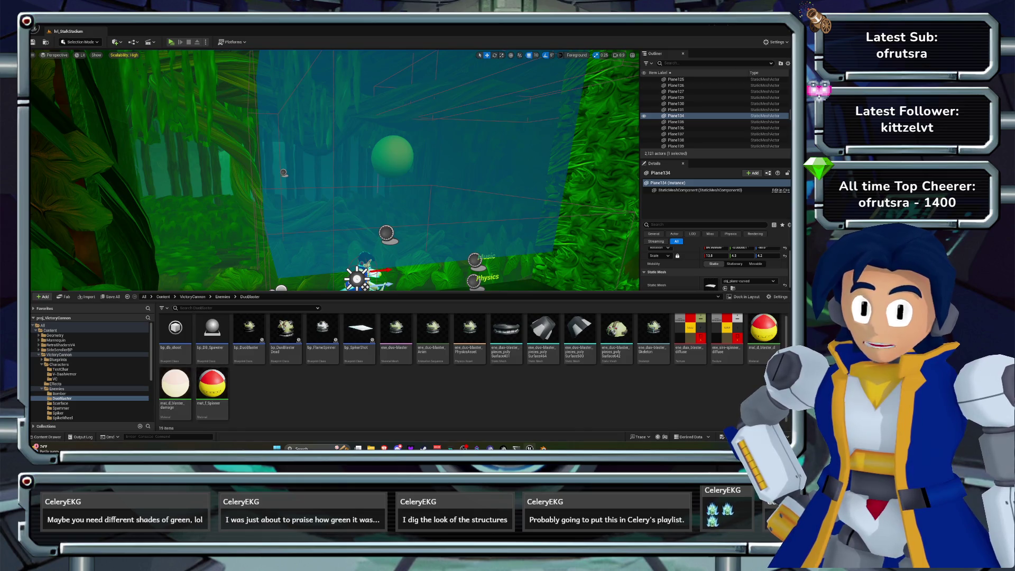
pyautogui.doubleClick(762, 324)
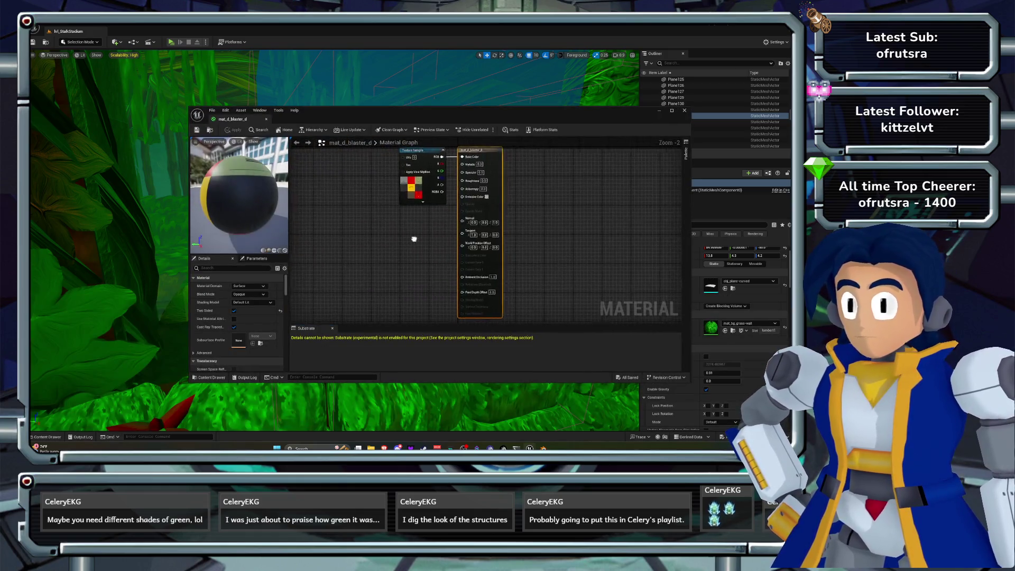
# Set mat_d_blaster_d's Metallic to 0.2 and Roughness to 0.
pyautogui.moveTo(423, 154); pyautogui.dragTo(320, 170)
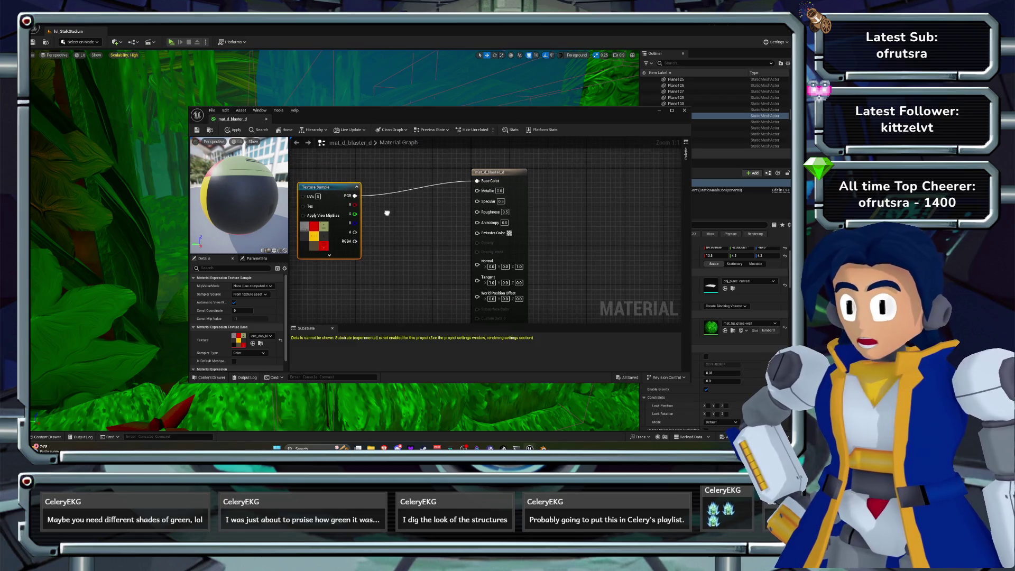
pyautogui.click(499, 190)
pyautogui.write('0.2')
pyautogui.press('Return')
pyautogui.click(504, 212)
pyautogui.write('0')
pyautogui.press('Return')
# Multiply the texture colour by 0.5, apply the material, and close the editor.
pyautogui.moveTo(323, 187)
pyautogui.mouseDown()
pyautogui.moveTo(314, 177)
pyautogui.moveTo(370, 209)
pyautogui.moveTo(365, 234)
pyautogui.moveTo(417, 263)
pyautogui.moveTo(478, 232)
pyautogui.mouseUp()
pyautogui.write('mul')
pyautogui.press('Return')
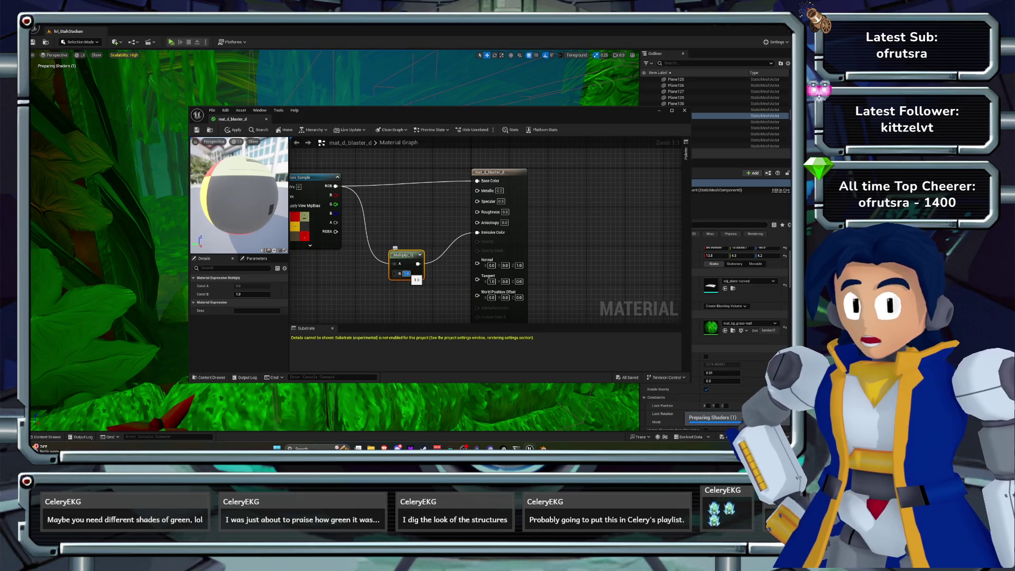
pyautogui.write('0.5')
pyautogui.press('Return')
pyautogui.click(234, 130)
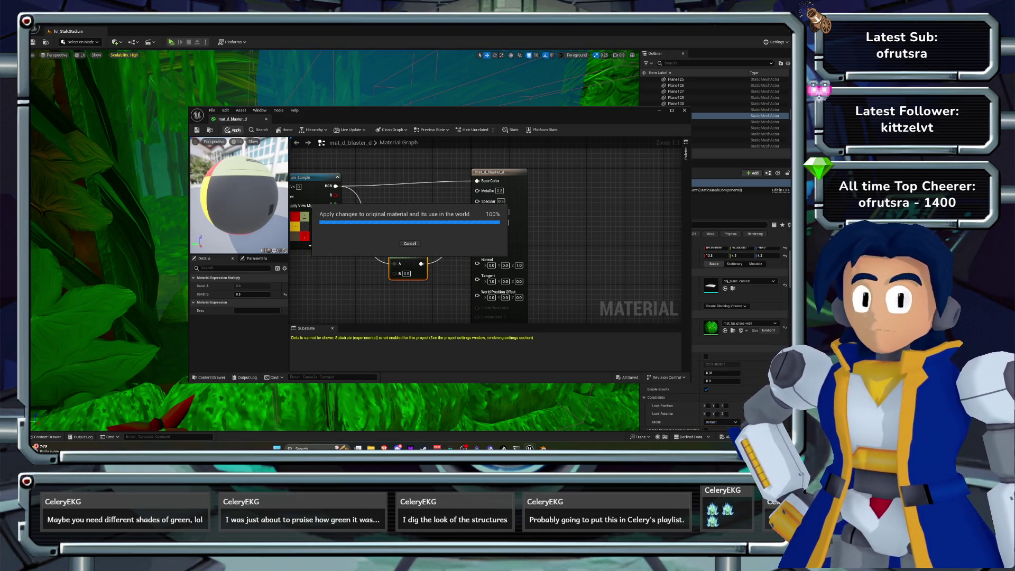
pyautogui.click(684, 110)
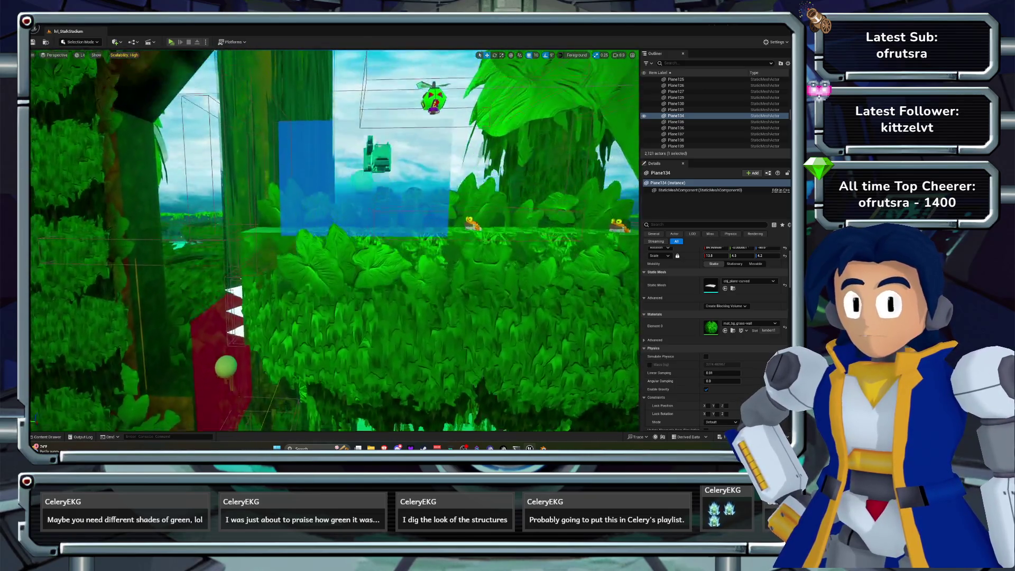
# Open the mat_scarface material from the Enemies > Scarface folder.
pyautogui.moveTo(338, 238); pyautogui.dragTo(372, 318)
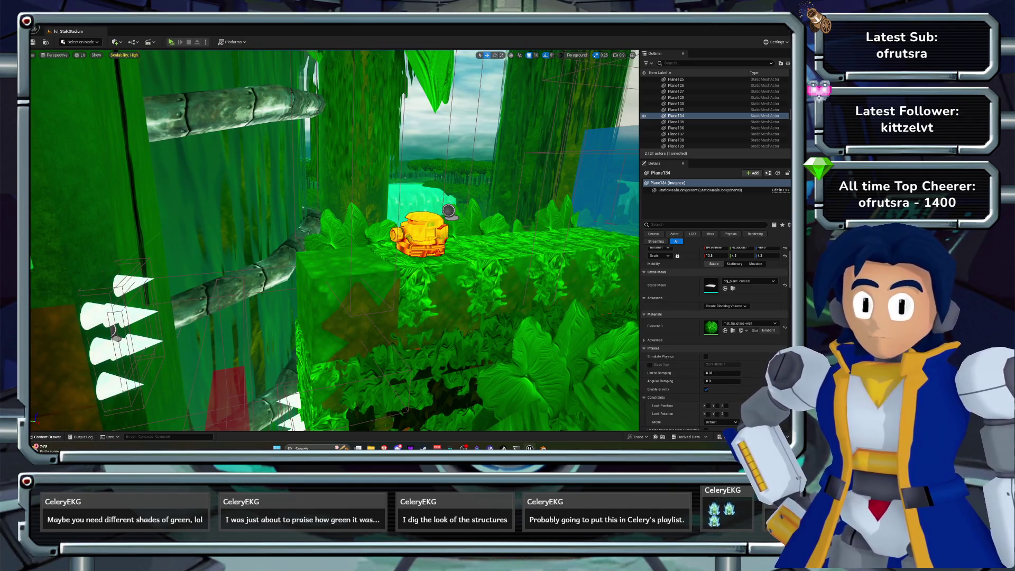
pyautogui.hotkey('ctrl', 'space')
pyautogui.click(223, 297)
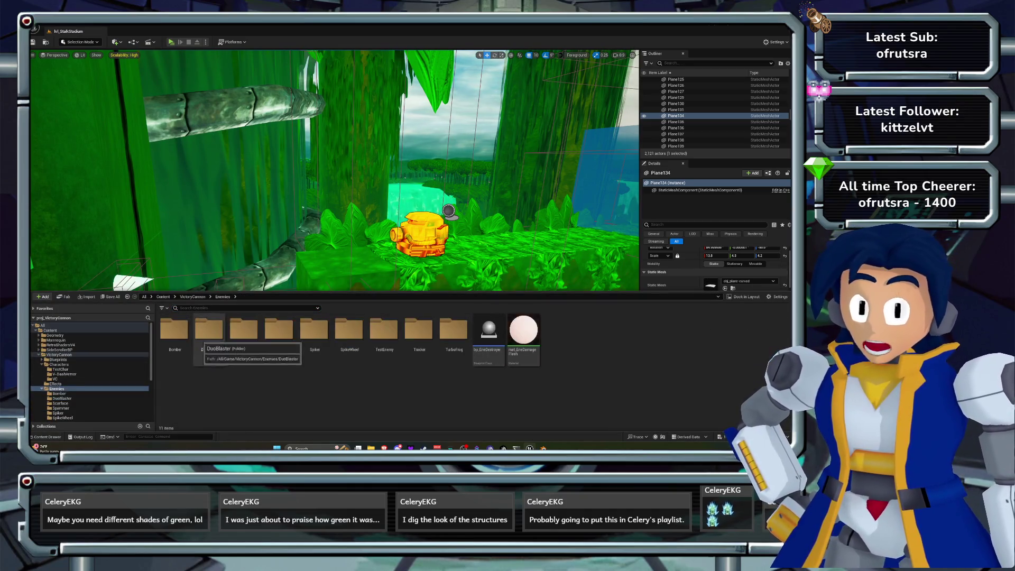
pyautogui.doubleClick(245, 332)
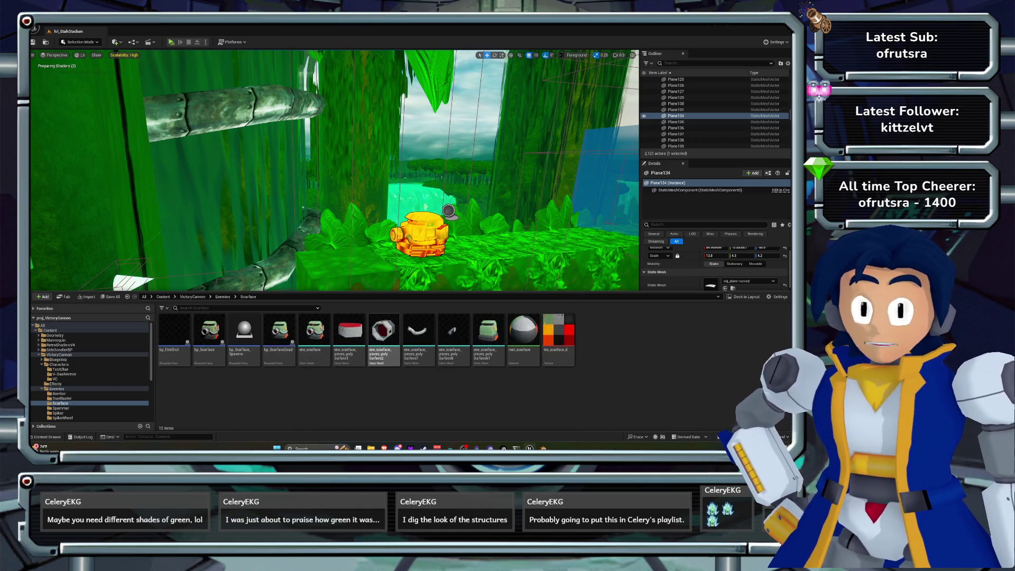
pyautogui.doubleClick(523, 330)
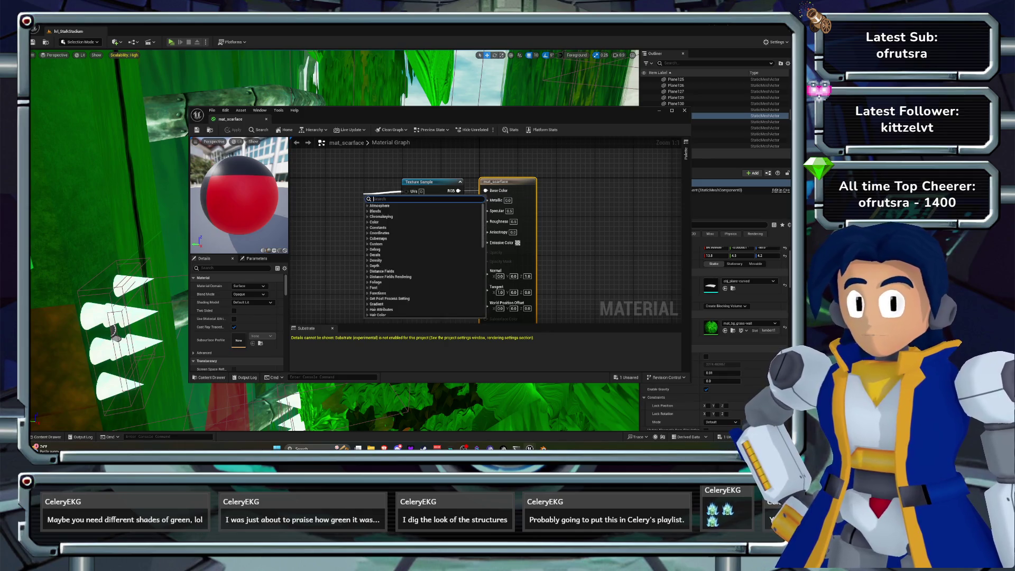
# Add a Multiply on the texture colour, set Metallic 0.2, edit Roughness, and save.
pyautogui.moveTo(423, 187)
pyautogui.mouseDown()
pyautogui.moveTo(323, 186)
pyautogui.moveTo(385, 225)
pyautogui.mouseUp()
pyautogui.write('mult')
pyautogui.moveTo(399, 227)
pyautogui.mouseDown()
pyautogui.moveTo(409, 245)
pyautogui.moveTo(466, 268)
pyautogui.moveTo(506, 253)
pyautogui.moveTo(485, 242)
pyautogui.mouseUp()
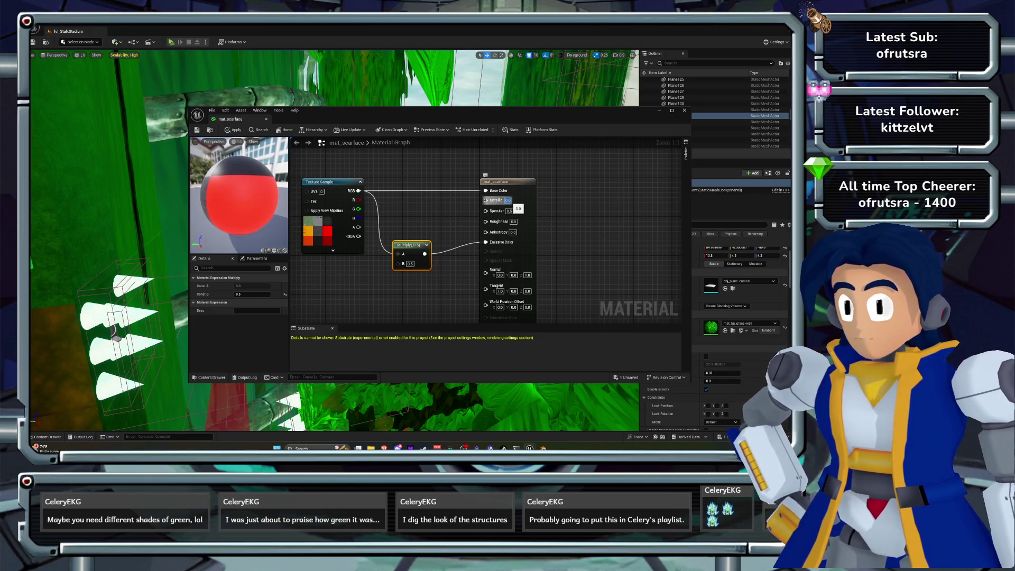
pyautogui.write('0.2')
pyautogui.press('Return')
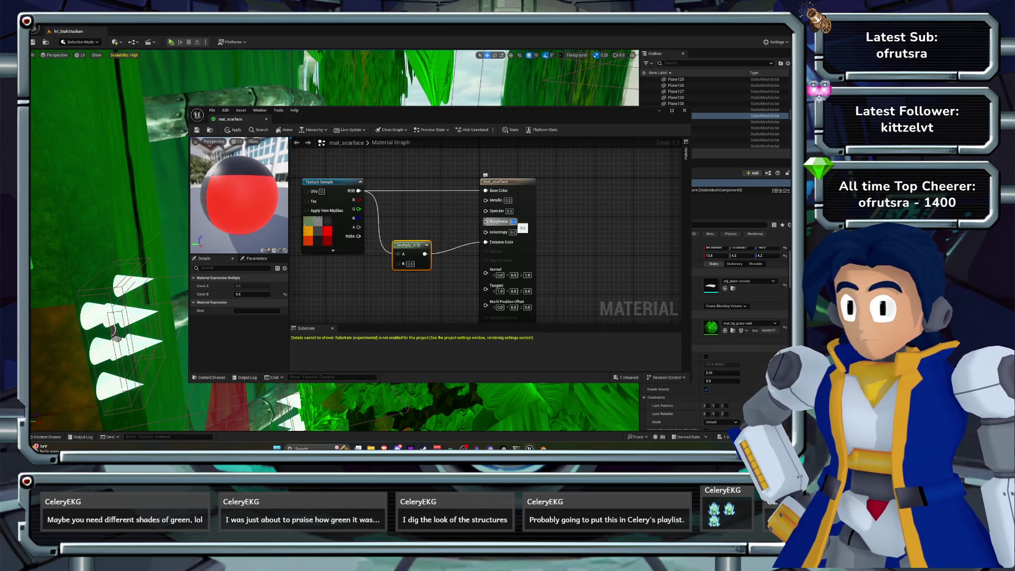
pyautogui.click(512, 221)
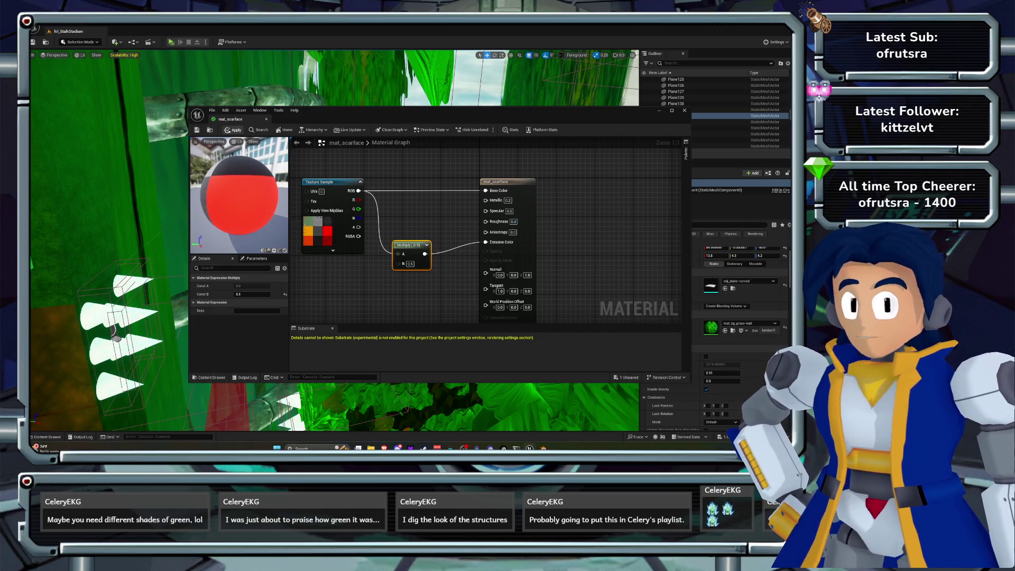
pyautogui.hotkey('ctrl', 's')
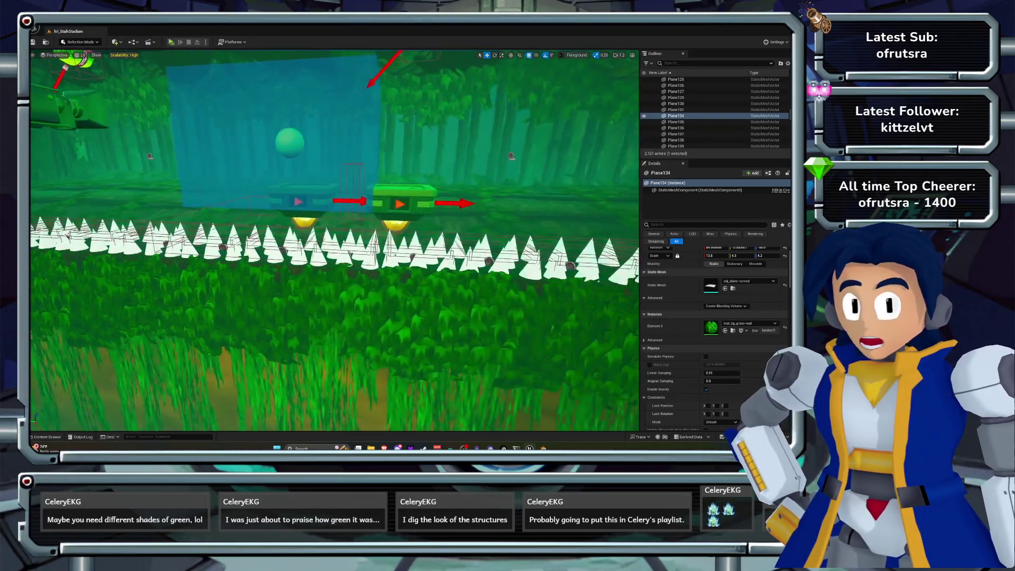
# Search the Outliner for 'post' and select the PostProcessVolume.
pyautogui.click(404, 197)
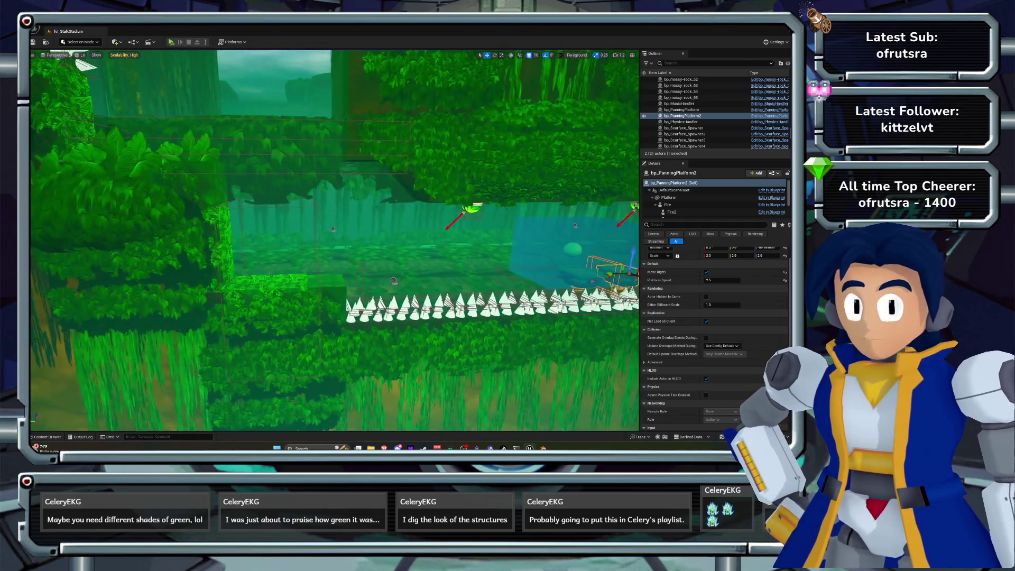
pyautogui.click(709, 63)
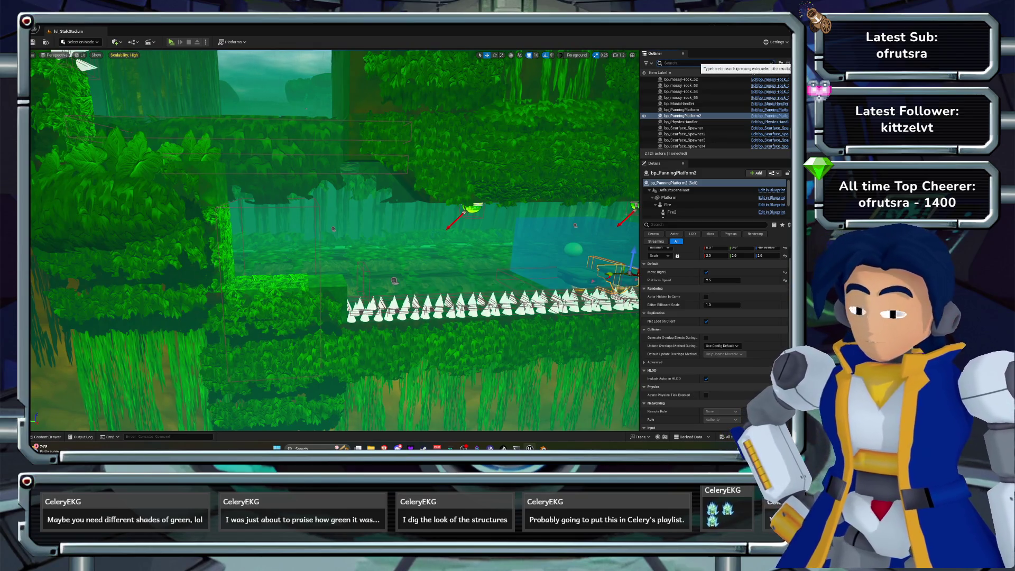
pyautogui.write('post')
pyautogui.click(686, 92)
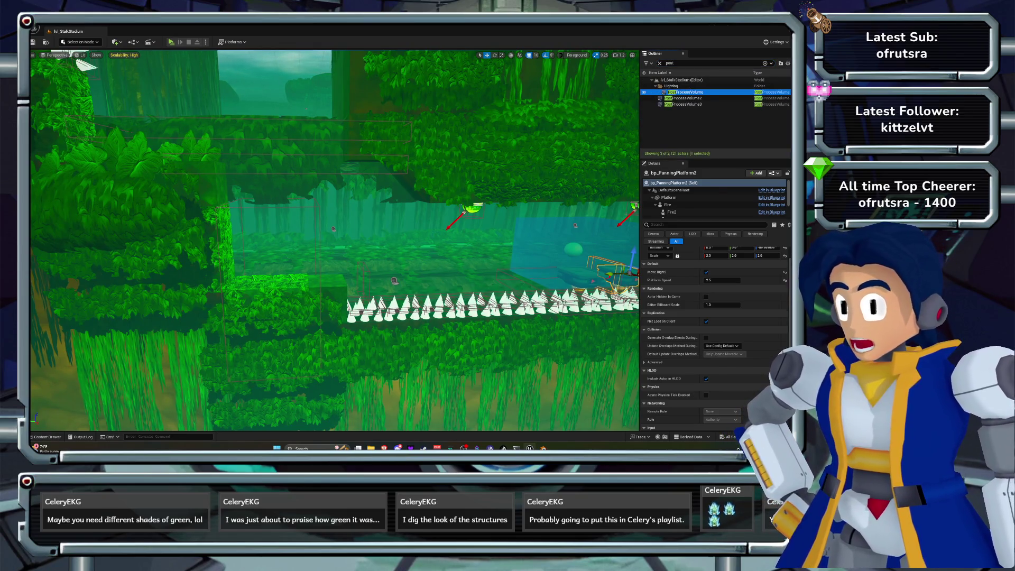
# Toggle the PostProcessVolume's visibility off and on twice to compare the grading.
pyautogui.click(644, 92)
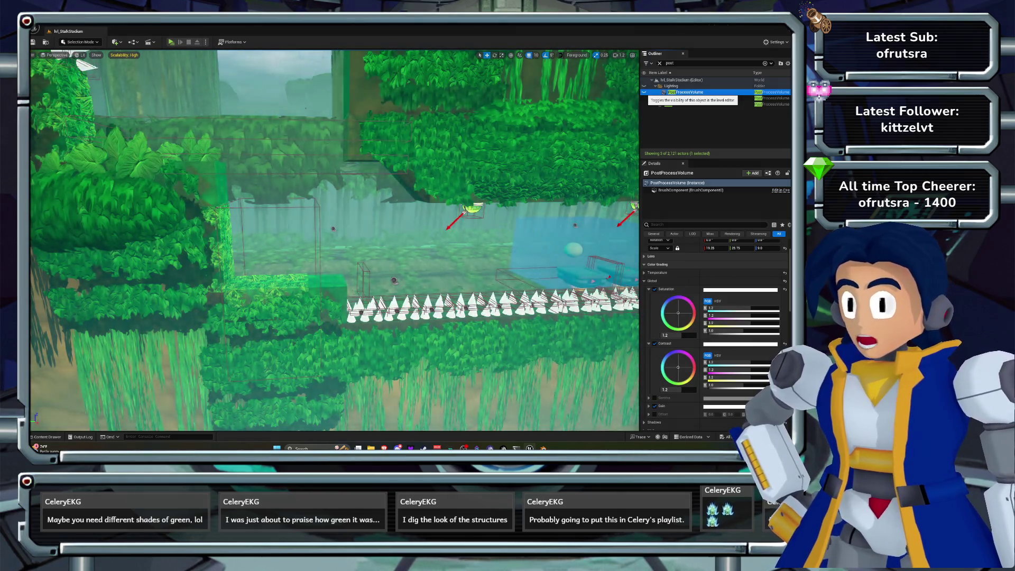
pyautogui.click(644, 92)
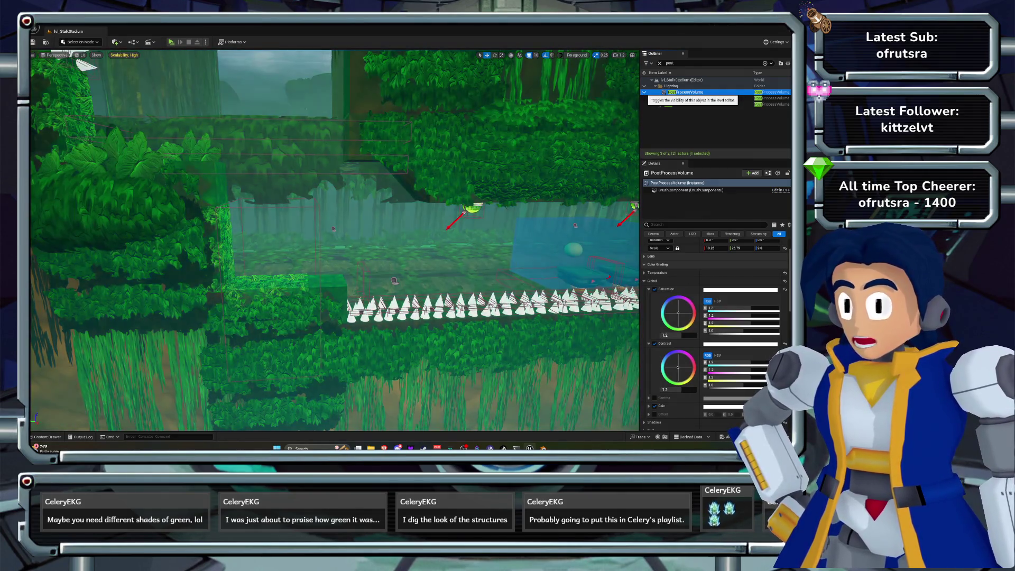
pyautogui.click(645, 93)
pyautogui.click(644, 92)
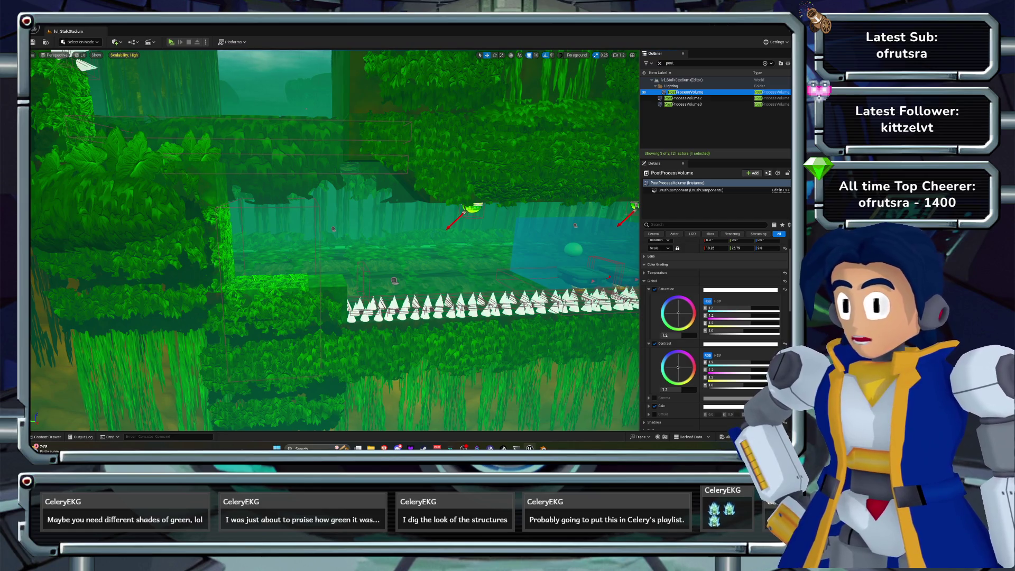
pyautogui.doubleClick(670, 63)
# Select the Light Source and raise its intensity to 2.0 lux, undoing an overly bright first attempt.
pyautogui.write('light')
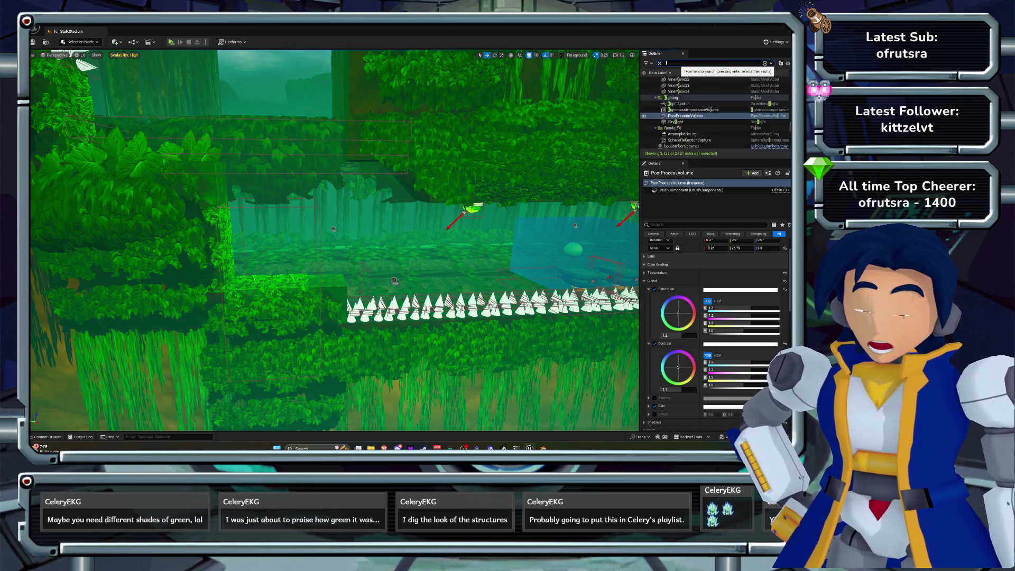
pyautogui.click(683, 93)
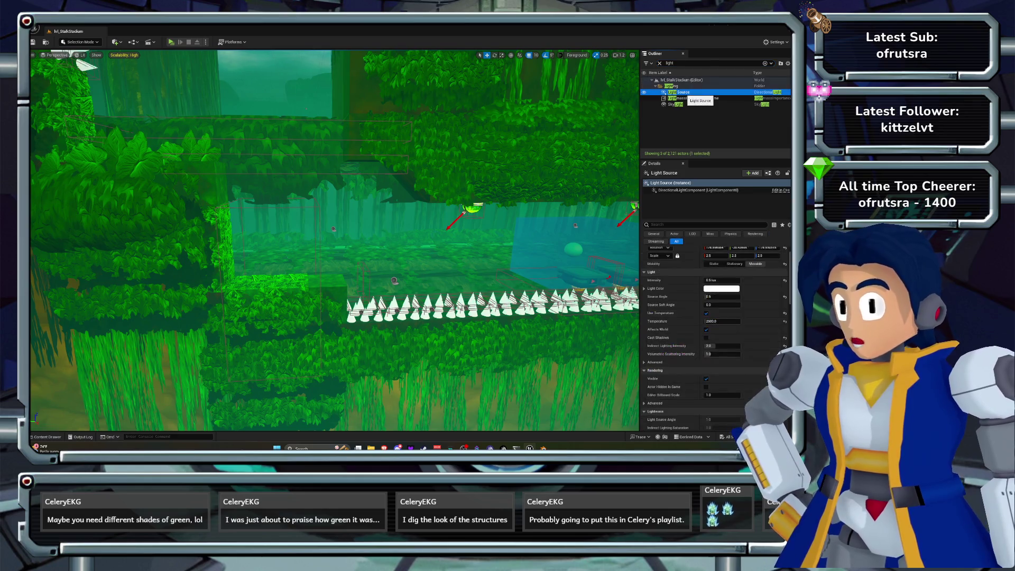
pyautogui.moveTo(722, 280); pyautogui.dragTo(751, 280)
pyautogui.hotkey('ctrl', 'z')
pyautogui.hotkey('ctrl', 'y')
pyautogui.hotkey('ctrl', 'z')
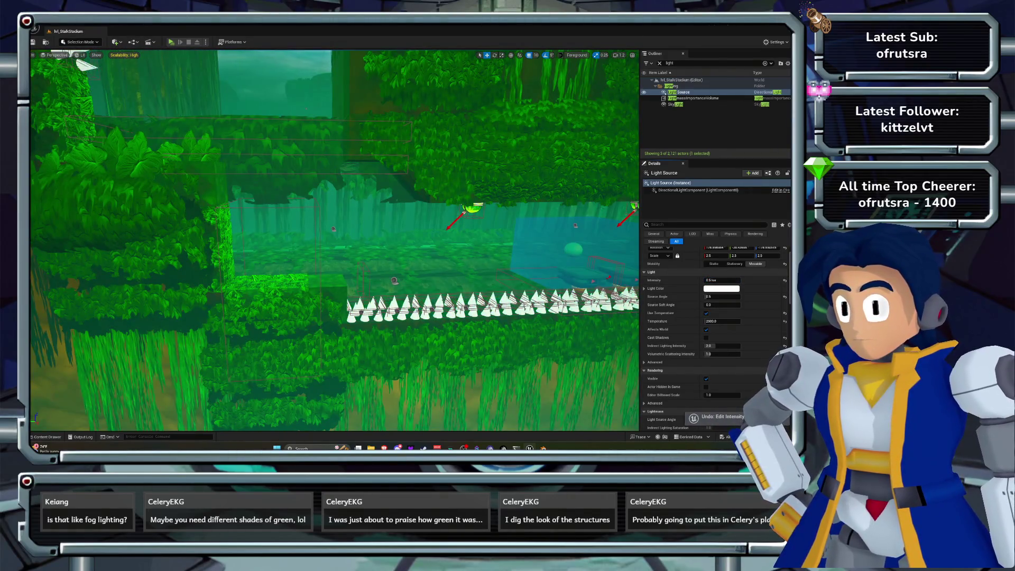
pyautogui.moveTo(722, 280); pyautogui.dragTo(727, 281)
pyautogui.click(660, 63)
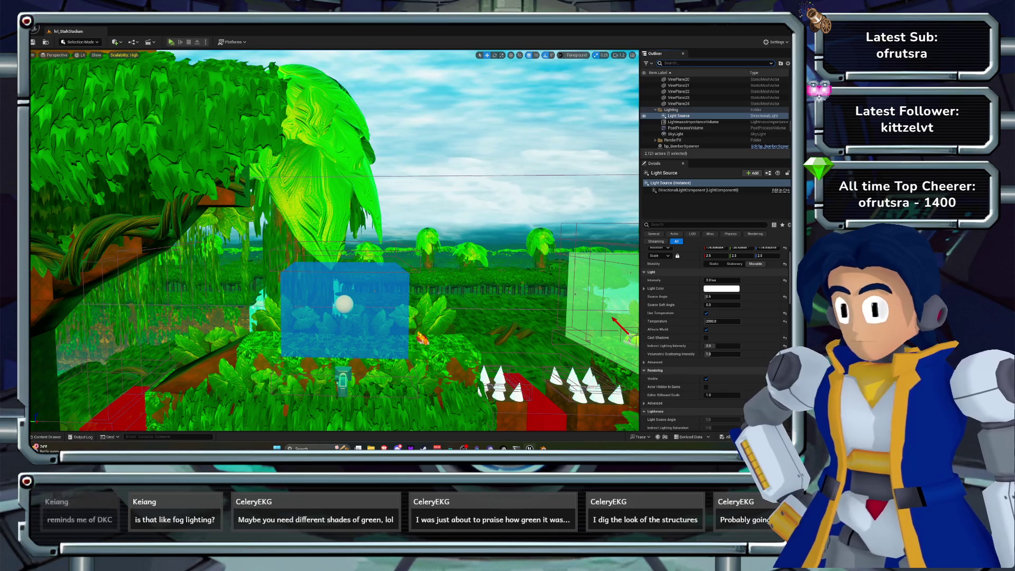
# Set the ExponentialHeightFog's fog density to 0.01 and its second fog density to 0.00204.
pyautogui.write('expo')
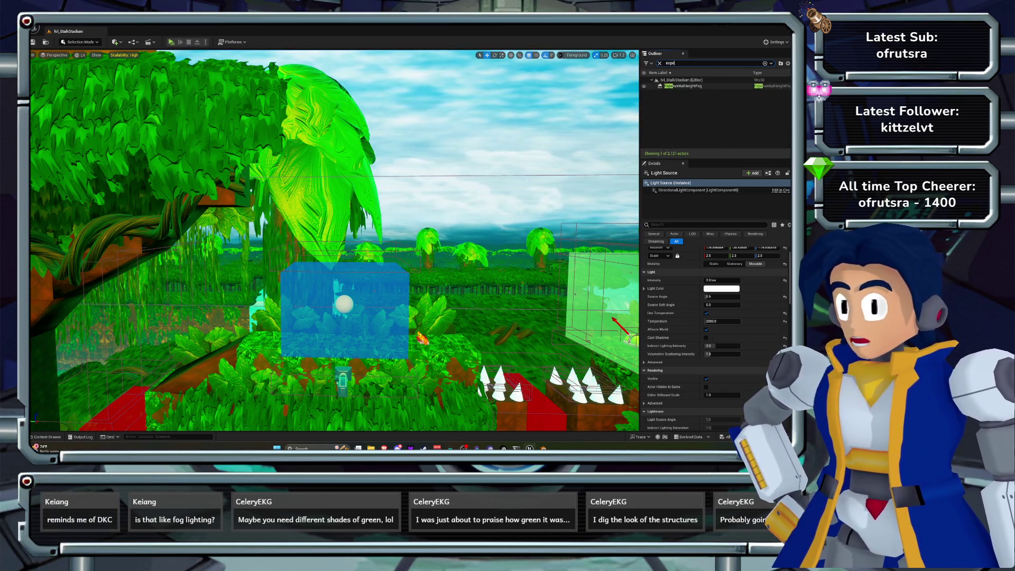
pyautogui.click(682, 85)
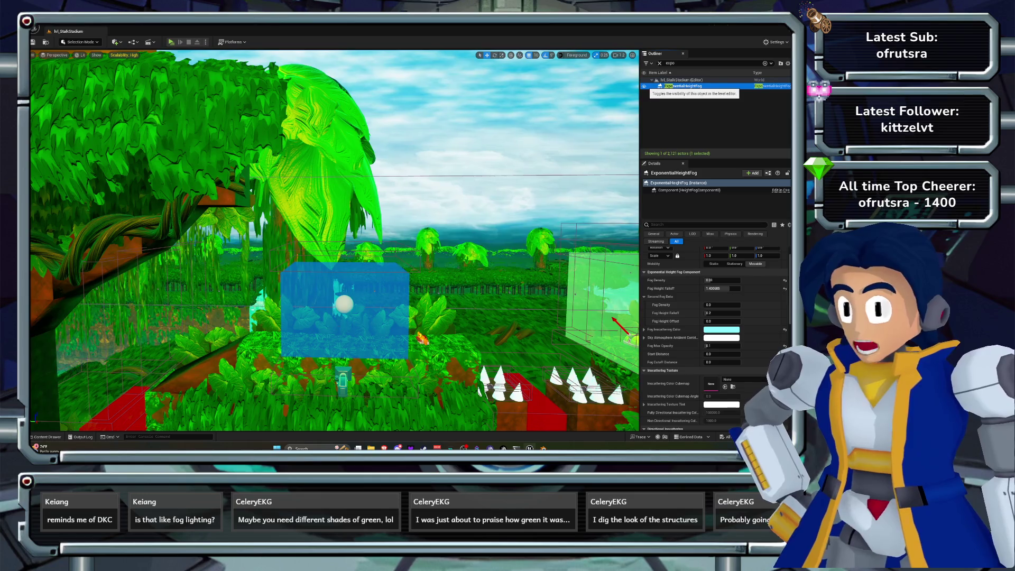
pyautogui.moveTo(339, 238); pyautogui.dragTo(312, 212)
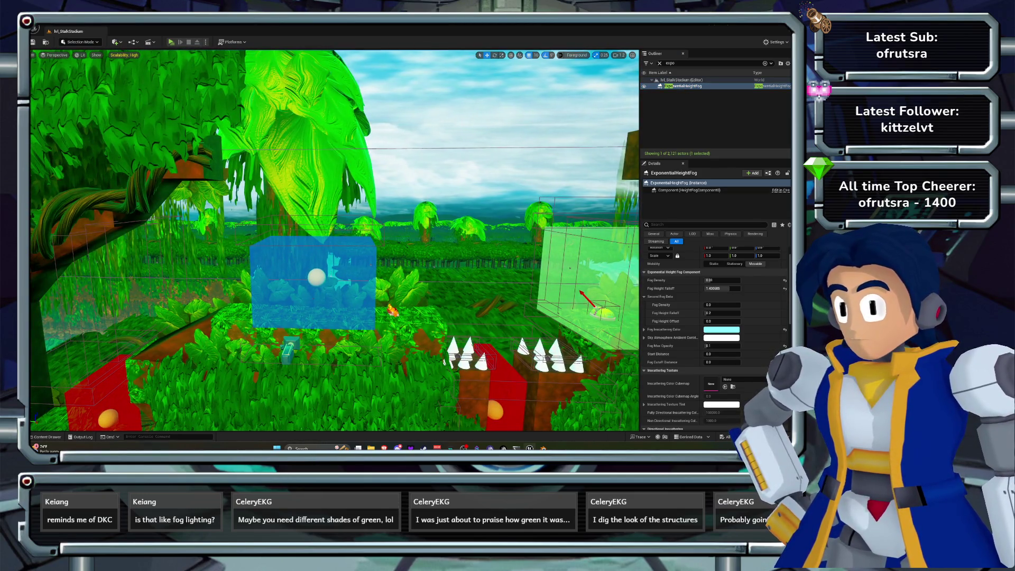
pyautogui.write('0.01')
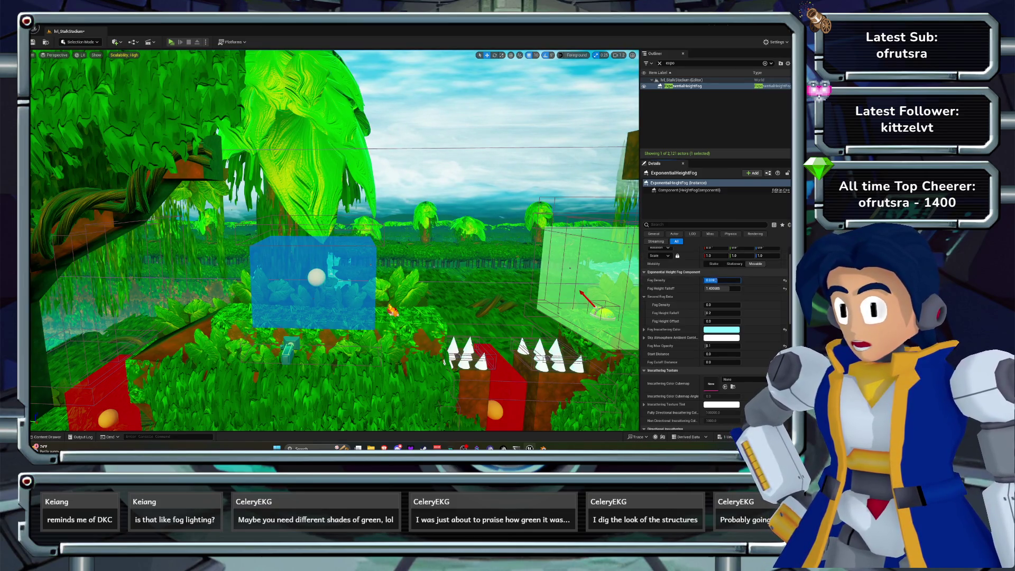
pyautogui.press('Return')
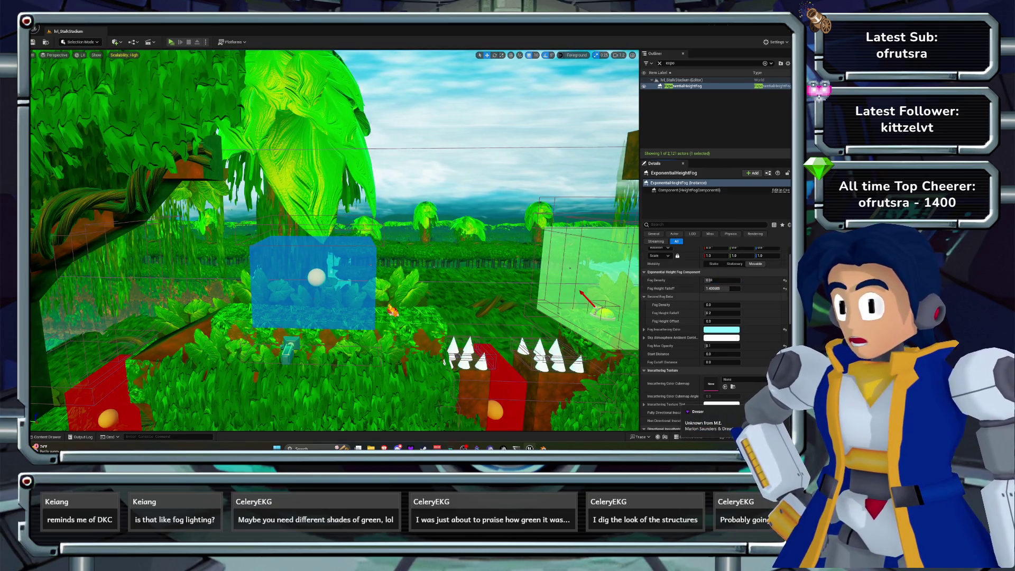
pyautogui.write('0.00204')
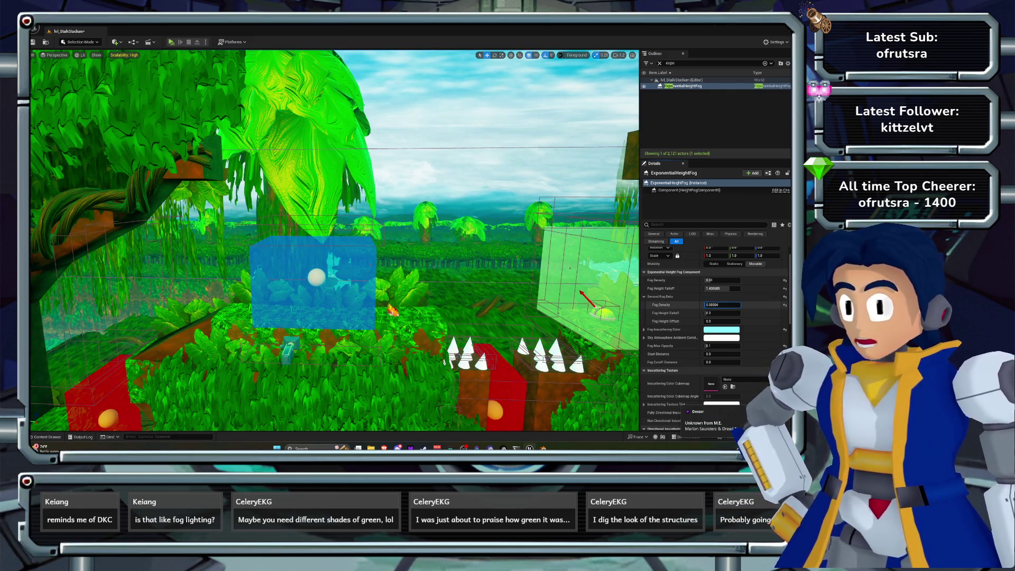
pyautogui.press('Return')
# Save the level and start a play test.
pyautogui.press('Right')
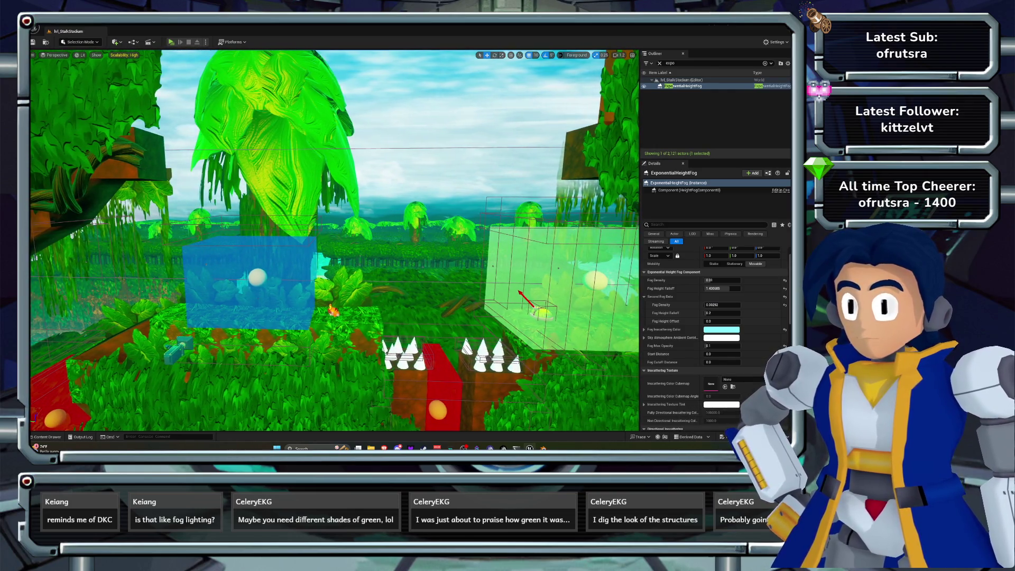
pyautogui.press('Left')
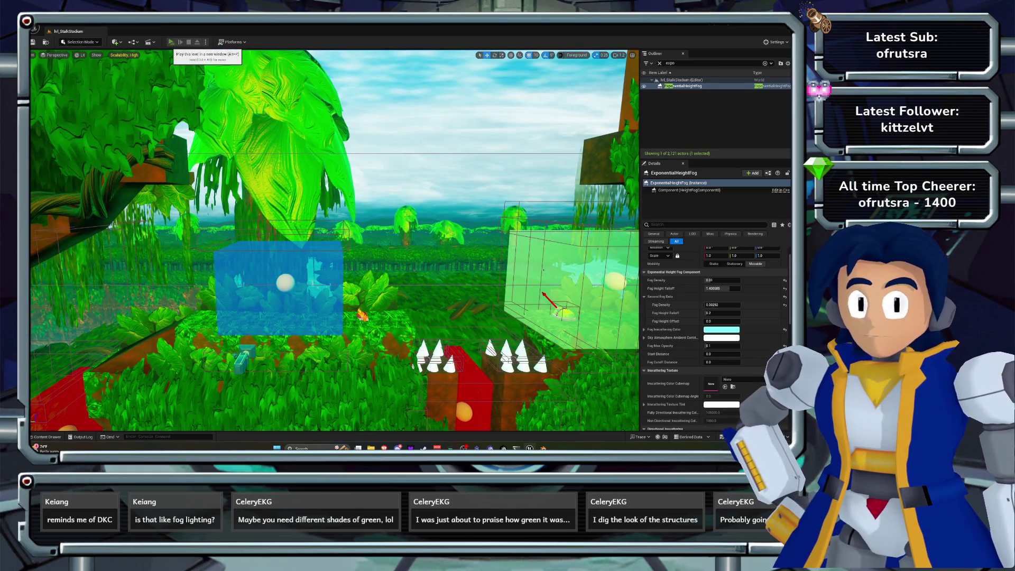
pyautogui.click(171, 42)
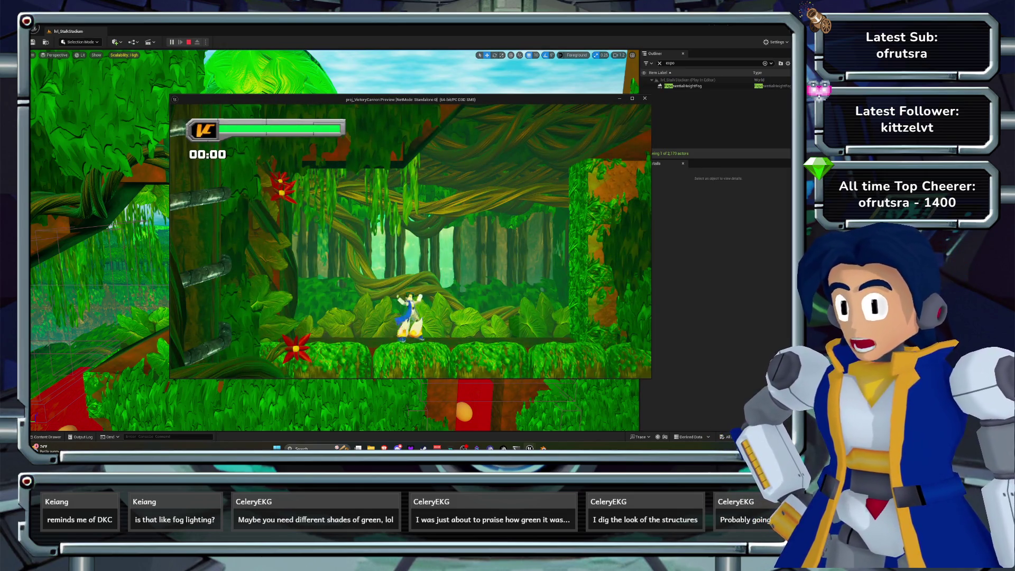
# Dash left and jump with the character, then stop the playtest and return to the editor.
pyautogui.press('Left')
pyautogui.press('space')
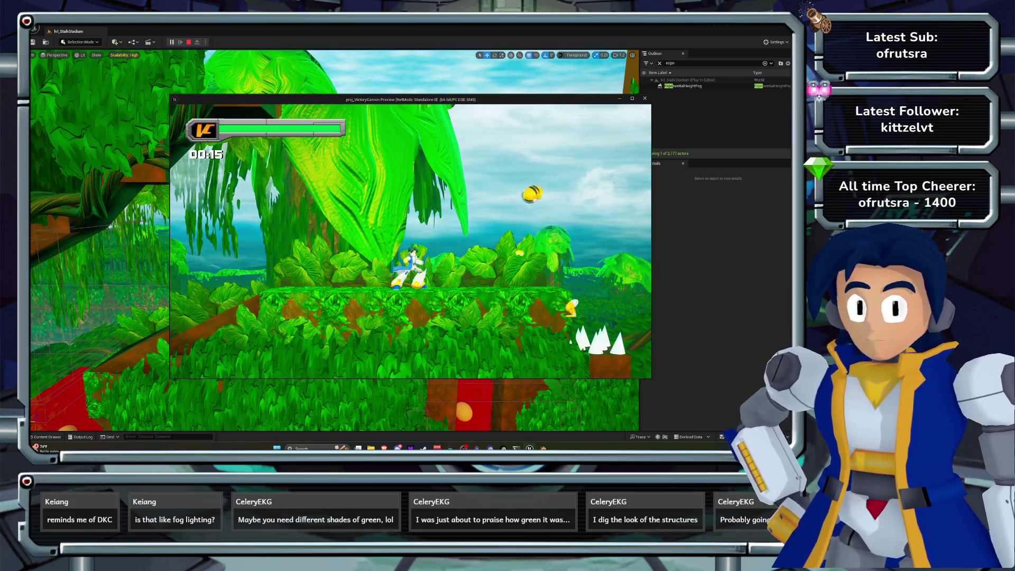
pyautogui.press('Escape')
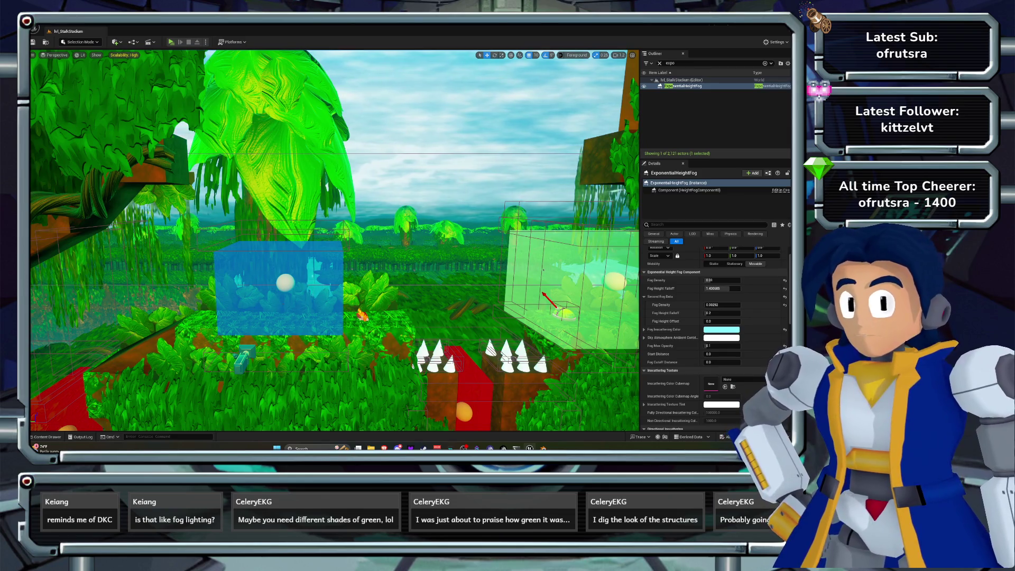
# Filter the Outliner for 'post' and toggle both post-process volumes' visibility to compare their effect.
pyautogui.press('BackSpace')
pyautogui.press('BackSpace')
pyautogui.press('BackSpace')
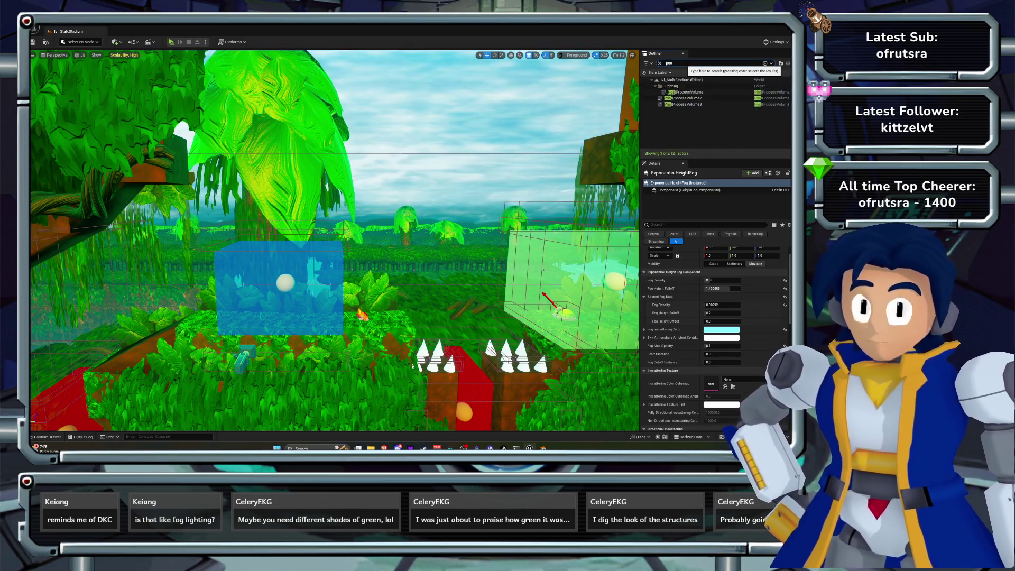
pyautogui.write('post')
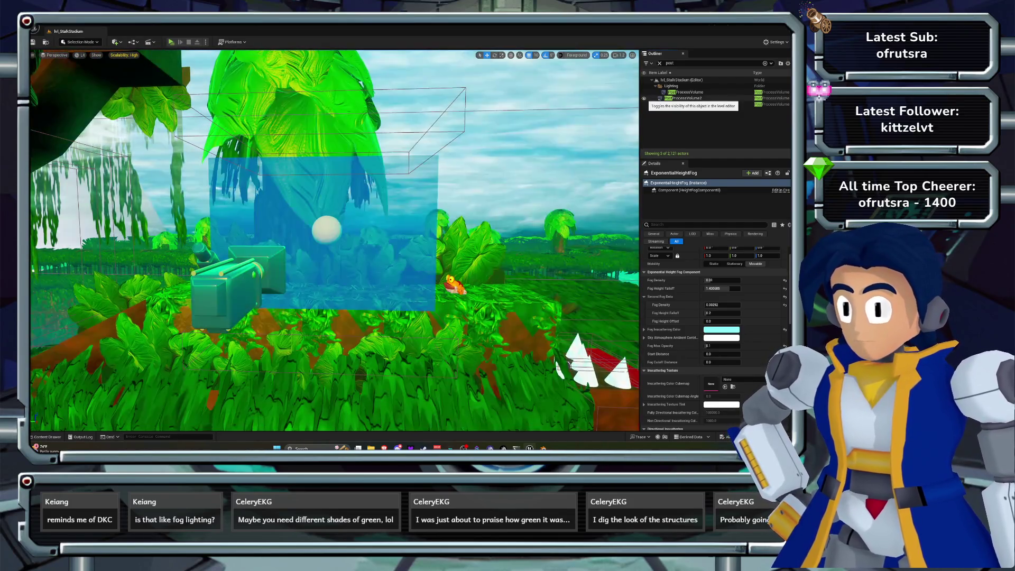
pyautogui.click(644, 99)
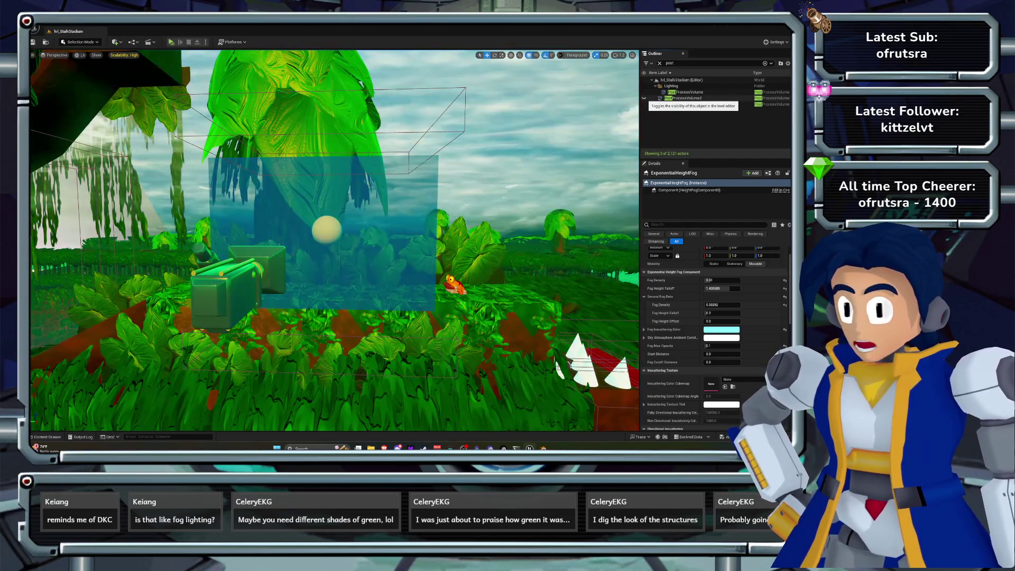
pyautogui.click(644, 99)
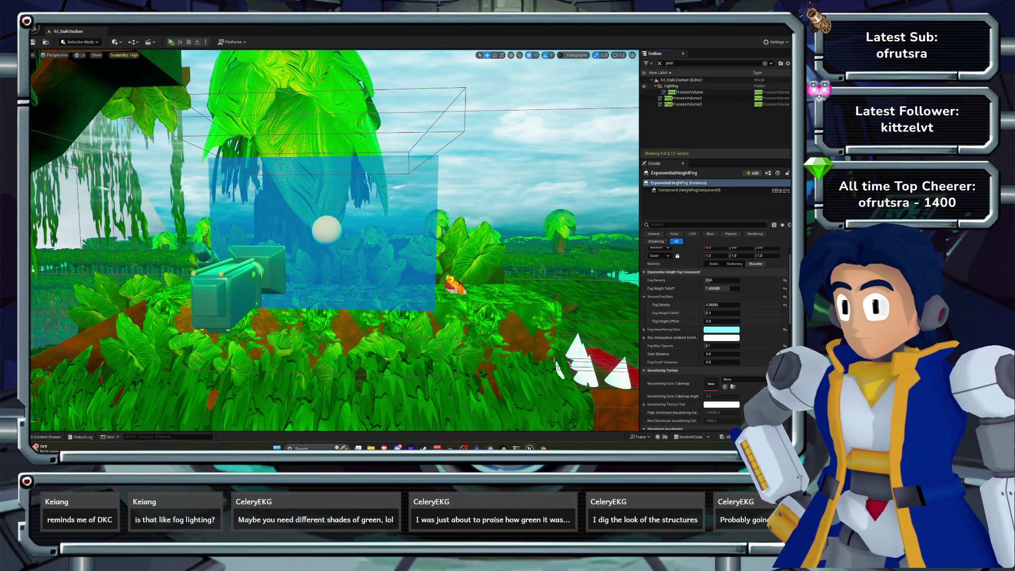
pyautogui.click(644, 92)
pyautogui.click(644, 92)
pyautogui.click(644, 92)
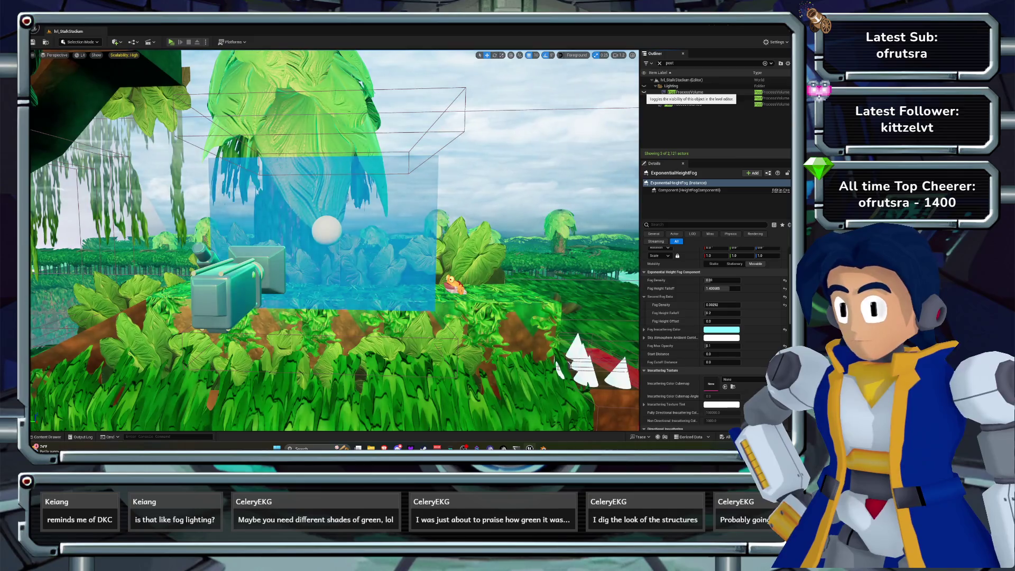
pyautogui.click(644, 99)
pyautogui.click(644, 99)
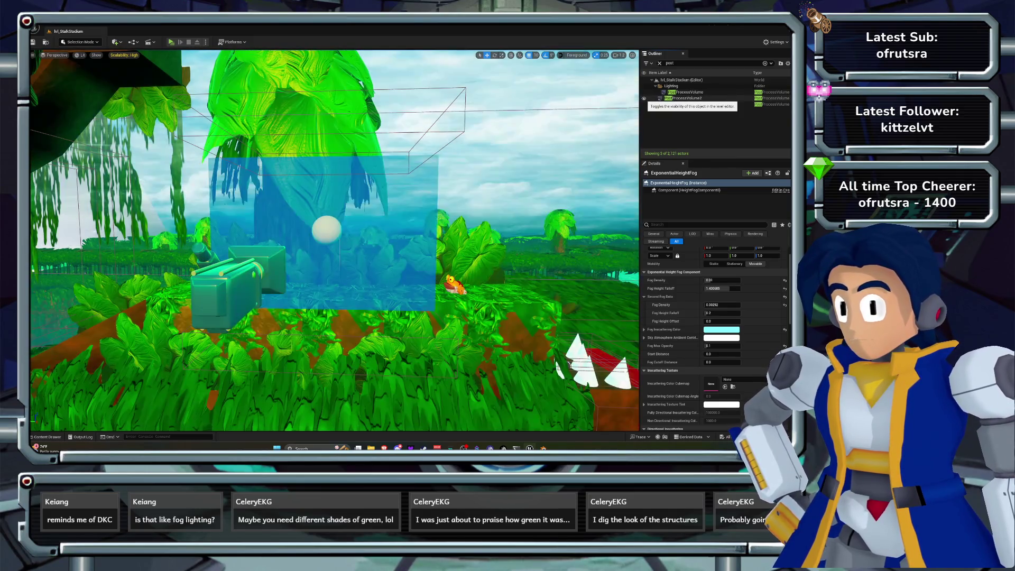
pyautogui.click(644, 98)
pyautogui.click(645, 98)
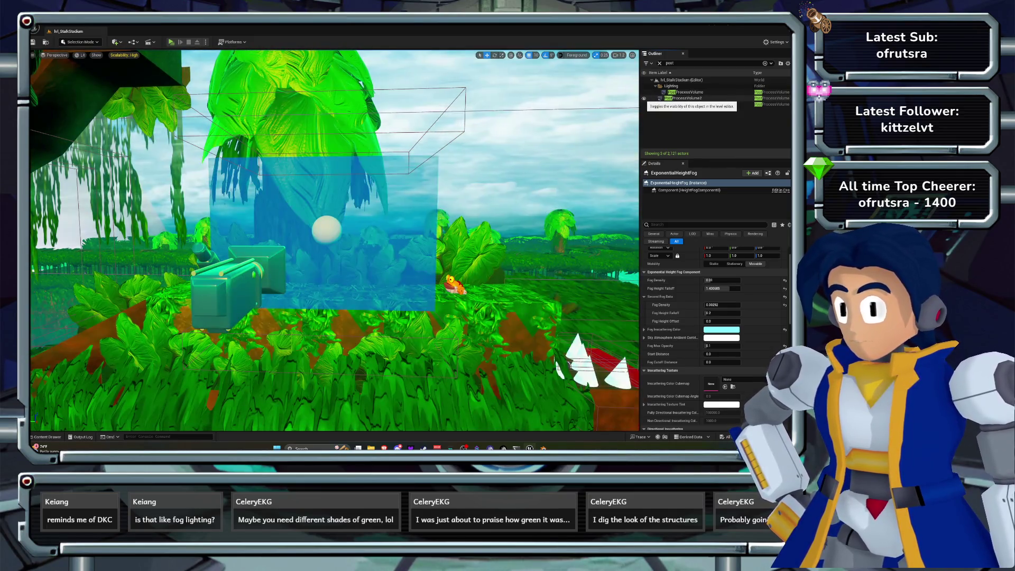
# Set PostProcessVolume2's global gain to 1.2.
pyautogui.click(672, 98)
pyautogui.scroll(-2, 702, 333)
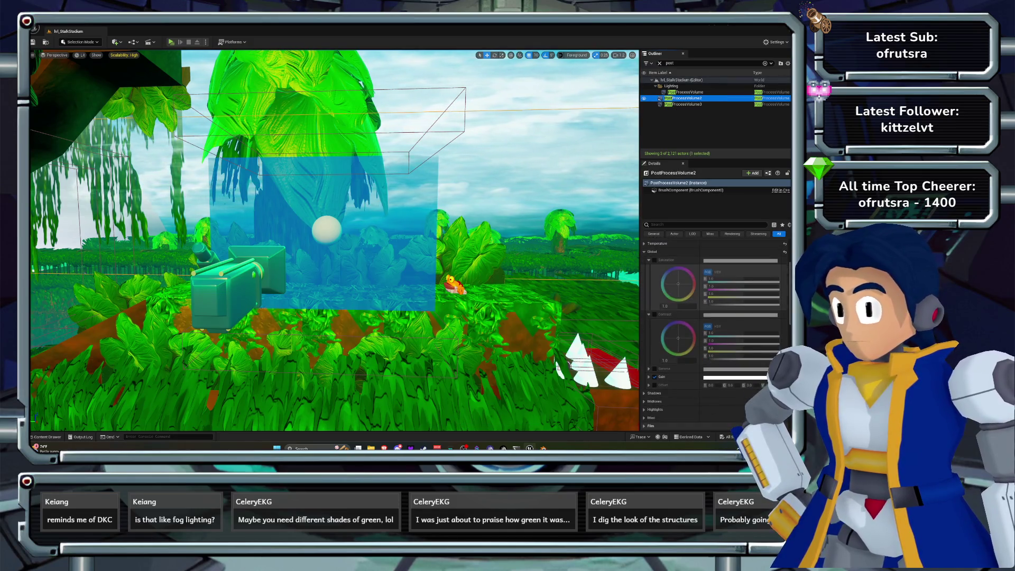
pyautogui.click(649, 367)
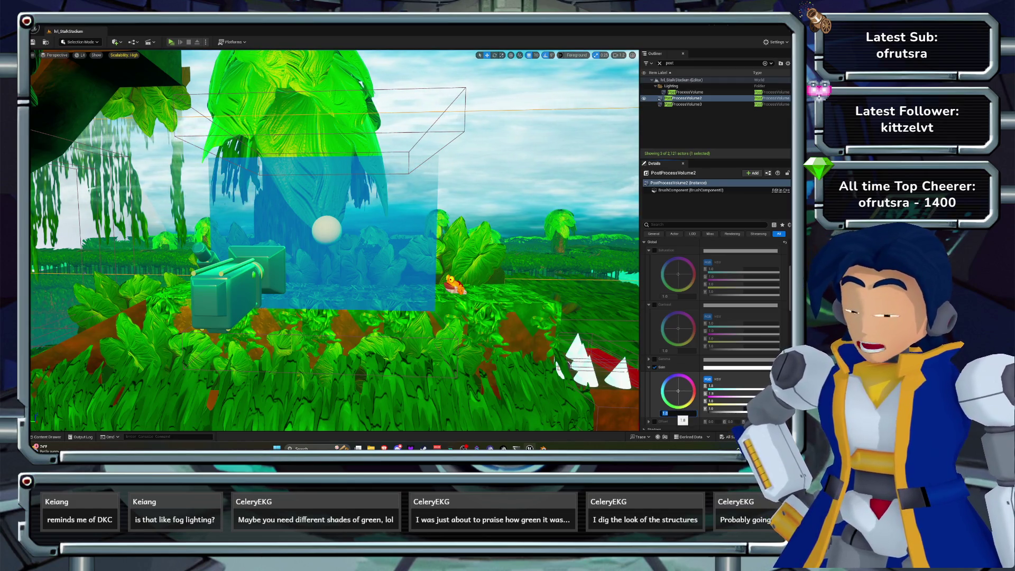
pyautogui.write('.2')
pyautogui.press('Return')
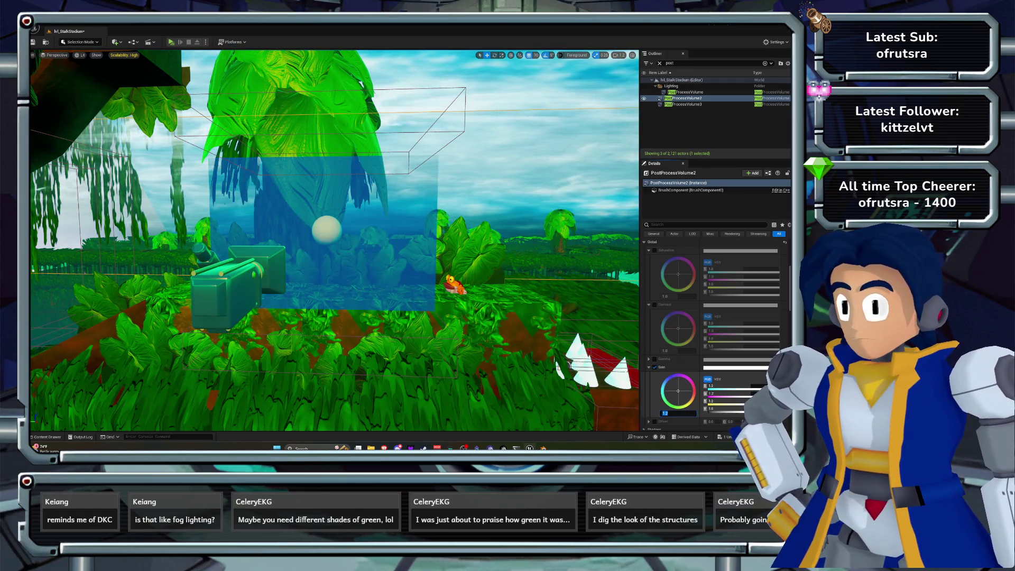
# Set PostProcessVolume3's global gain to 1.2, save the level and start a play test.
pyautogui.doubleClick(687, 104)
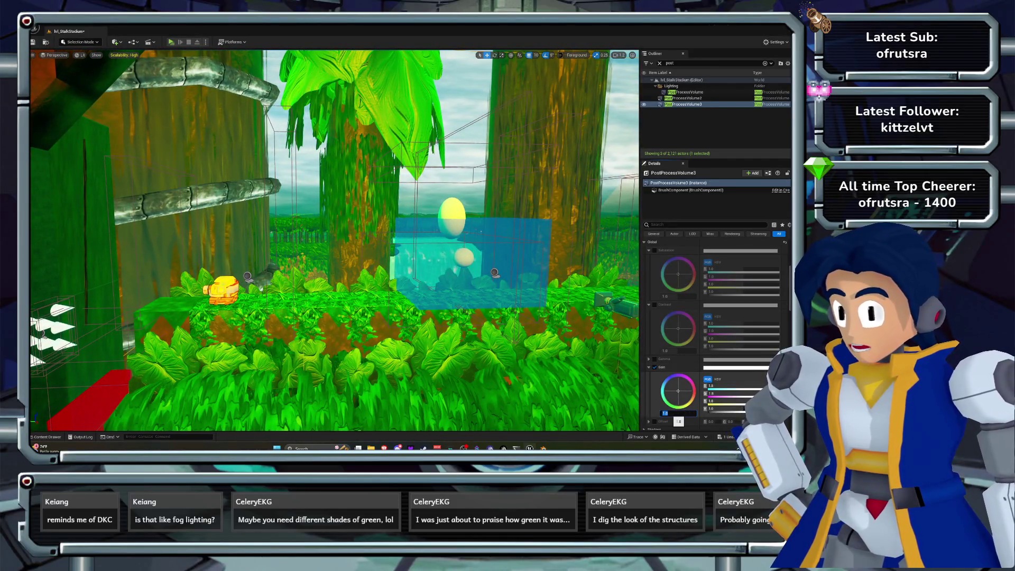
pyautogui.write('1.2')
pyautogui.press('Return')
pyautogui.hotkey('ctrl', 's')
pyautogui.hotkey('alt', 'p')
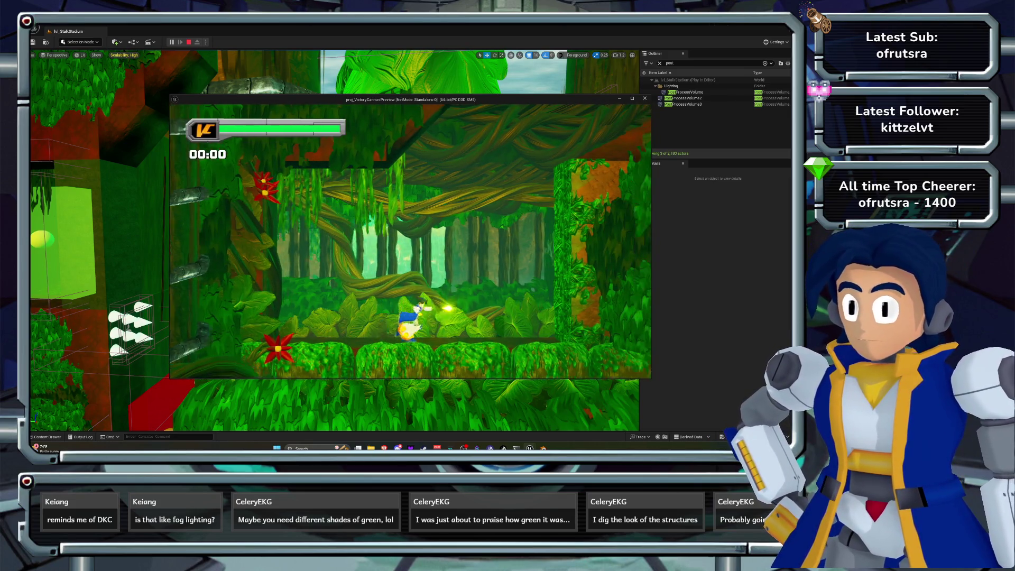
# Jump once more, stop the play test, fly the view back and clear the Outliner search.
pyautogui.press('space')
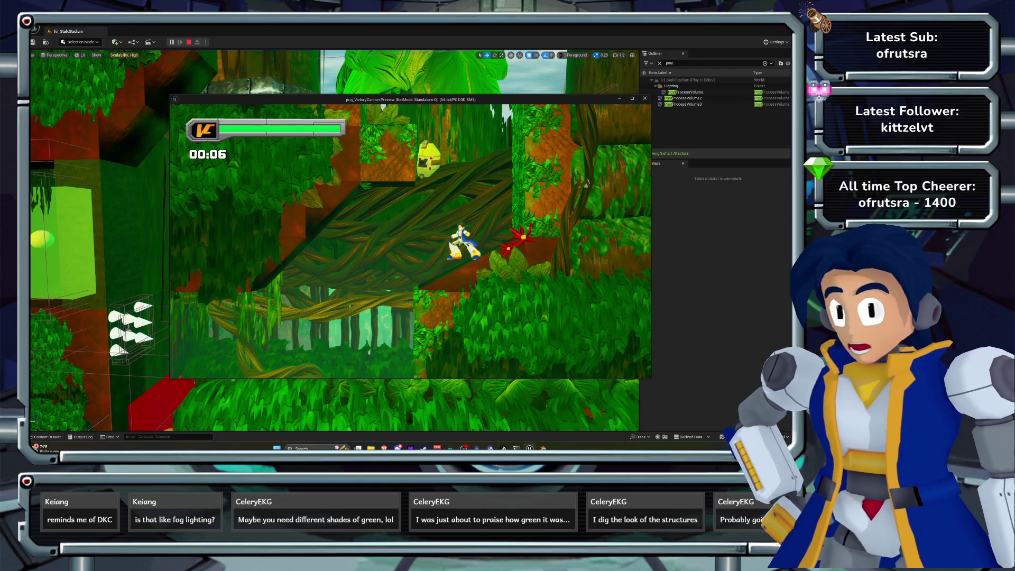
pyautogui.press('Escape')
pyautogui.moveTo(334, 241)
pyautogui.mouseDown()
pyautogui.moveTo(251, 238)
pyautogui.moveTo(251, 180)
pyautogui.moveTo(251, 214)
pyautogui.mouseUp()
pyautogui.press('BackSpace')
pyautogui.press('BackSpace')
pyautogui.press('BackSpace')
# Select the Light Source and toggle its visibility twice to compare the lighting.
pyautogui.write('light')
pyautogui.click(680, 92)
pyautogui.click(644, 92)
pyautogui.click(644, 92)
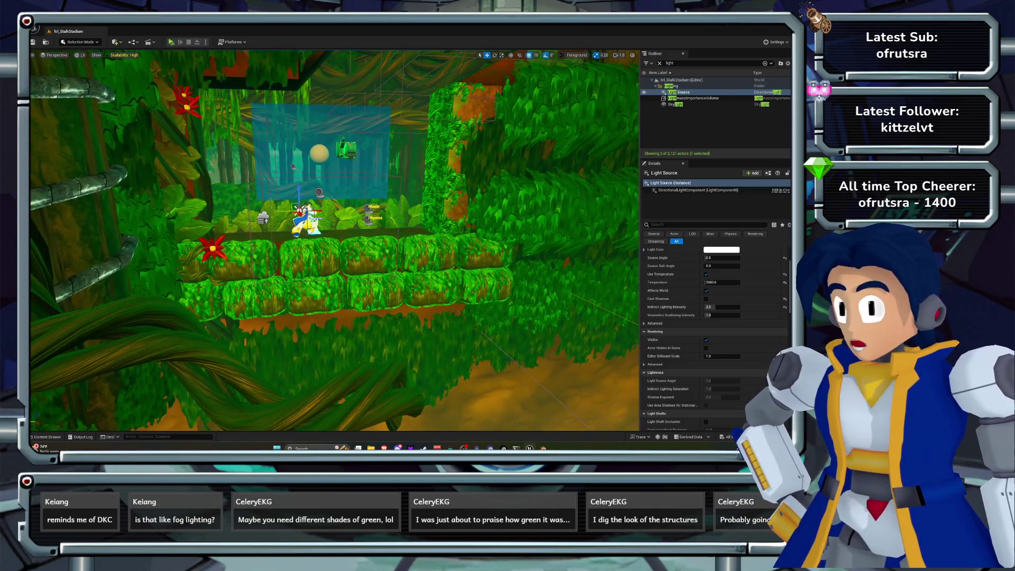
pyautogui.click(644, 92)
pyautogui.click(644, 92)
pyautogui.scroll(3, 334, 240)
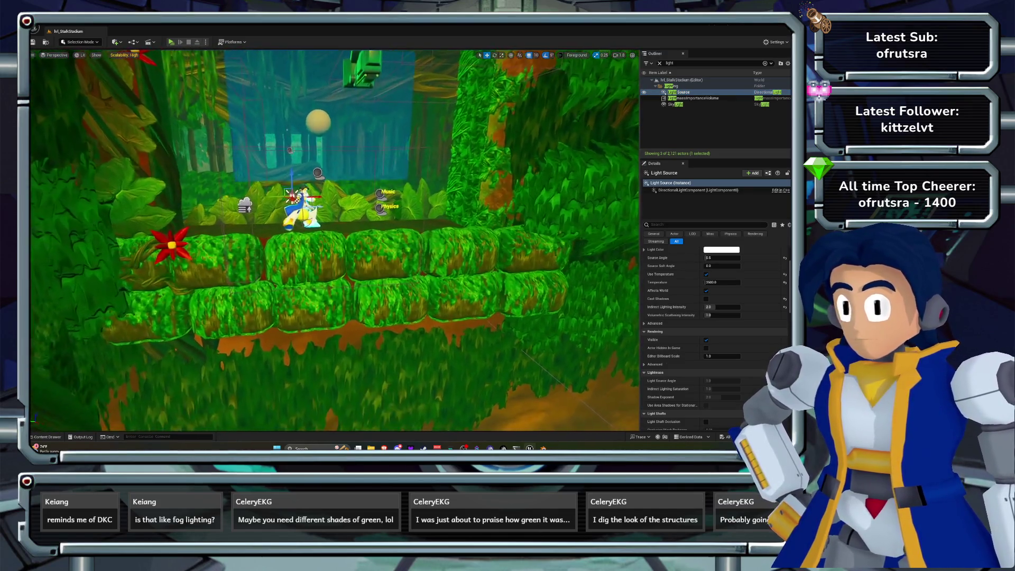
pyautogui.scroll(3, 714, 338)
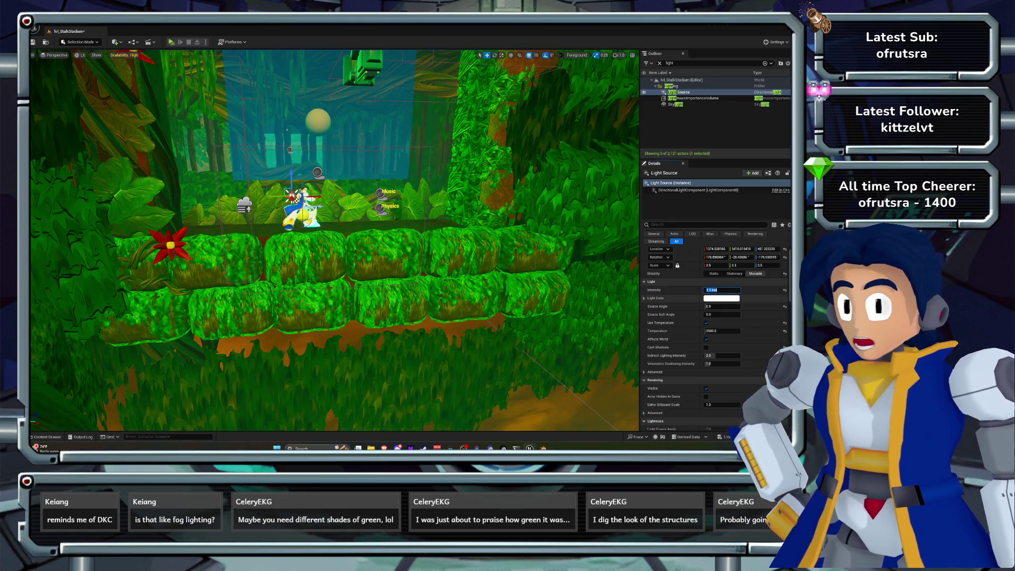
# Tint the Light Source pale cyan with saturation 0.2, then start a new play test.
pyautogui.click(730, 298)
pyautogui.click(596, 327)
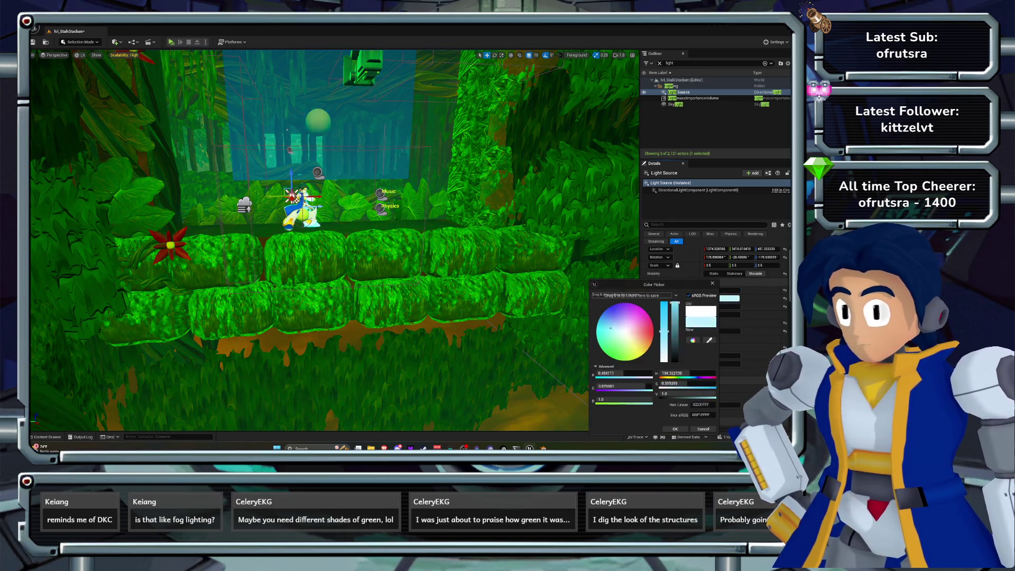
pyautogui.moveTo(596, 327); pyautogui.dragTo(596, 330)
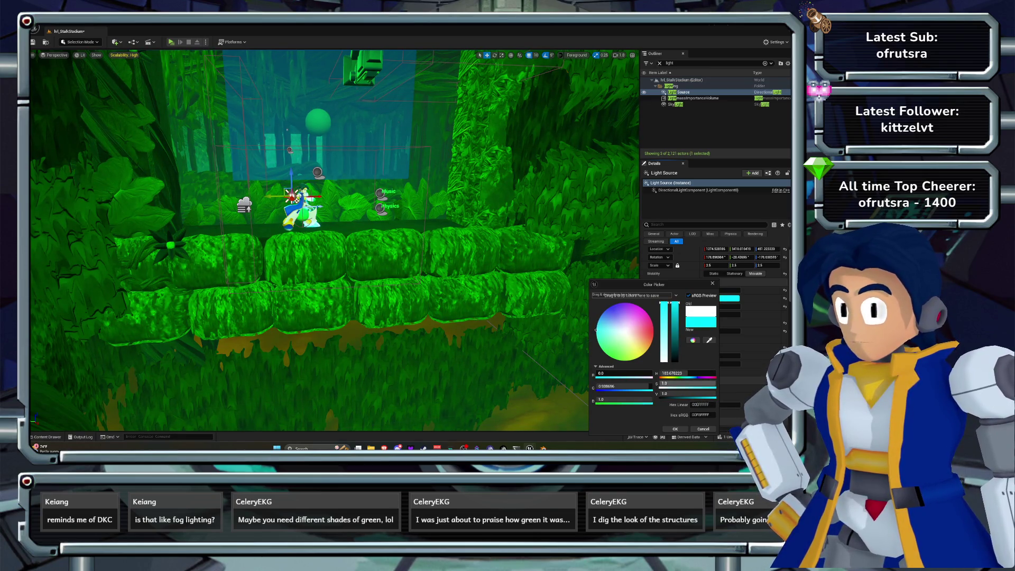
pyautogui.write('.2')
pyautogui.press('Return')
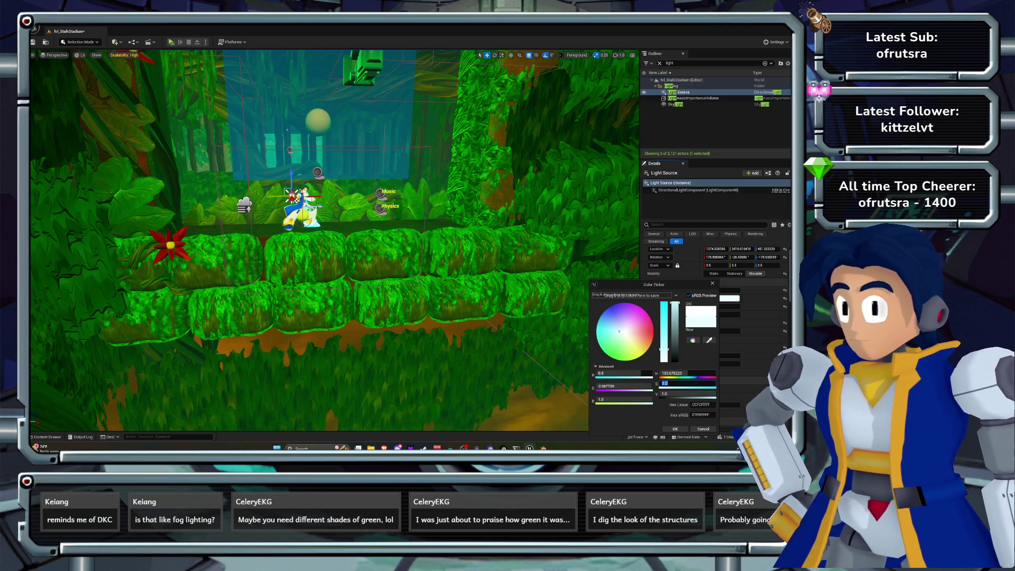
pyautogui.click(675, 429)
pyautogui.press('d')
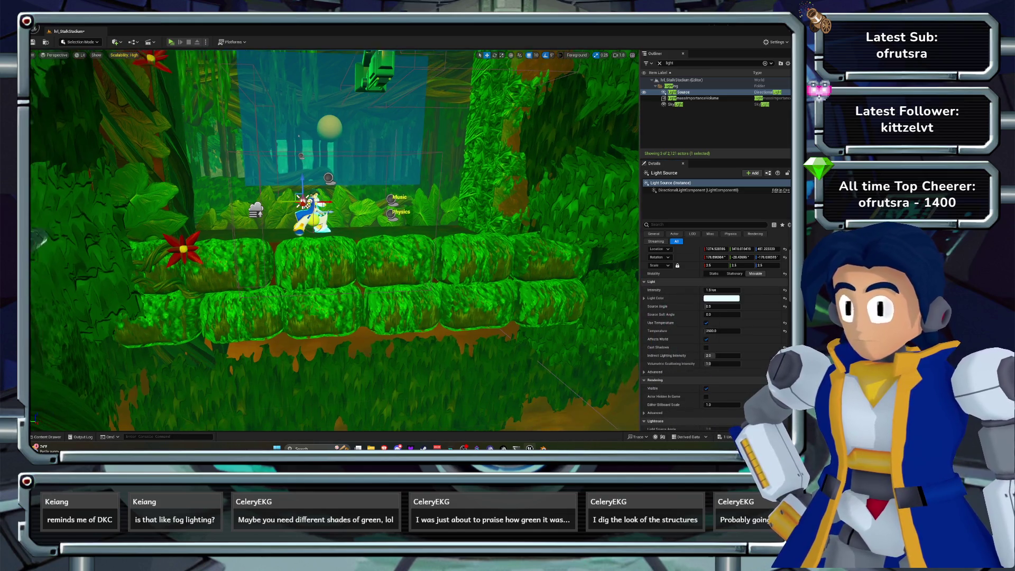
pyautogui.click(171, 42)
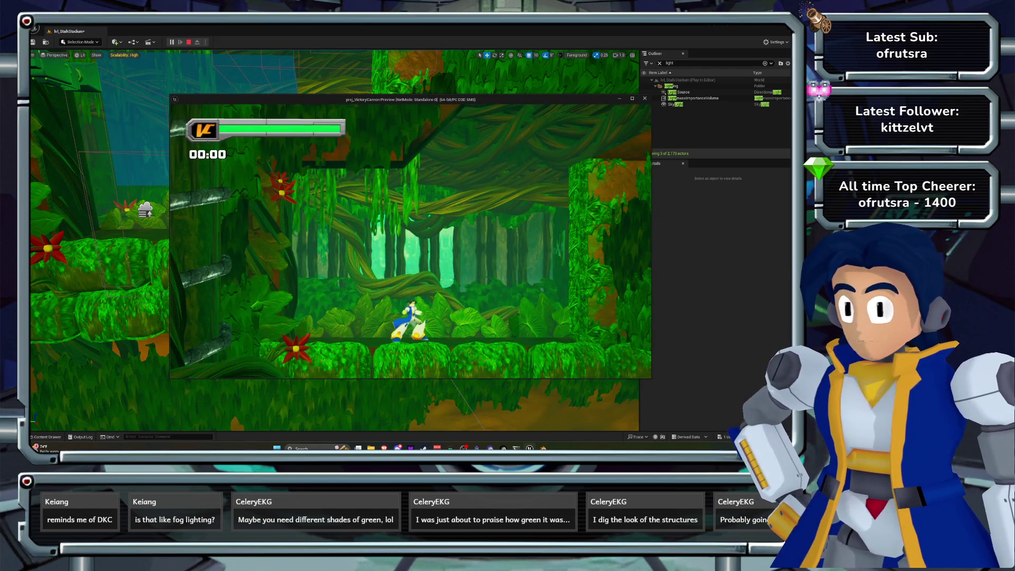
# Run the character right through the level, stop the playtest and move the view toward the spike pit.
pyautogui.press('d')
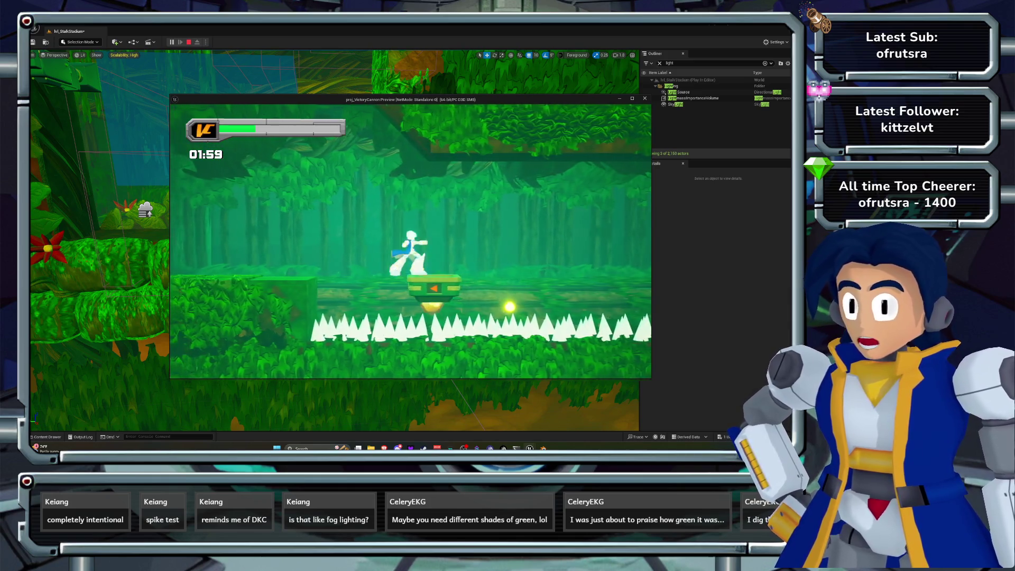
pyautogui.press('Escape')
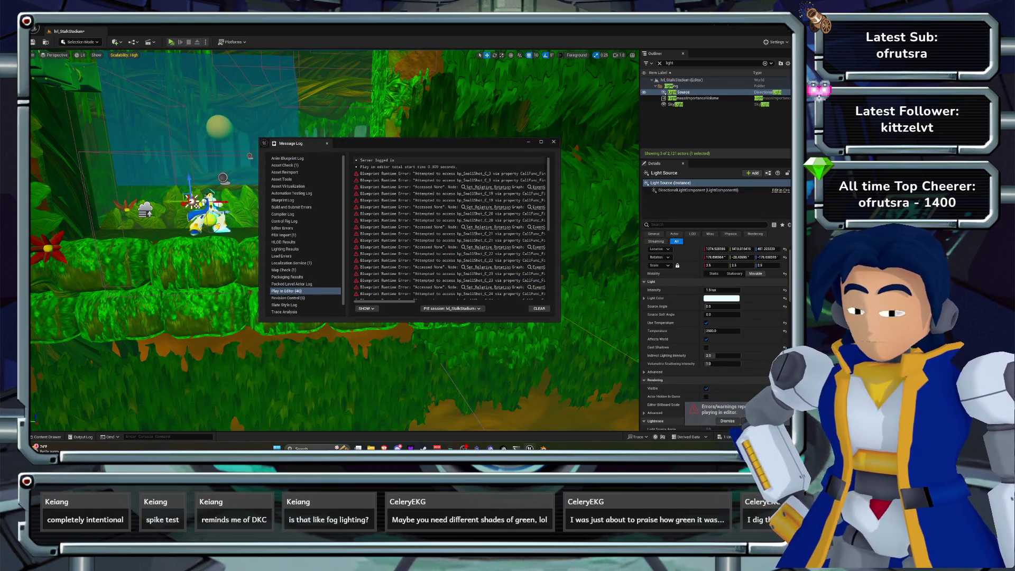
pyautogui.moveTo(335, 240)
pyautogui.mouseDown()
pyautogui.moveTo(392, 233)
pyautogui.moveTo(405, 318)
pyautogui.moveTo(404, 302)
pyautogui.mouseUp()
# In Blender, save the current enemy file and start a new scene.
pyautogui.hotkey('alt', 'Tab')
pyautogui.rightClick(418, 303)
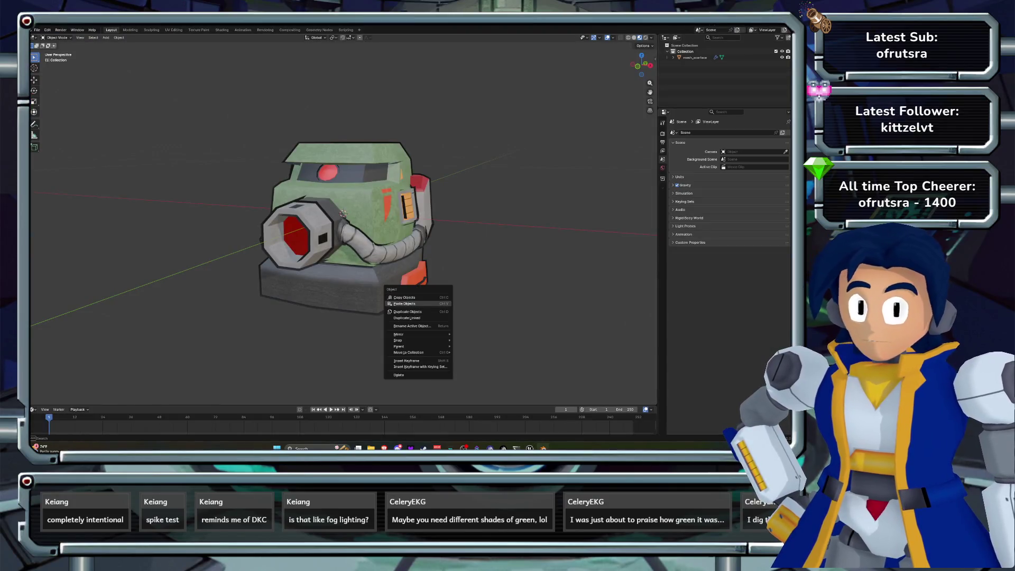
pyautogui.press('Escape')
pyautogui.hotkey('ctrl', 'q')
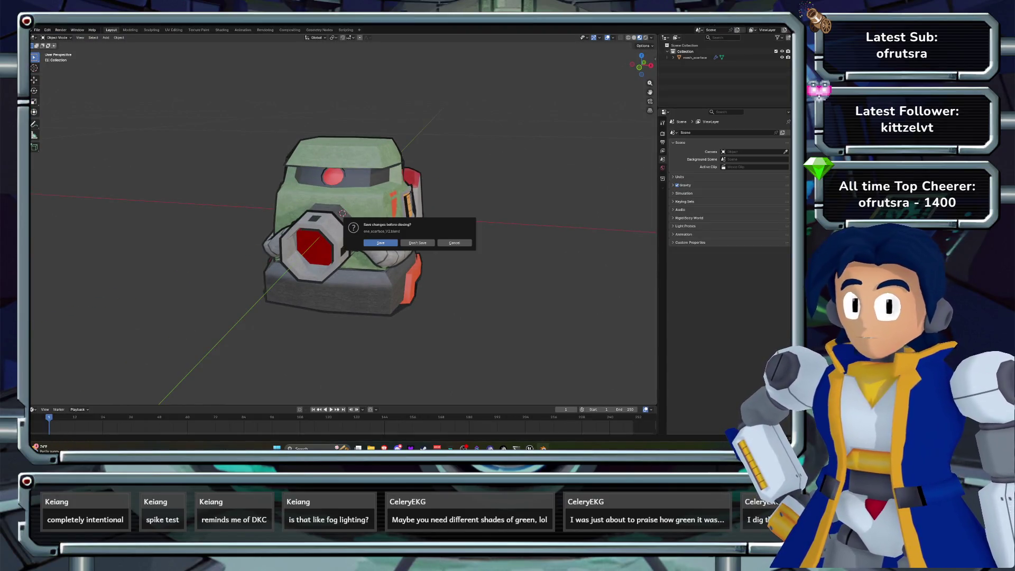
pyautogui.press('Return')
# Import obj_hover-platform.fbx from the UE4 Exports folder into the Blender scene.
pyautogui.hotkey('alt', 'Tab')
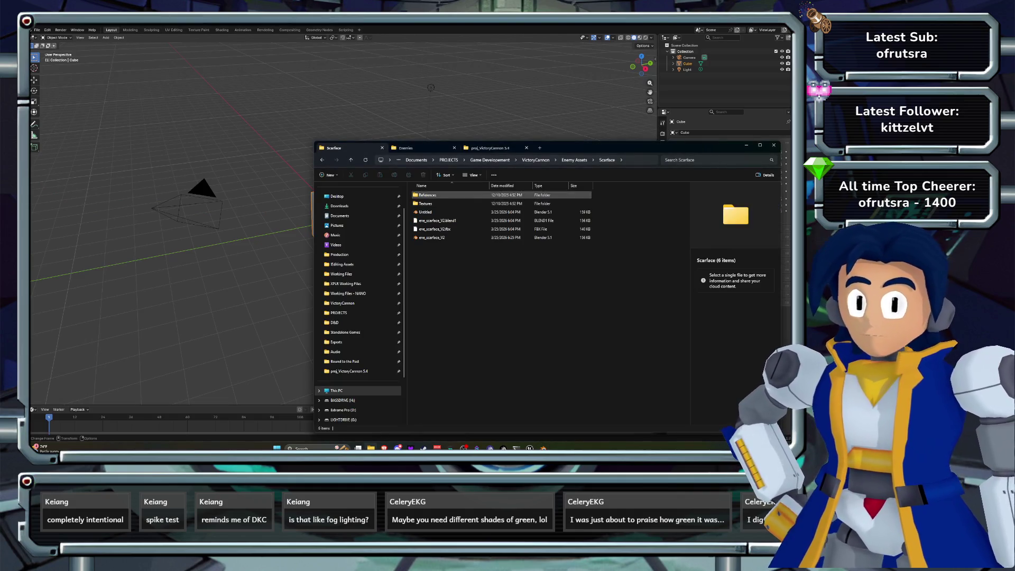
pyautogui.click(406, 148)
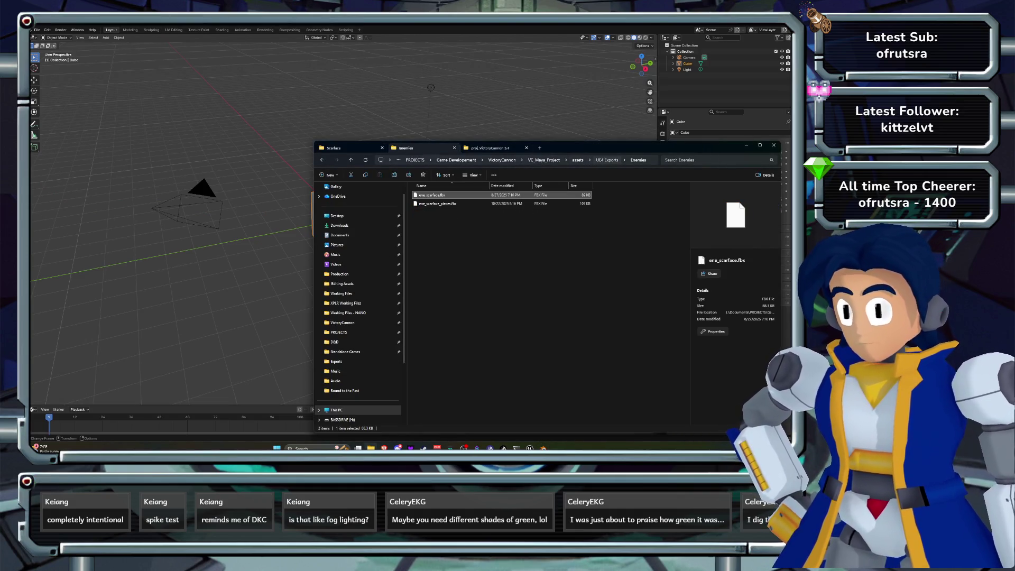
pyautogui.hotkey('alt', 'Up')
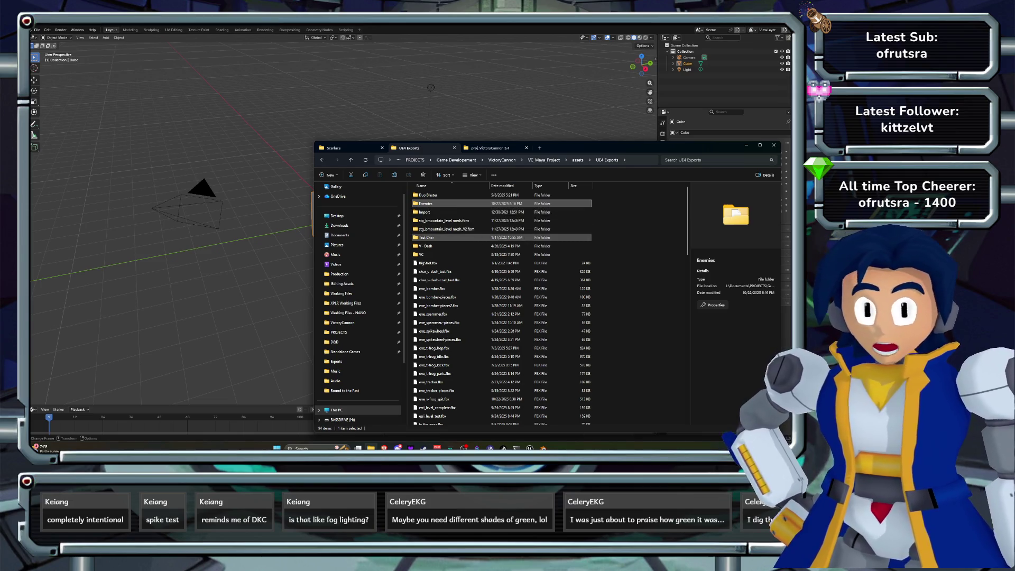
pyautogui.scroll(-15, 449, 237)
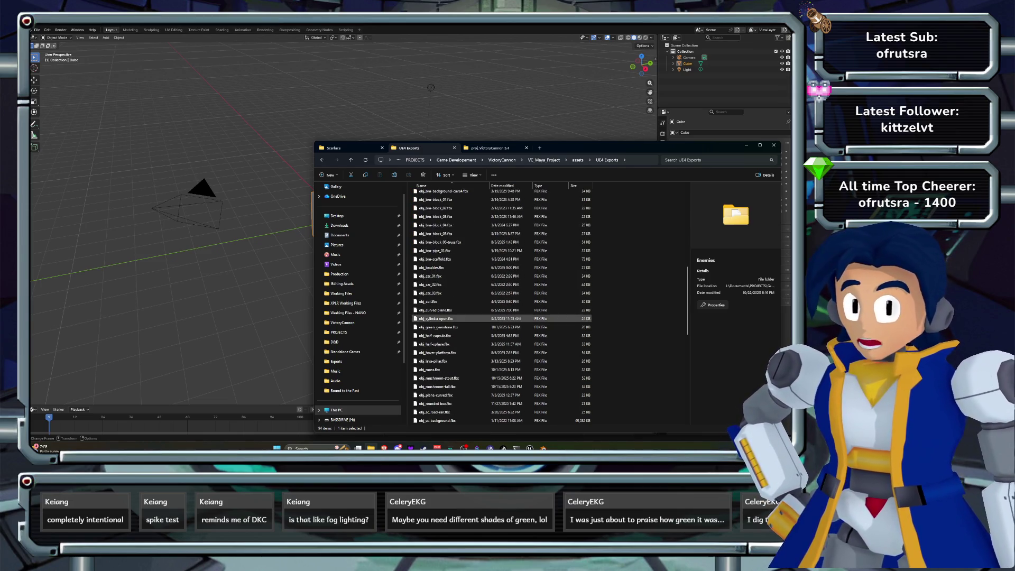
pyautogui.moveTo(434, 352); pyautogui.dragTo(253, 317)
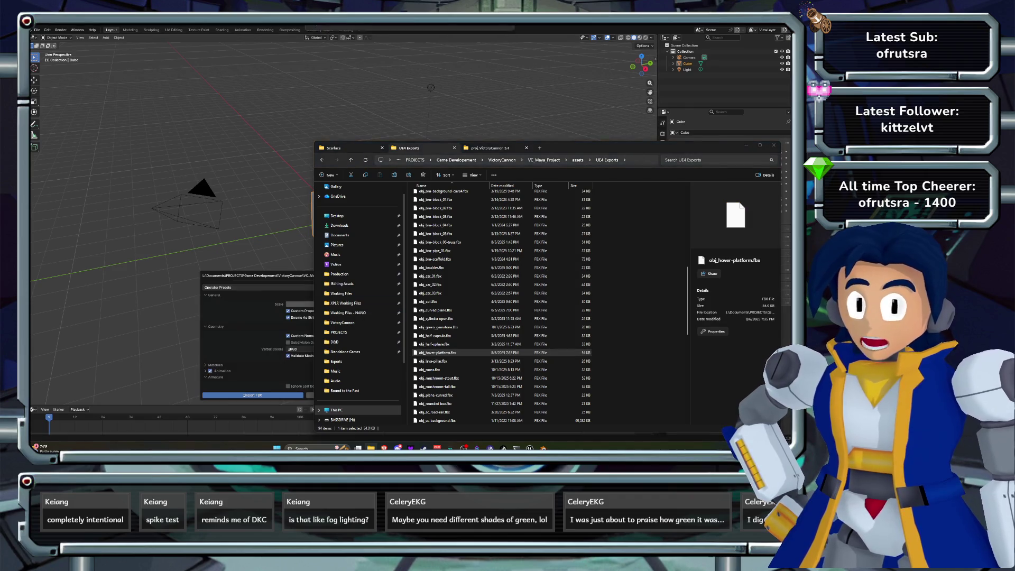
pyautogui.click(252, 395)
# Delete the default Cube, frame the pCube1 platform and view it in Material Preview.
pyautogui.click(688, 64)
pyautogui.press('Delete')
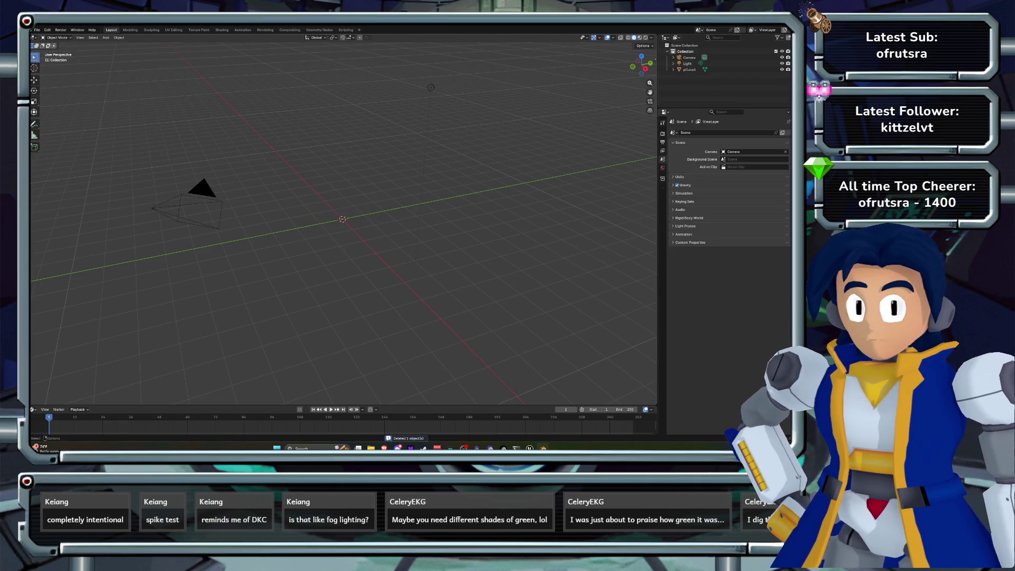
pyautogui.click(35, 124)
pyautogui.press('w')
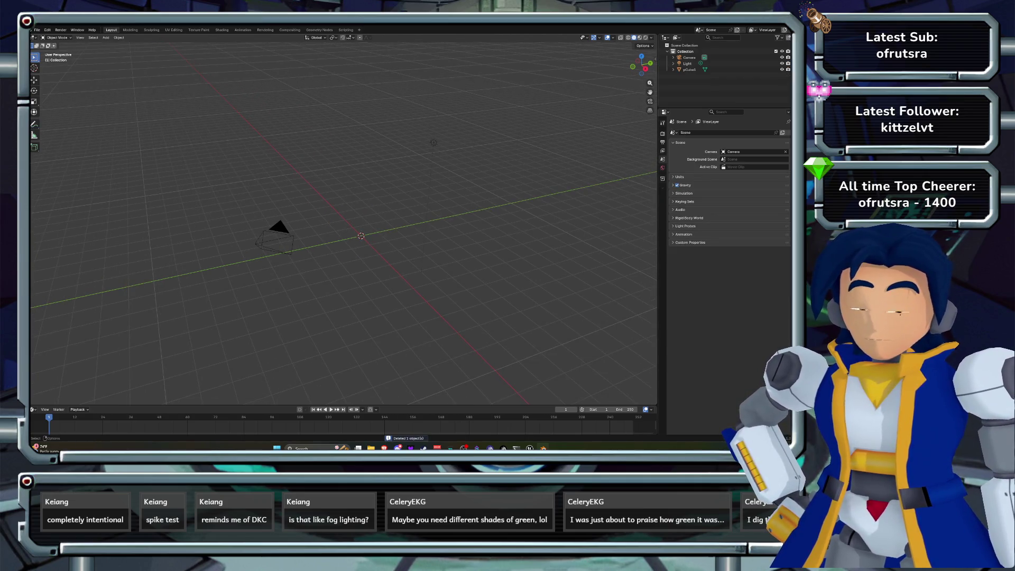
pyautogui.click(690, 69)
pyautogui.press('KP_Decimal')
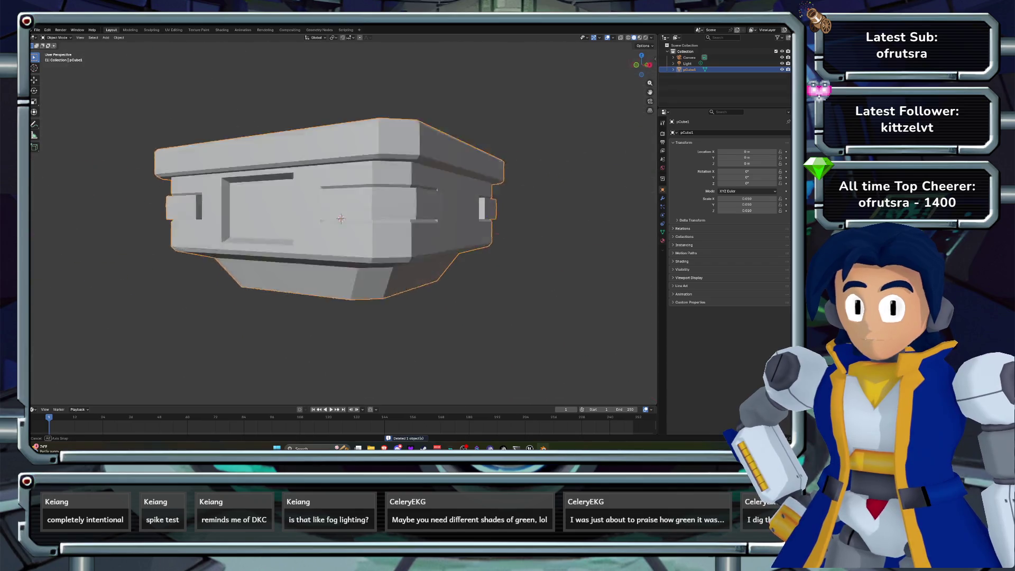
pyautogui.press('z')
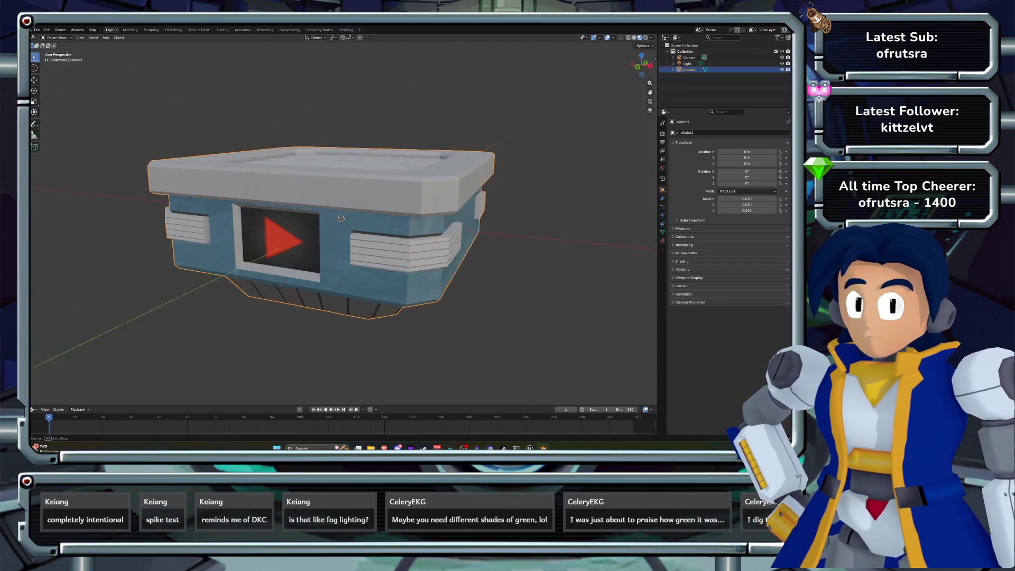
pyautogui.moveTo(342, 218); pyautogui.dragTo(314, 207)
pyautogui.hotkey('alt', 'Tab')
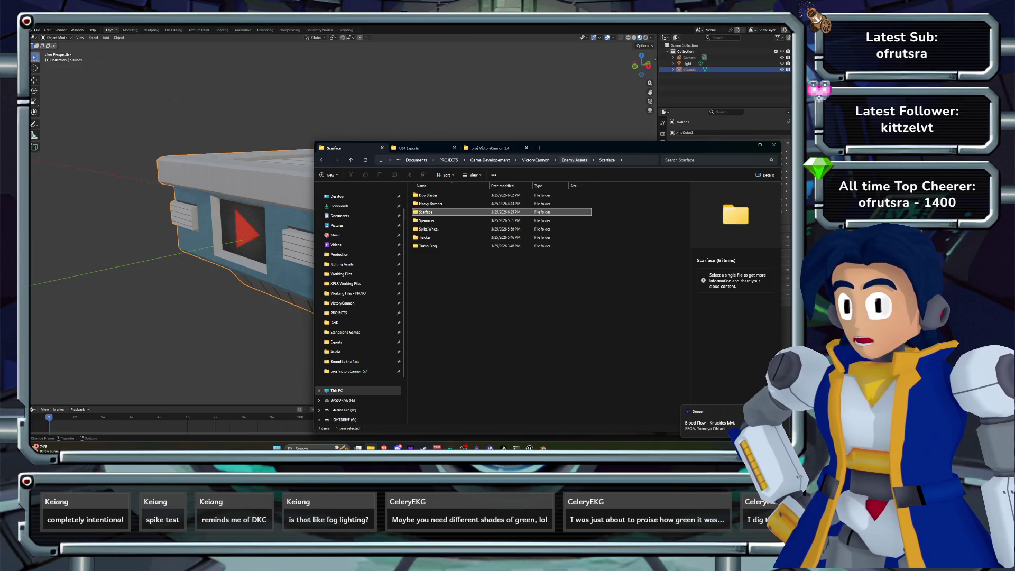
# Save the scene as objover_plom_V2 in the General Assets > Hover Platform folder.
pyautogui.click(536, 160)
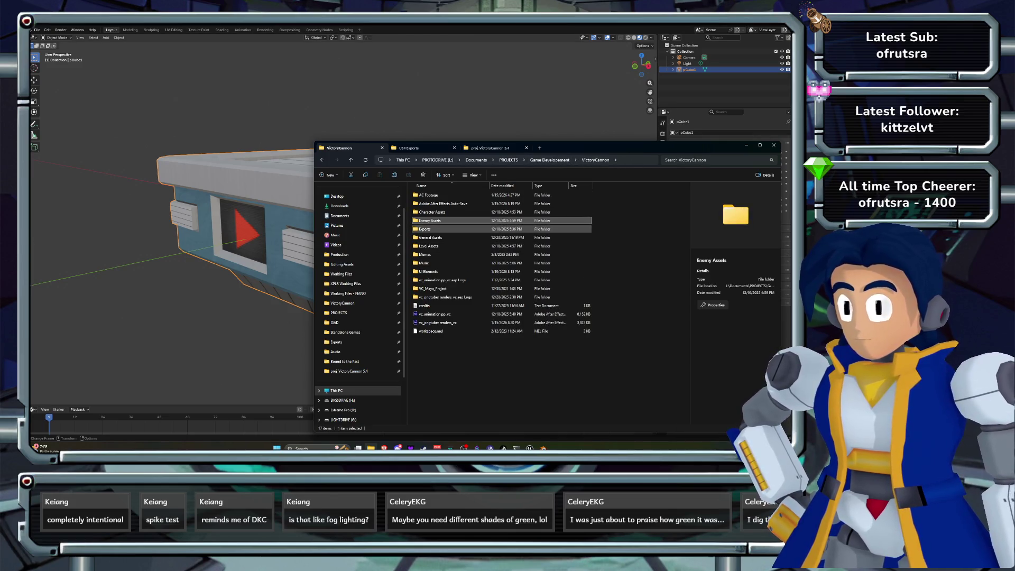
pyautogui.doubleClick(430, 237)
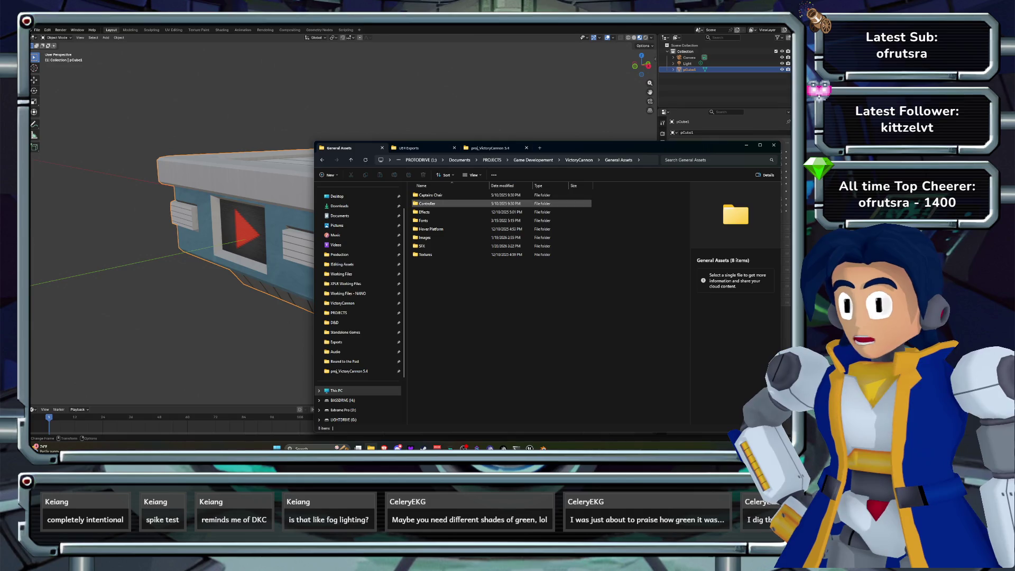
pyautogui.doubleClick(431, 229)
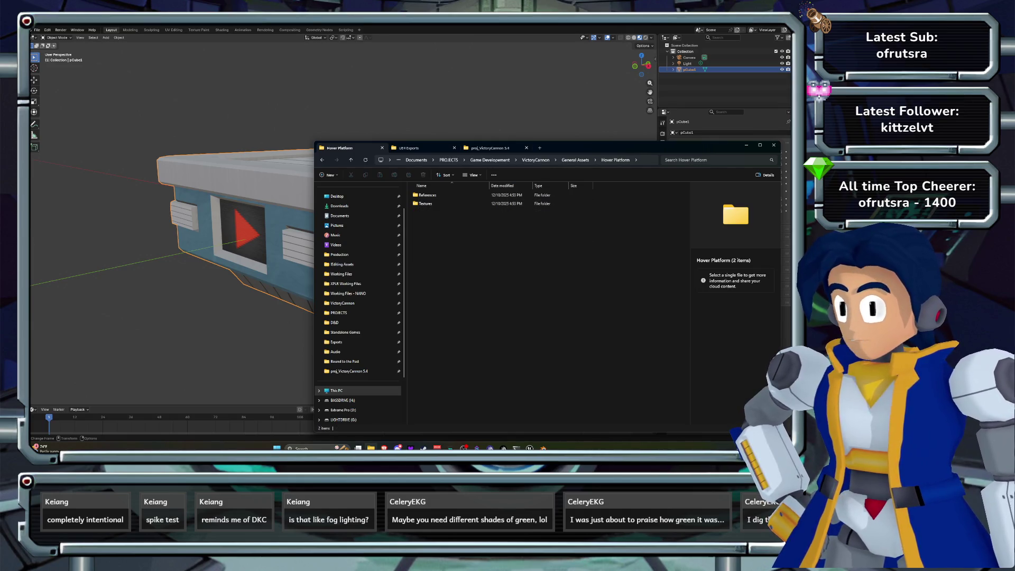
pyautogui.click(175, 344)
pyautogui.hotkey('ctrl', 's')
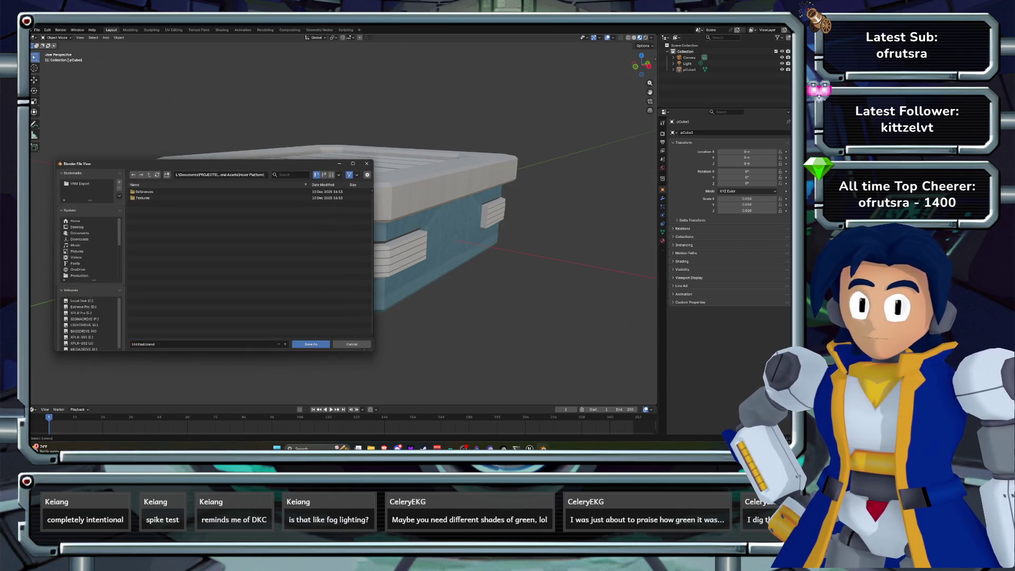
pyautogui.click(201, 345)
pyautogui.write('obj_hover_pl')
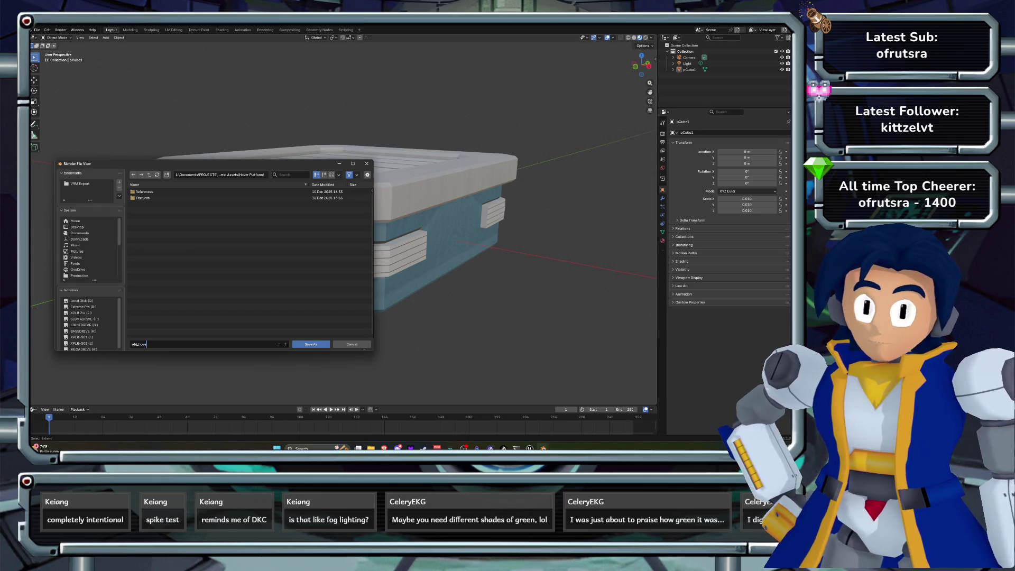
pyautogui.write('o')
pyautogui.write('m_V2')
pyautogui.press('Return')
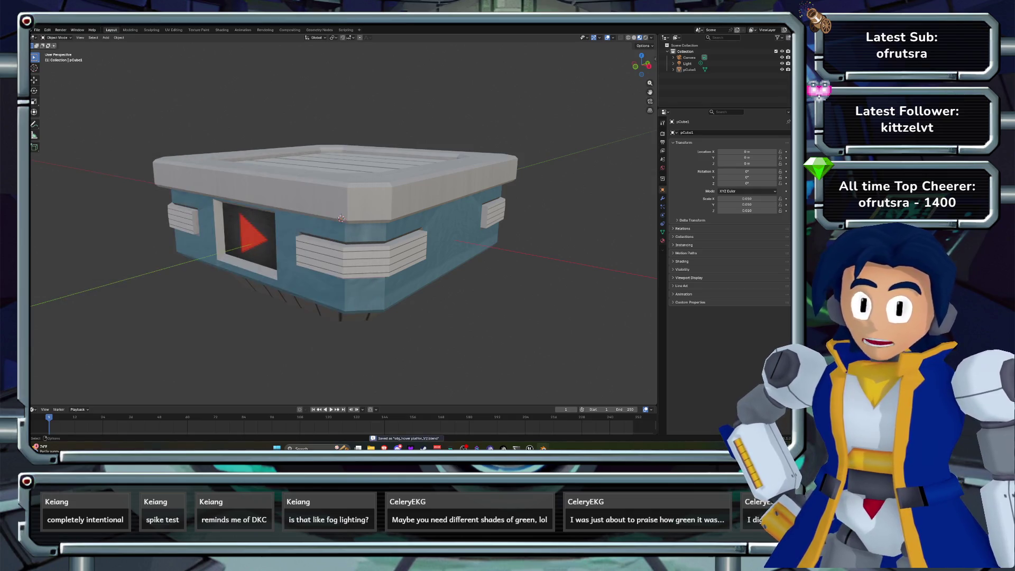
# Add a second material slot to pCube1 holding a new material named mat_outline.
pyautogui.click(341, 222)
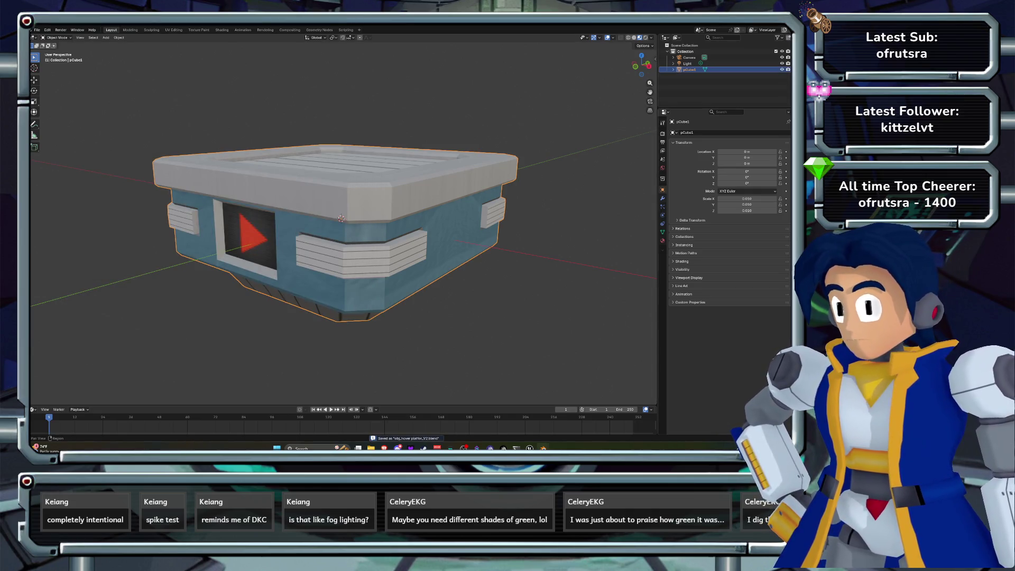
pyautogui.click(663, 241)
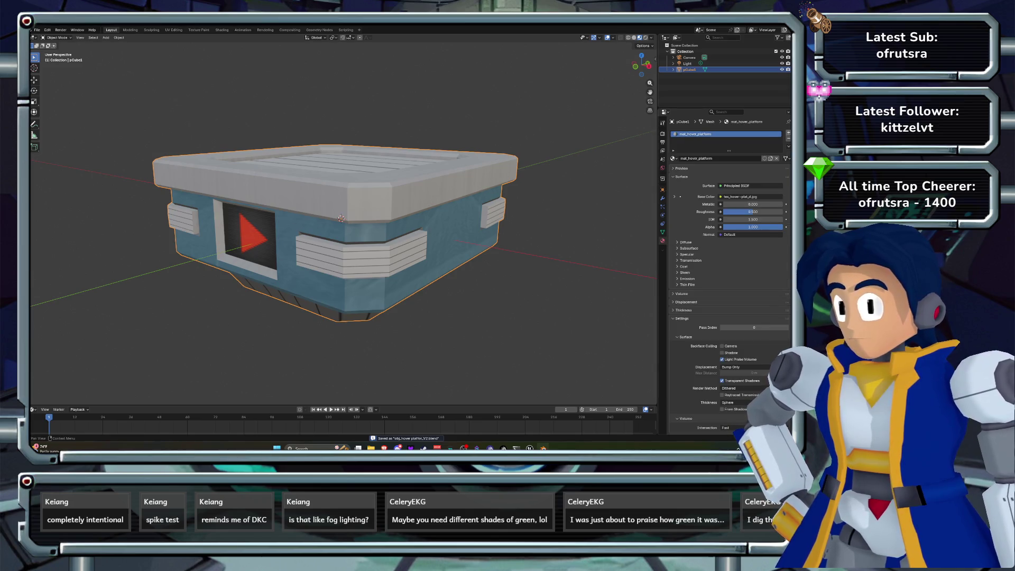
pyautogui.click(789, 133)
pyautogui.click(720, 171)
pyautogui.click(703, 171)
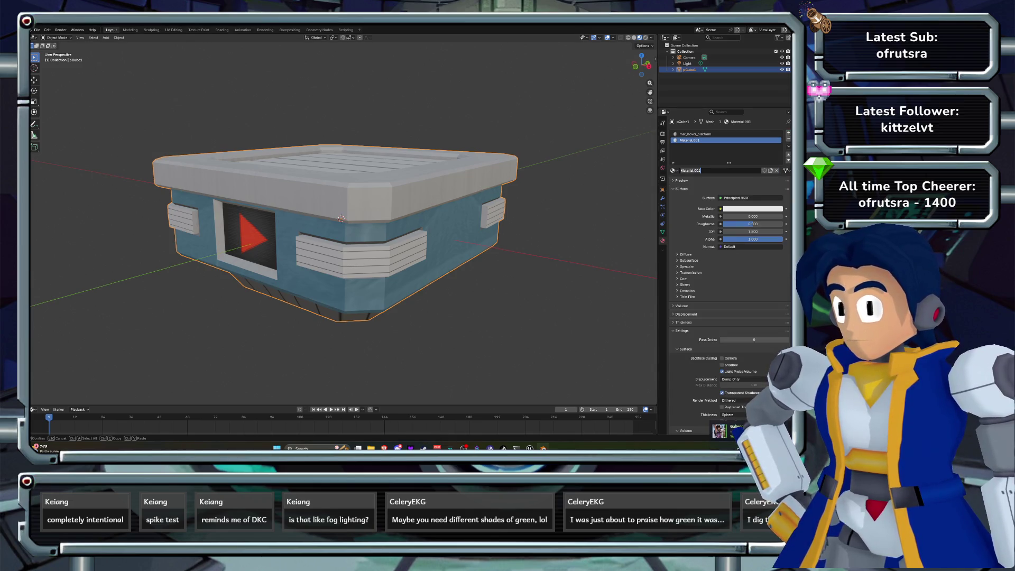
pyautogui.write('mat_outline')
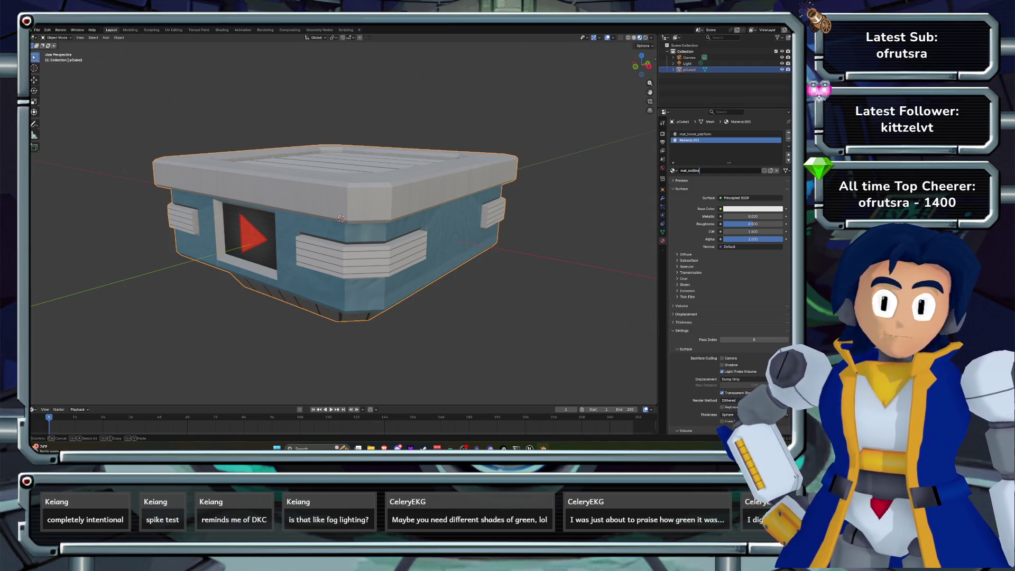
pyautogui.press('Return')
# Set mat_outline's base colour to black.
pyautogui.click(753, 209)
pyautogui.moveTo(778, 106); pyautogui.dragTo(778, 150)
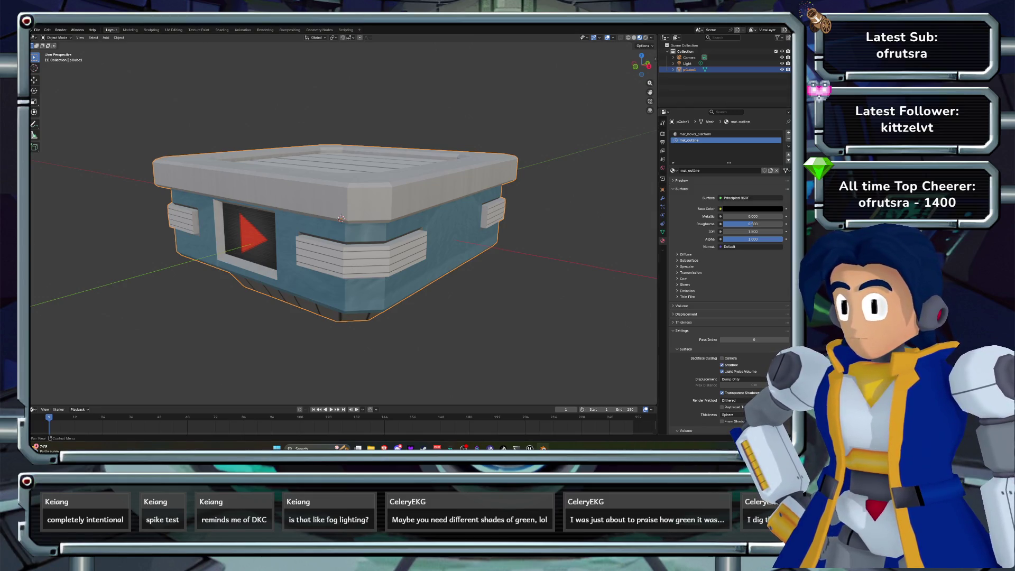
pyautogui.click(663, 198)
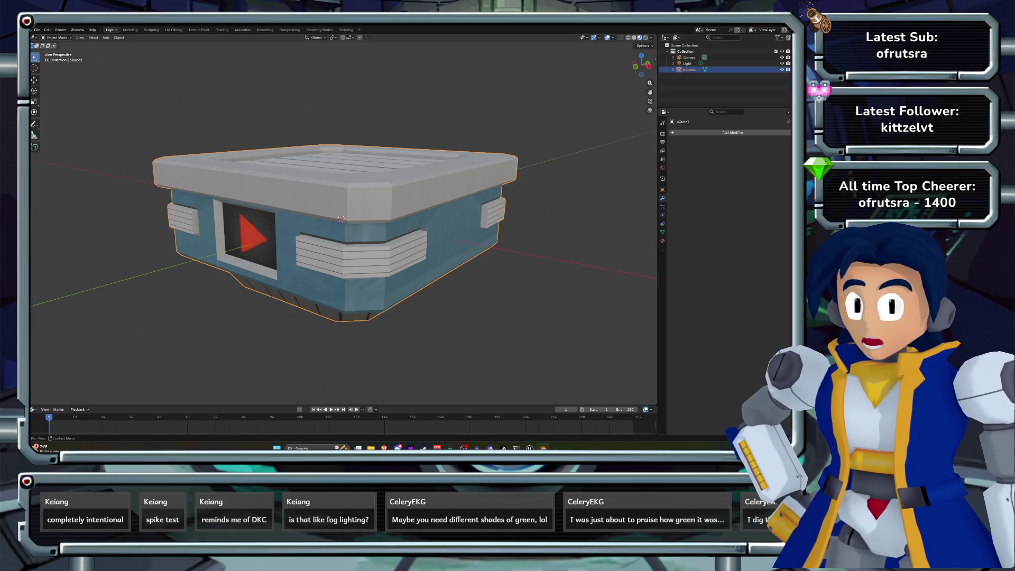
pyautogui.click(733, 132)
# Add a Solidify modifier with flipped normals and Material Offset 1 for the outline material.
pyautogui.write('so')
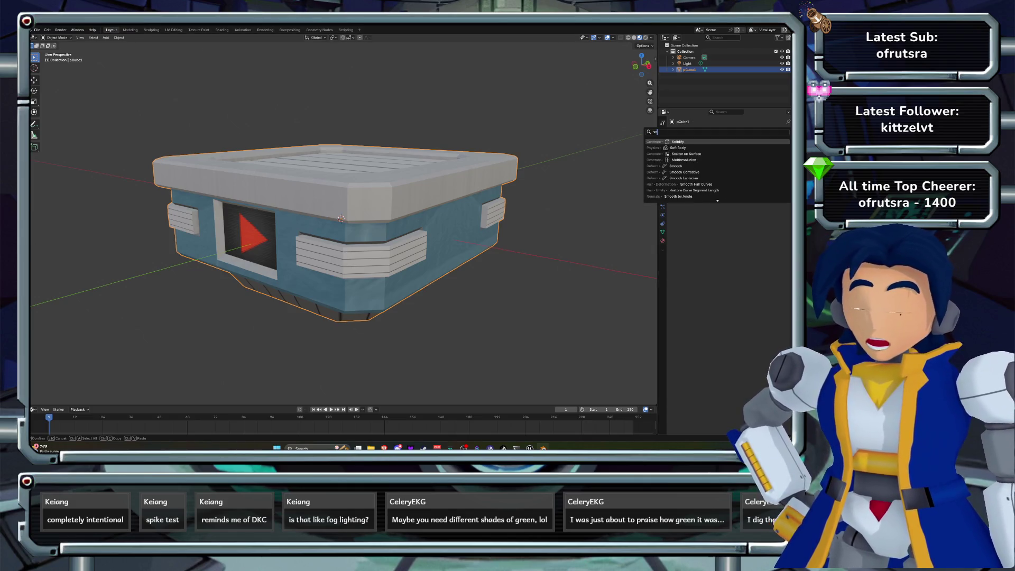
pyautogui.write('li')
pyautogui.press('Return')
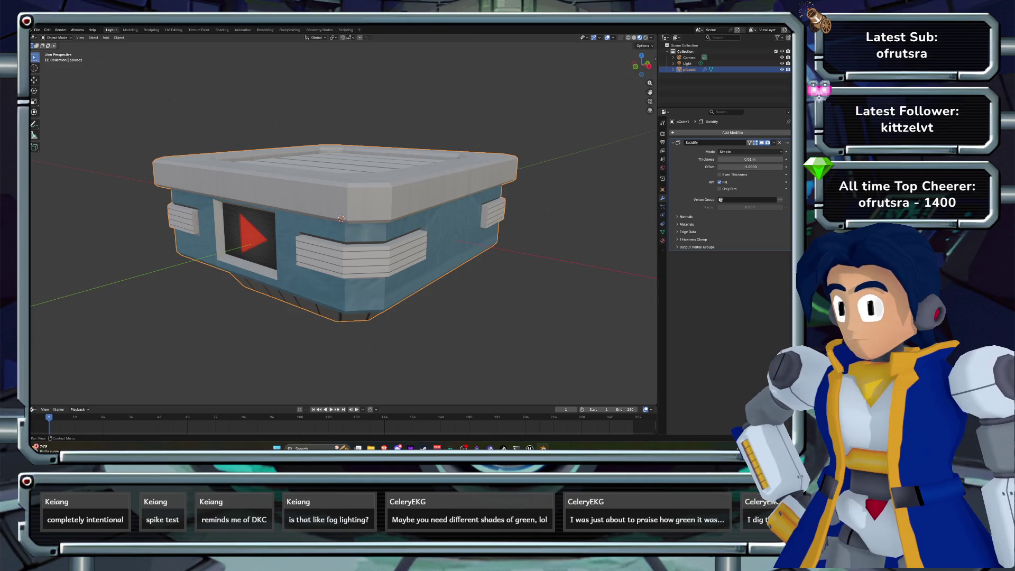
pyautogui.click(686, 216)
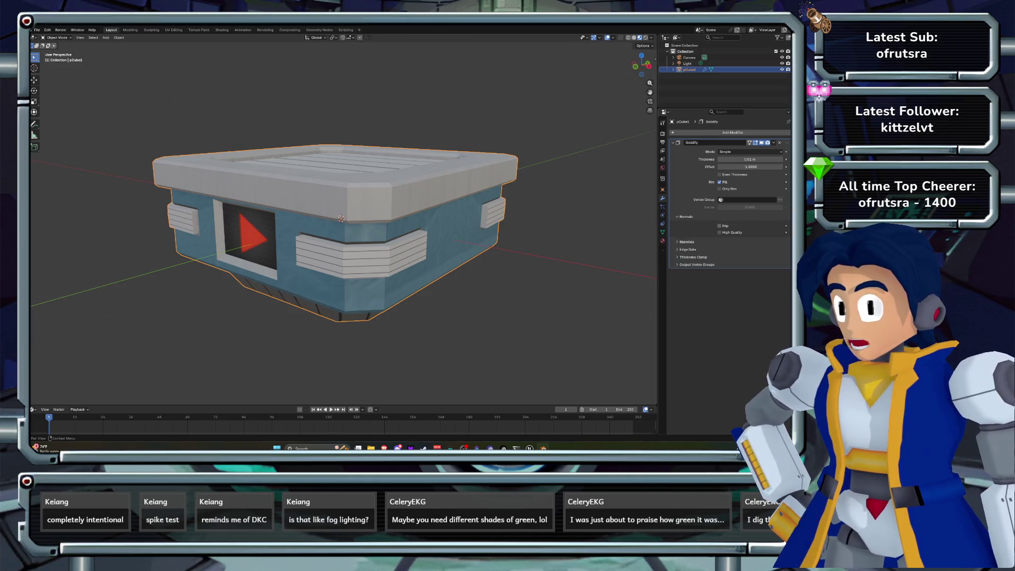
pyautogui.click(686, 242)
pyautogui.click(782, 251)
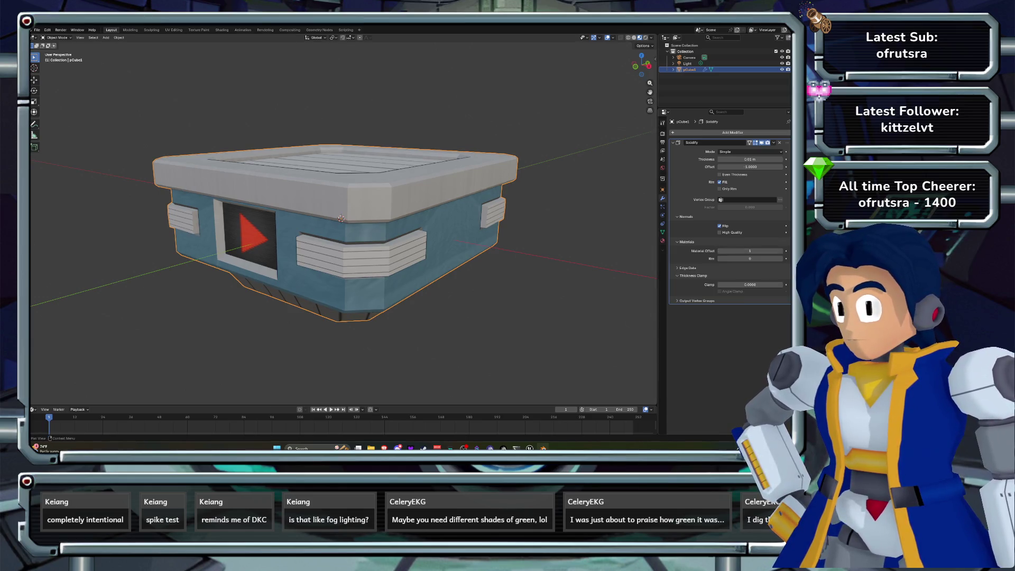
# Thicken the Solidify shell, enable Even Thickness, and push the offset fully outward to 1.
pyautogui.click(688, 268)
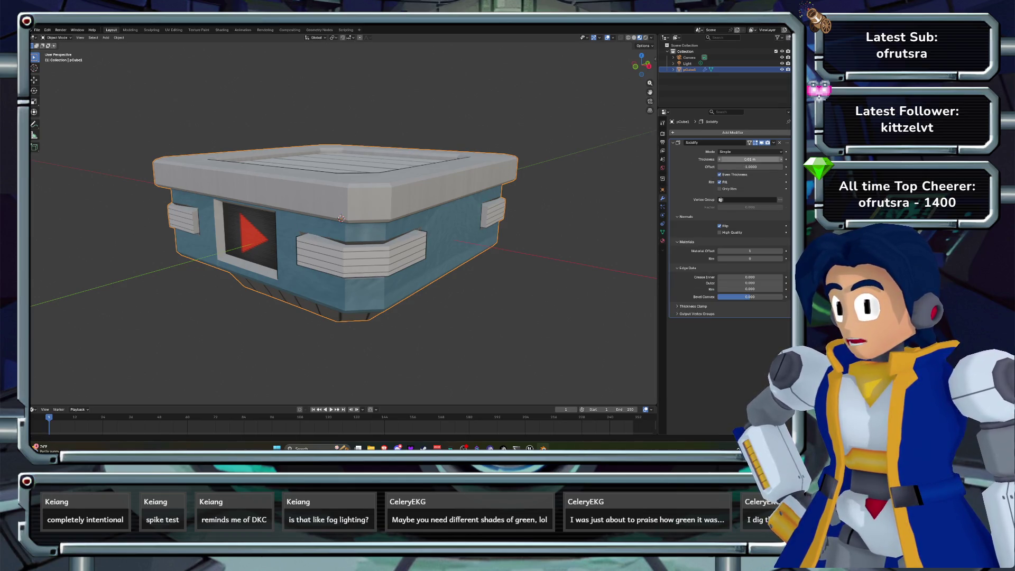
pyautogui.moveTo(747, 159); pyautogui.dragTo(779, 159)
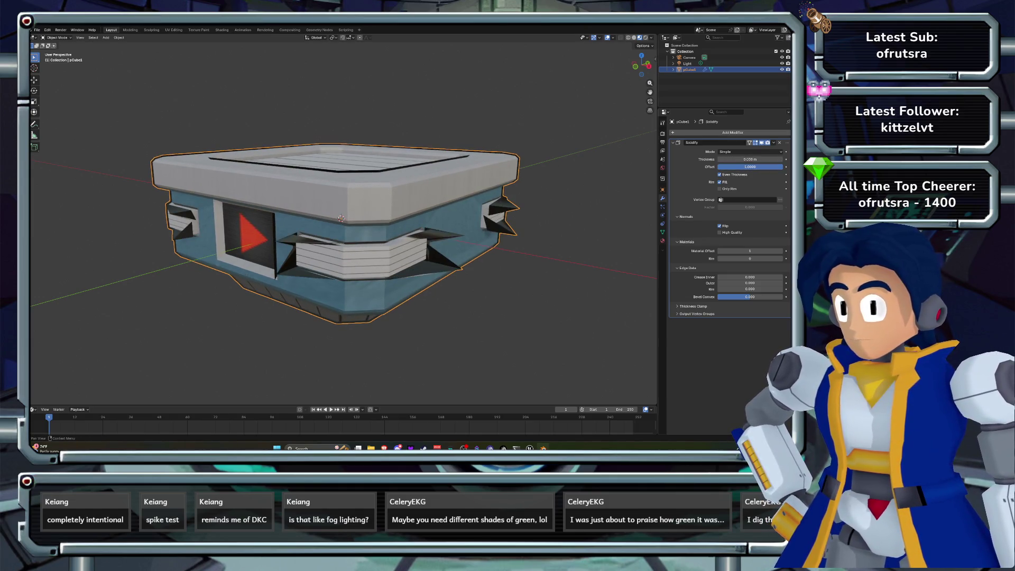
pyautogui.click(720, 175)
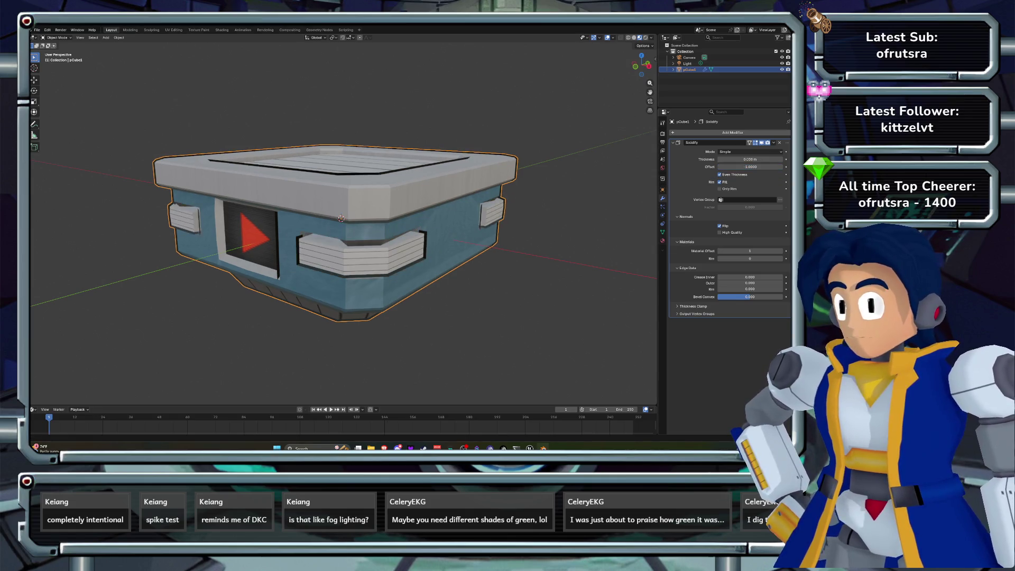
pyautogui.moveTo(738, 166)
pyautogui.mouseDown()
pyautogui.moveTo(780, 166)
pyautogui.moveTo(730, 159)
pyautogui.moveTo(770, 159)
pyautogui.mouseUp()
# Settle the Solidify shell thickness at 0.05 m after trying 0.03 m, orbiting to check the outline.
pyautogui.click(751, 159)
pyautogui.write('0')
pyautogui.press('Return')
pyautogui.click(751, 159)
pyautogui.write('.03')
pyautogui.press('Return')
pyautogui.moveTo(341, 218)
pyautogui.mouseDown()
pyautogui.moveTo(307, 218)
pyautogui.moveTo(341, 219)
pyautogui.mouseUp()
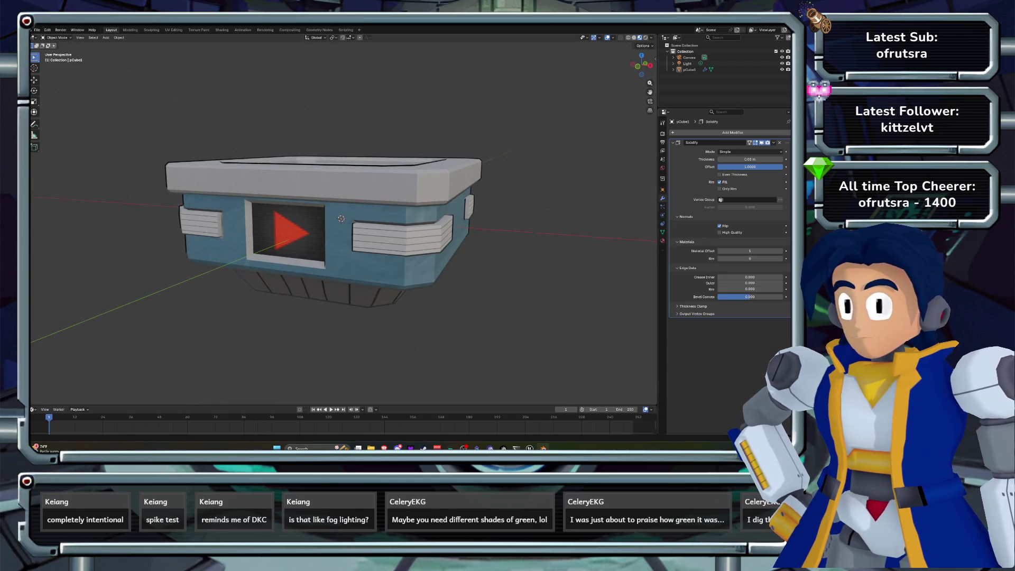
pyautogui.moveTo(750, 159); pyautogui.dragTo(757, 159)
pyautogui.click(749, 160)
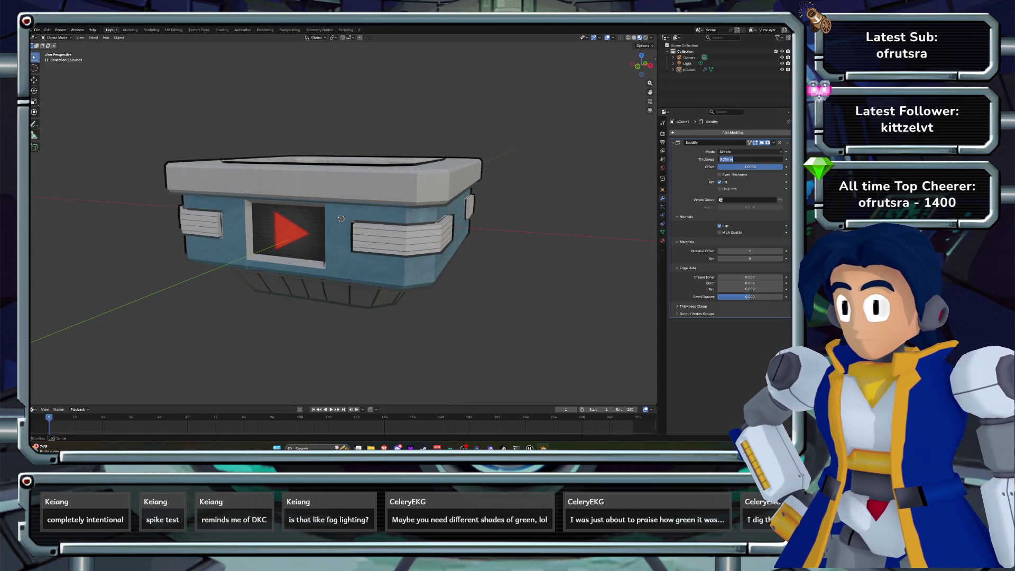
pyautogui.press('Return')
pyautogui.moveTo(370, 238)
pyautogui.mouseDown()
pyautogui.moveTo(344, 267)
pyautogui.moveTo(334, 237)
pyautogui.moveTo(315, 267)
pyautogui.mouseUp()
# Save obj_hover-platform_V2.blend and delete the Camera and Light from the scene.
pyautogui.hotkey('ctrl', 's')
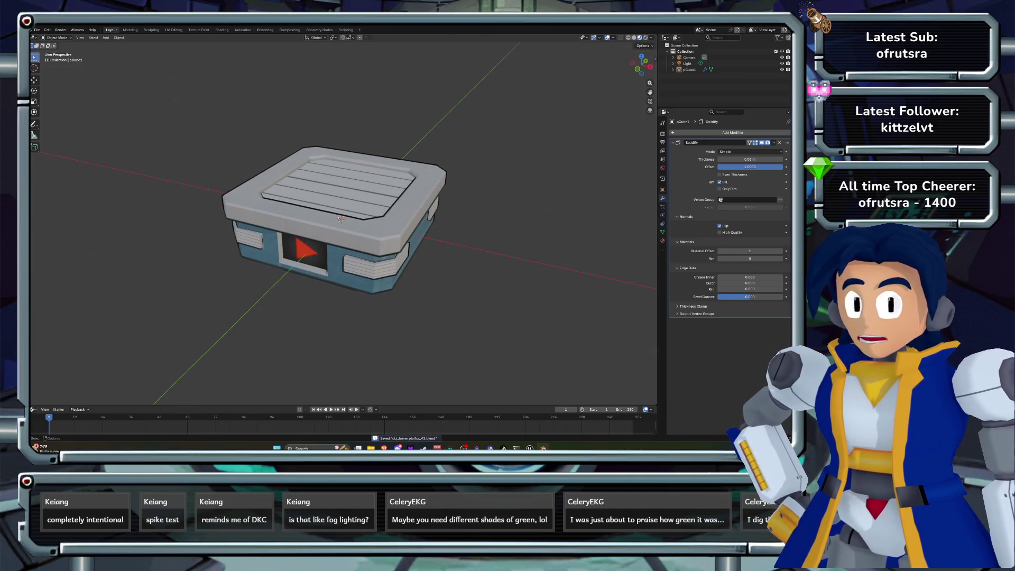
pyautogui.hotkey('ctrl', 'shift', 's')
pyautogui.press('Escape')
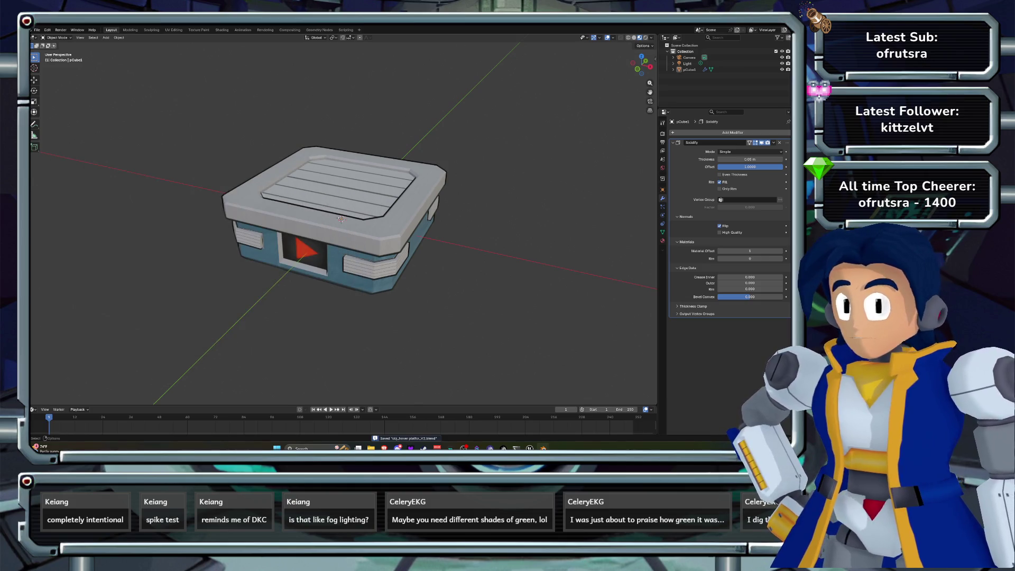
pyautogui.press('Delete')
pyautogui.press('Delete')
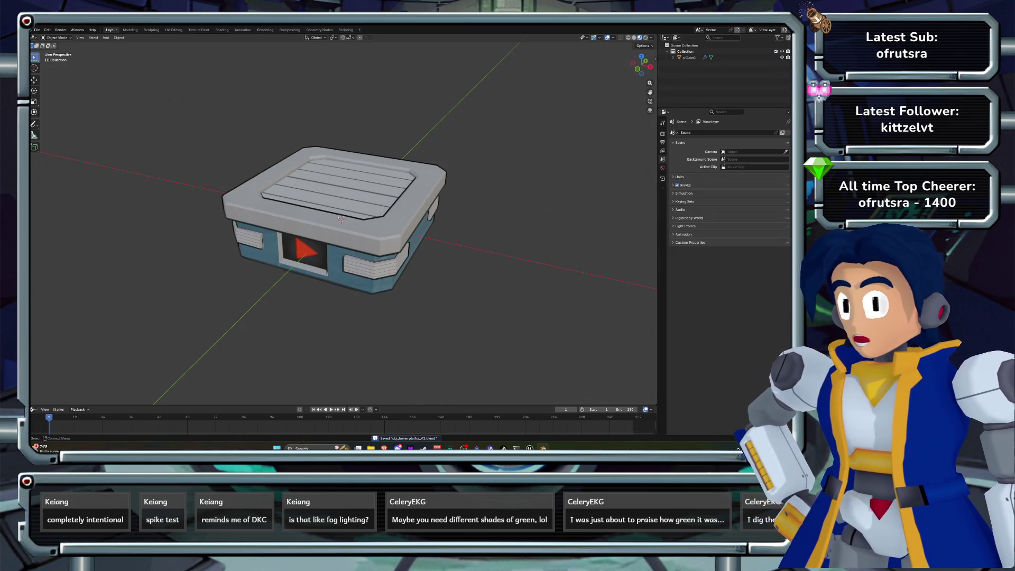
# Export the outlined platform as an FBX (.fbx) file and return to the Unreal Editor.
pyautogui.click(37, 30)
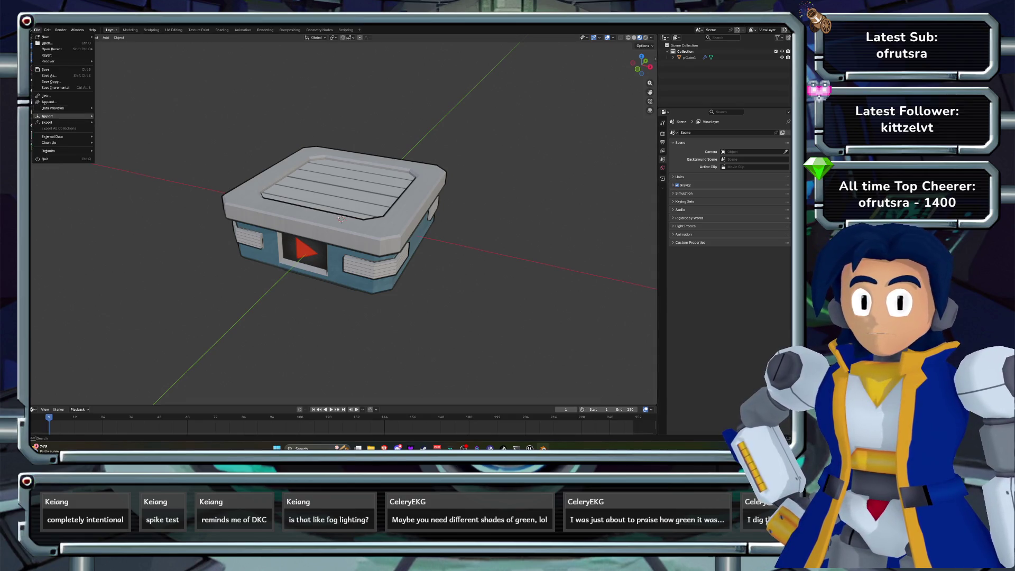
pyautogui.moveTo(47, 123)
pyautogui.click(112, 170)
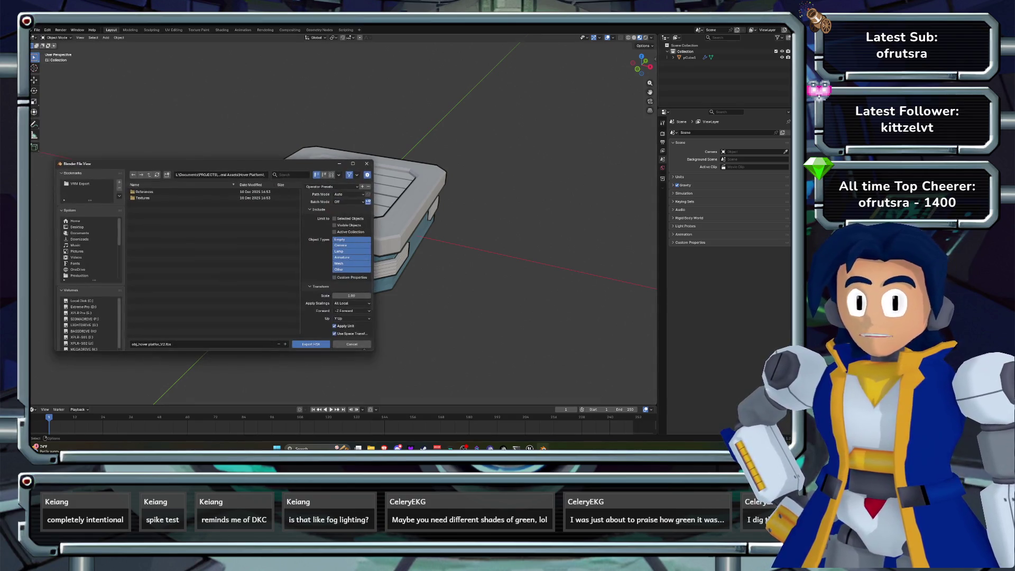
pyautogui.click(311, 344)
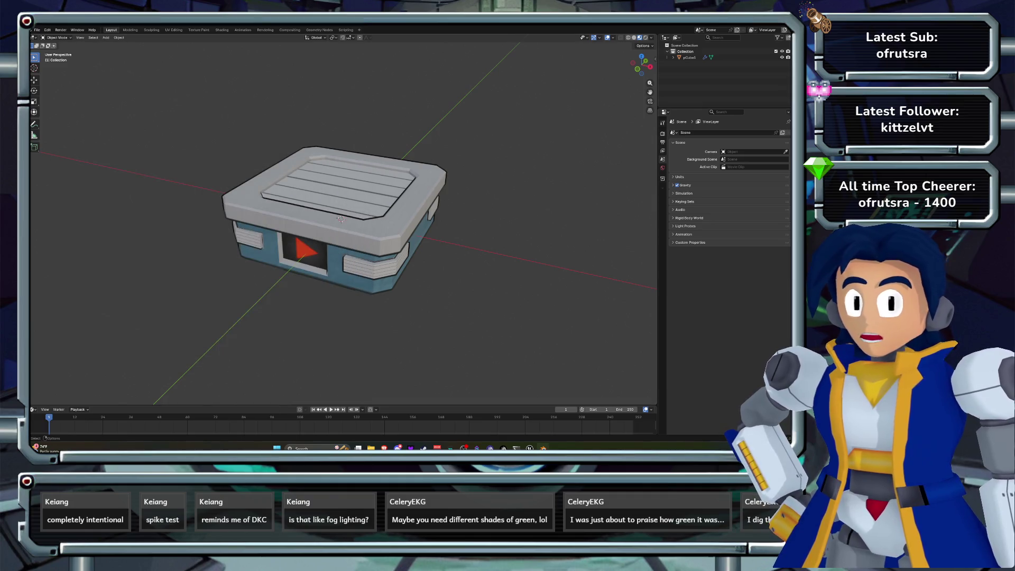
pyautogui.hotkey('alt', 'Tab')
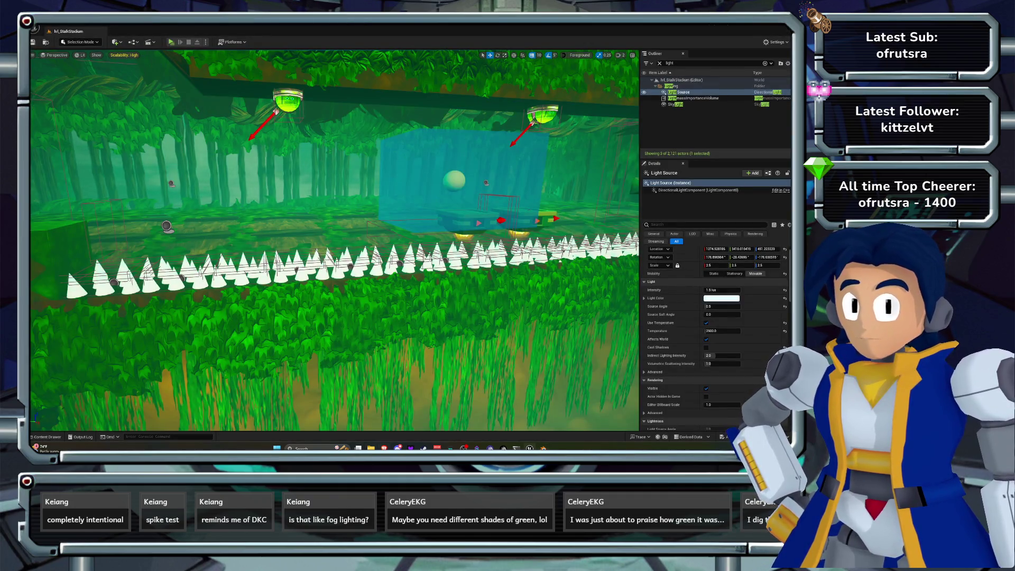
# Frame the panning platform in the level and copy the Hover Platform folder's address.
pyautogui.moveTo(317, 240); pyautogui.dragTo(386, 241)
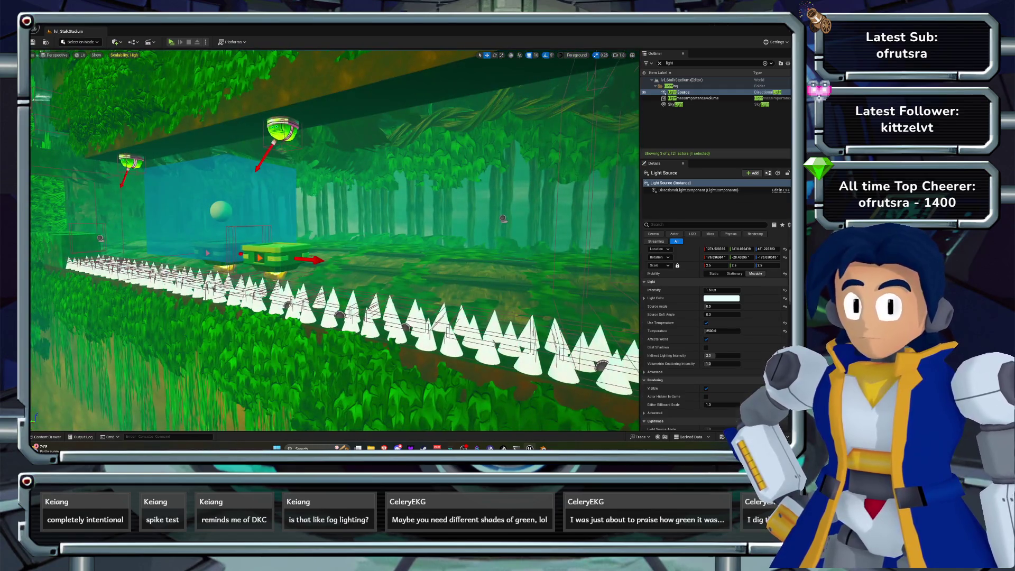
pyautogui.click(275, 255)
pyautogui.press('f')
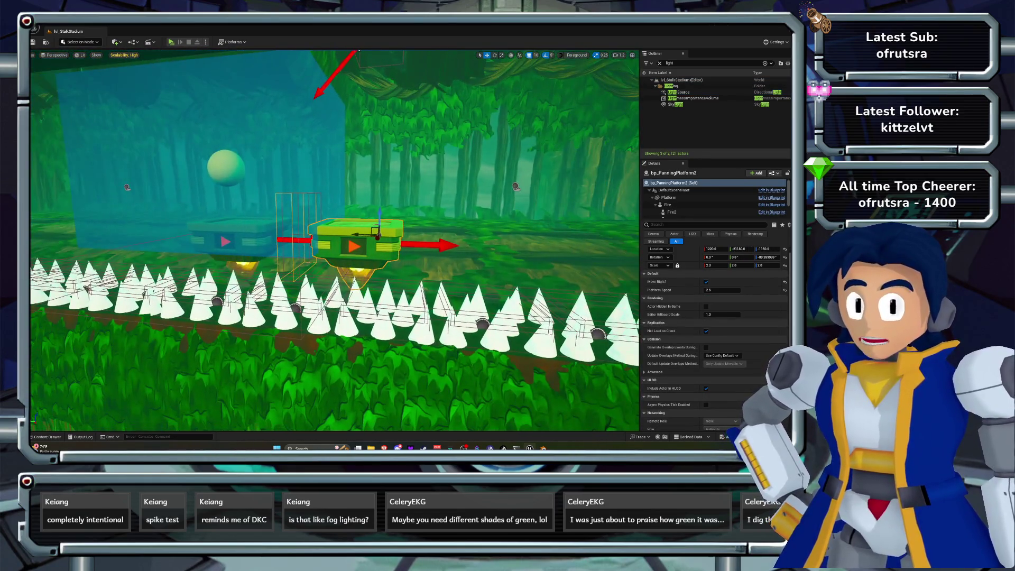
pyautogui.hotkey('alt', 'Tab')
pyautogui.rightClick(618, 161)
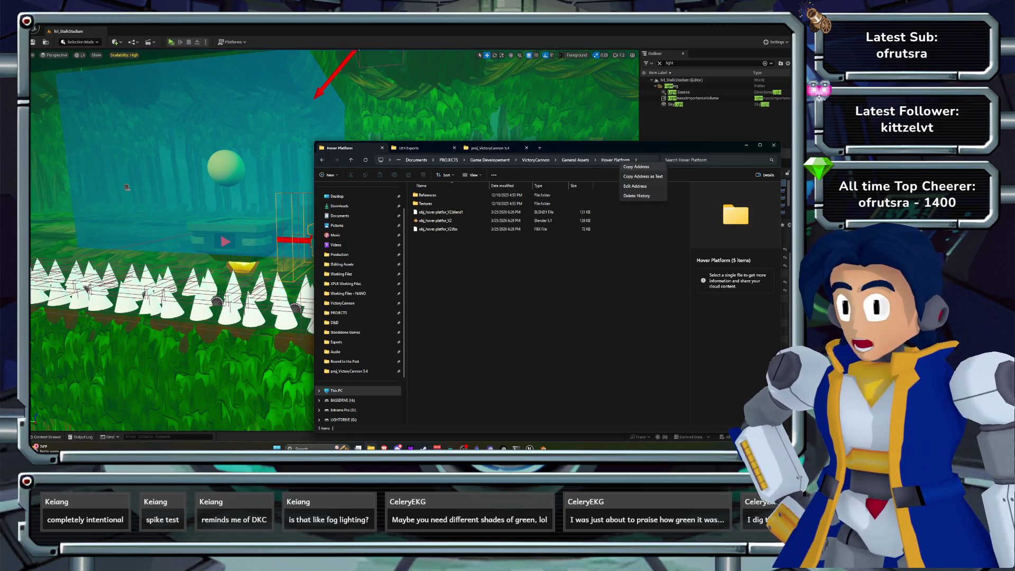
pyautogui.click(635, 186)
pyautogui.hotkey('alt', 'Tab')
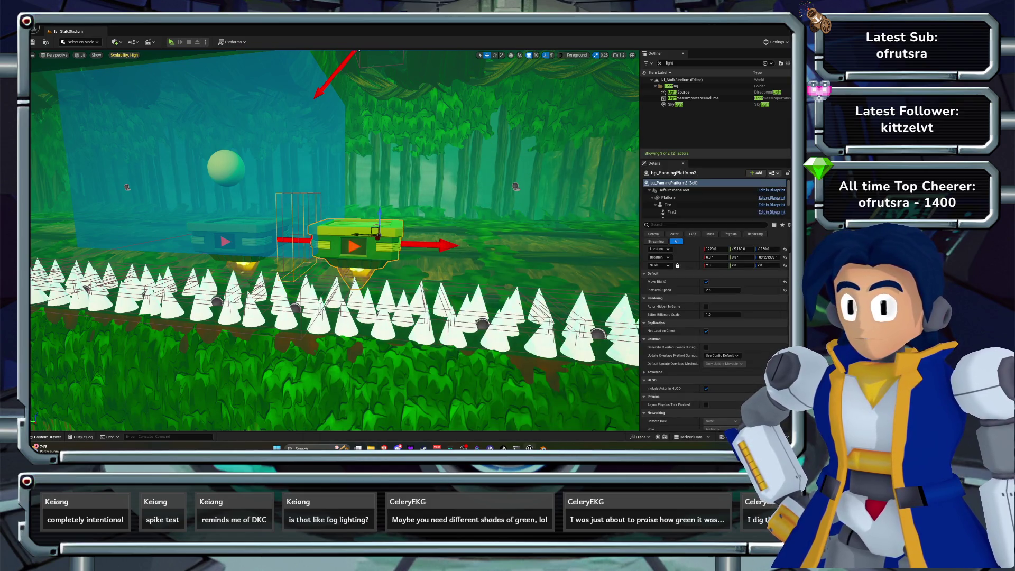
# Browse the Content Browser to VictoryCannon's Items folder and select the hover platform mesh.
pyautogui.click(47, 437)
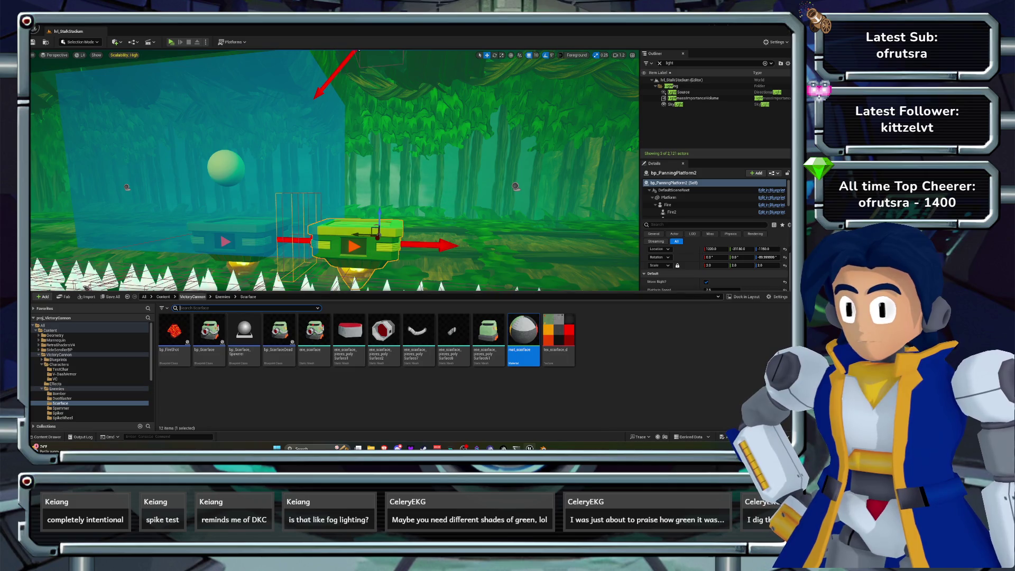
pyautogui.click(193, 296)
pyautogui.doubleClick(315, 330)
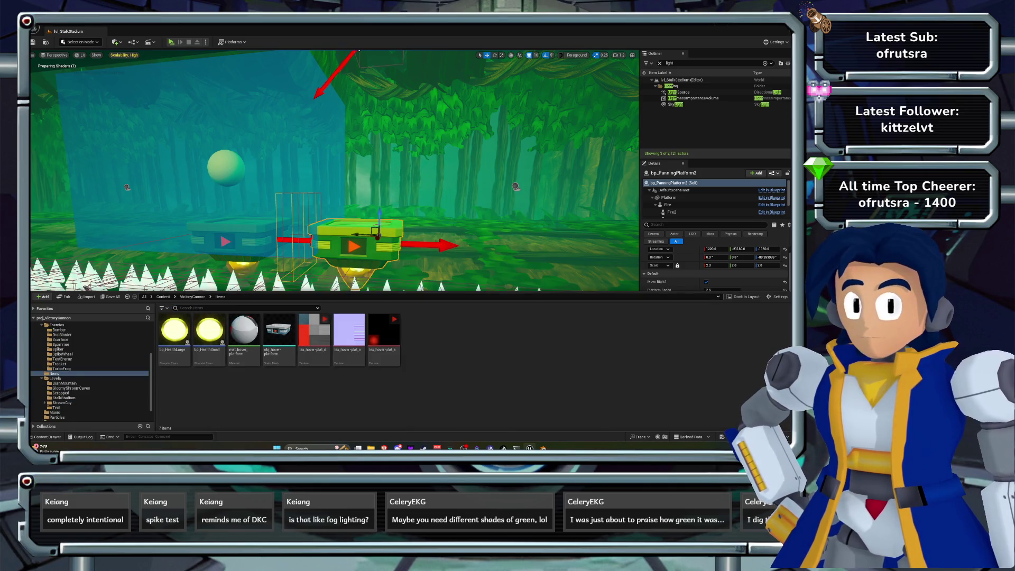
pyautogui.click(279, 330)
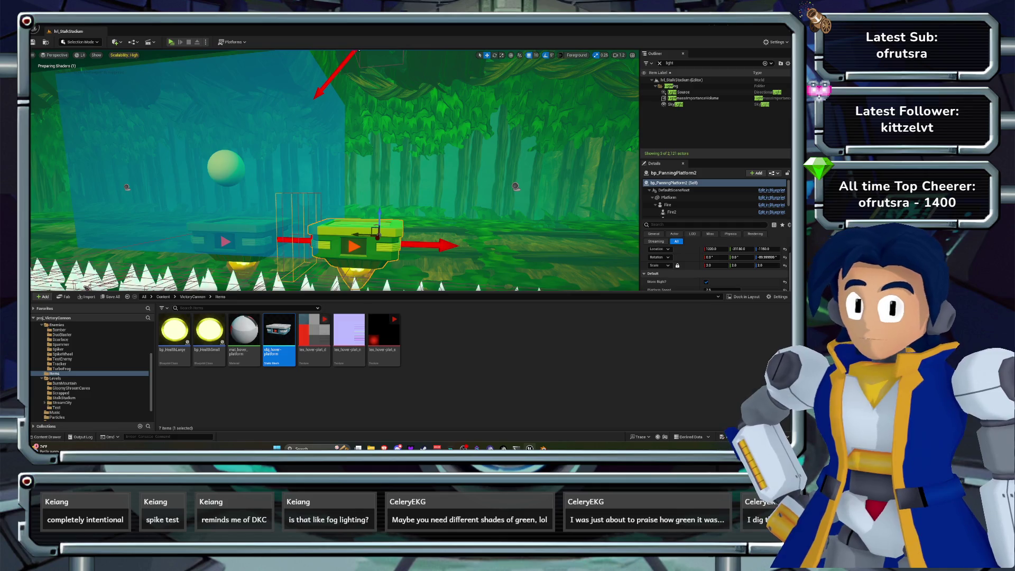
pyautogui.moveTo(279, 330)
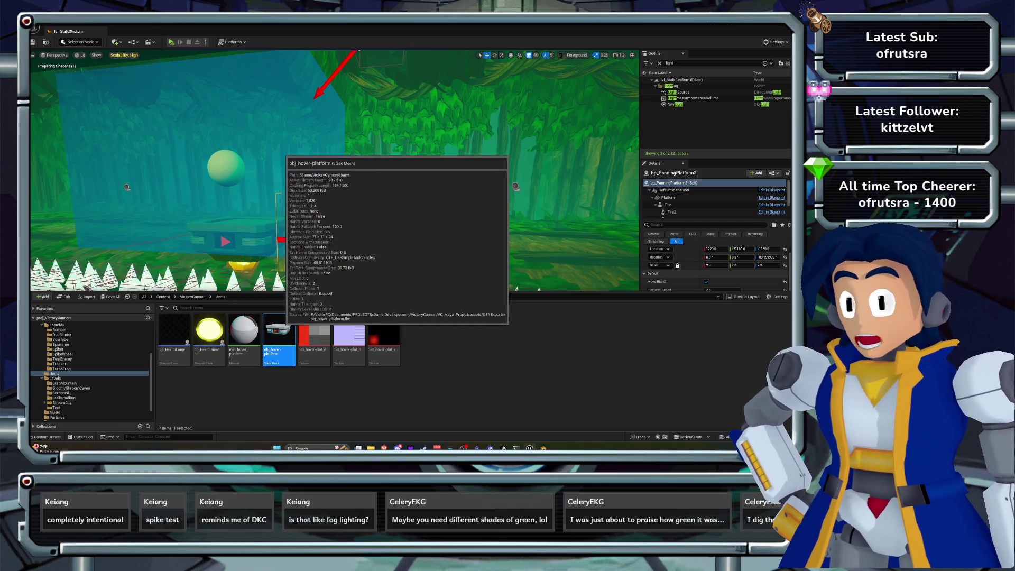
# Reimport obj_hover-platform from the updated V2 FBX, then open mat_hover_platform.
pyautogui.rightClick(281, 330)
pyautogui.click(317, 181)
pyautogui.click(105, 84)
pyautogui.click(334, 226)
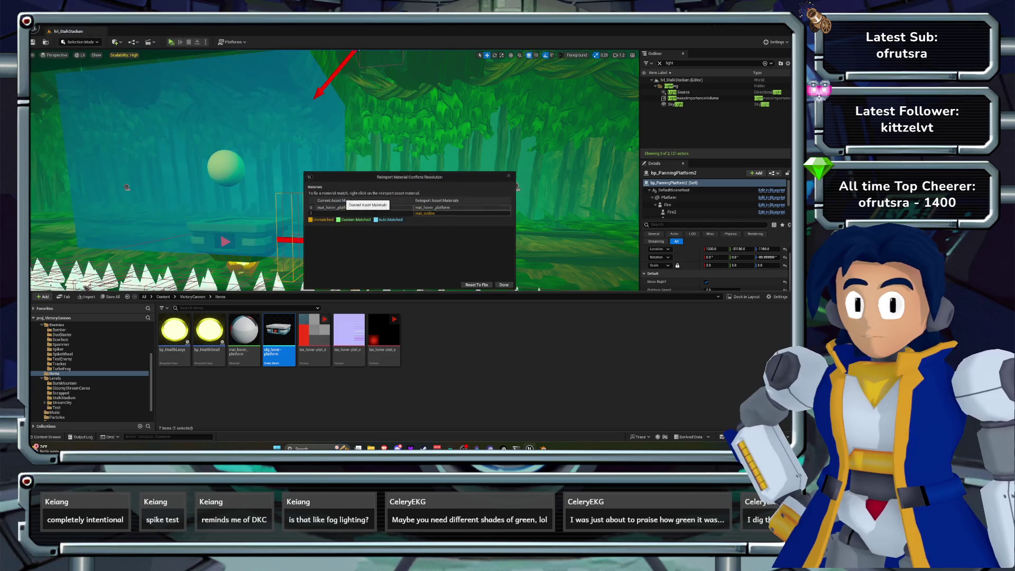
pyautogui.click(504, 285)
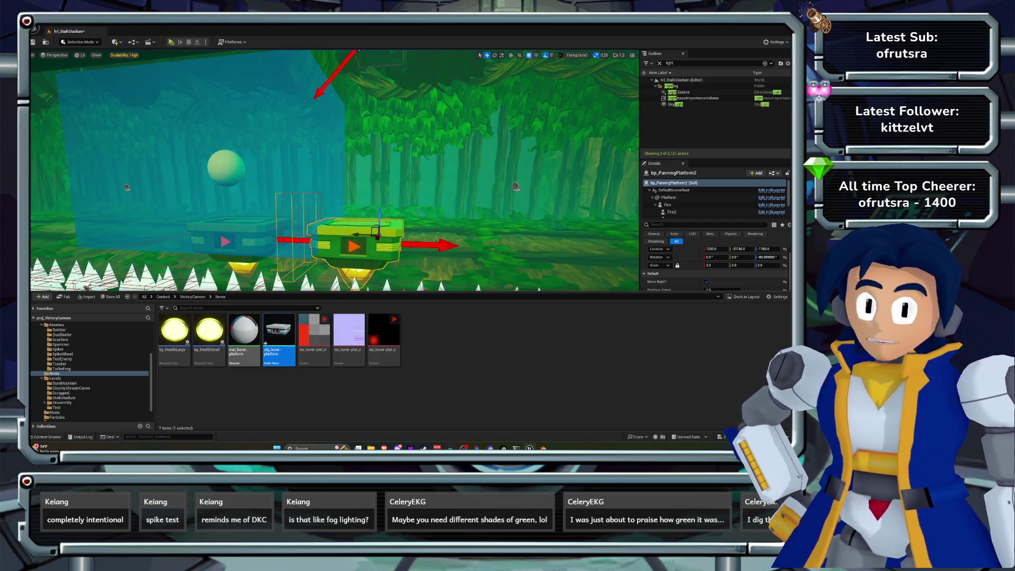
pyautogui.doubleClick(244, 338)
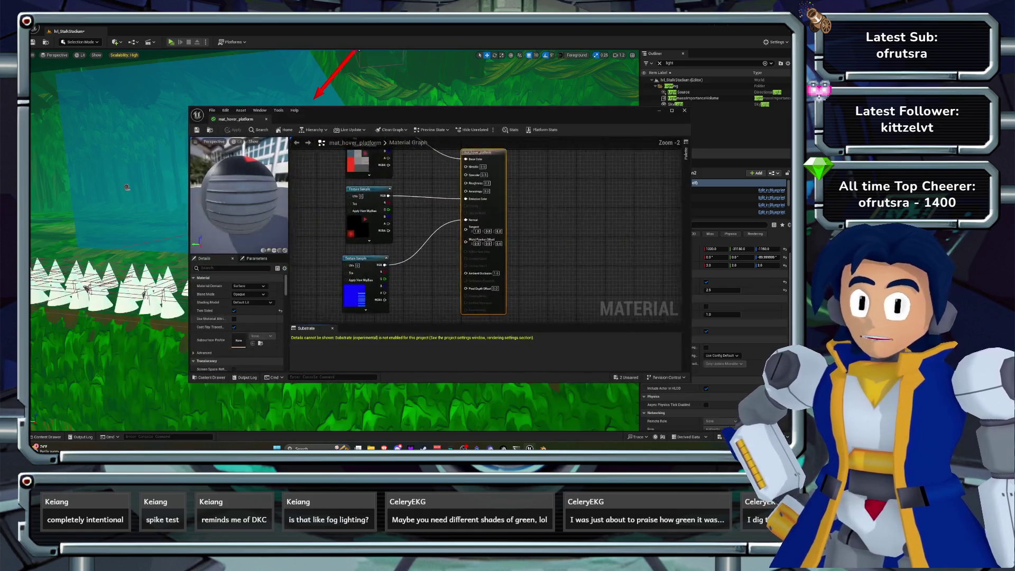
# Set the material's Metallic to 0.2 and Roughness to 0.8.
pyautogui.scroll(1, 448, 191)
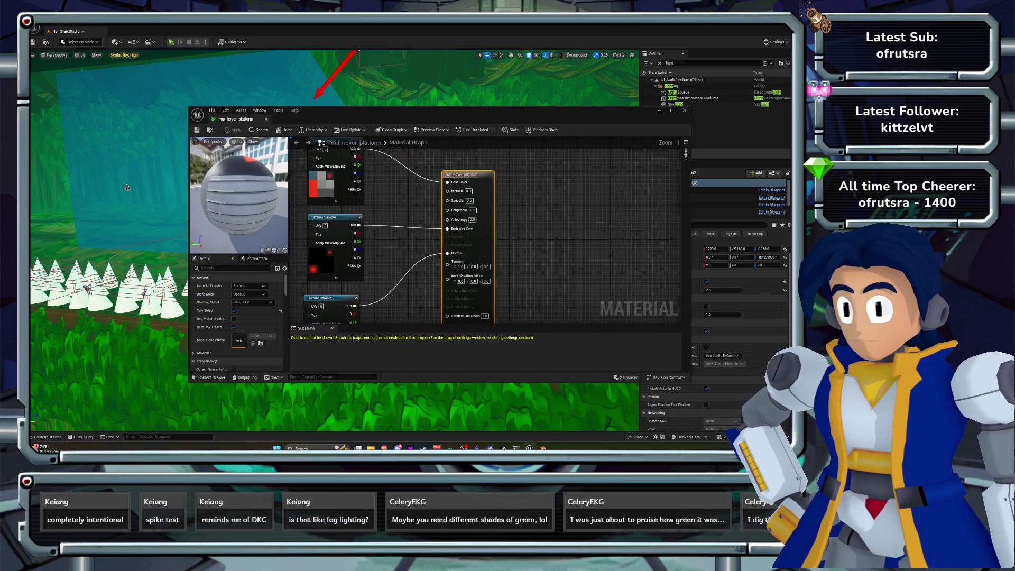
pyautogui.click(469, 191)
pyautogui.write('0.2')
pyautogui.press('Return')
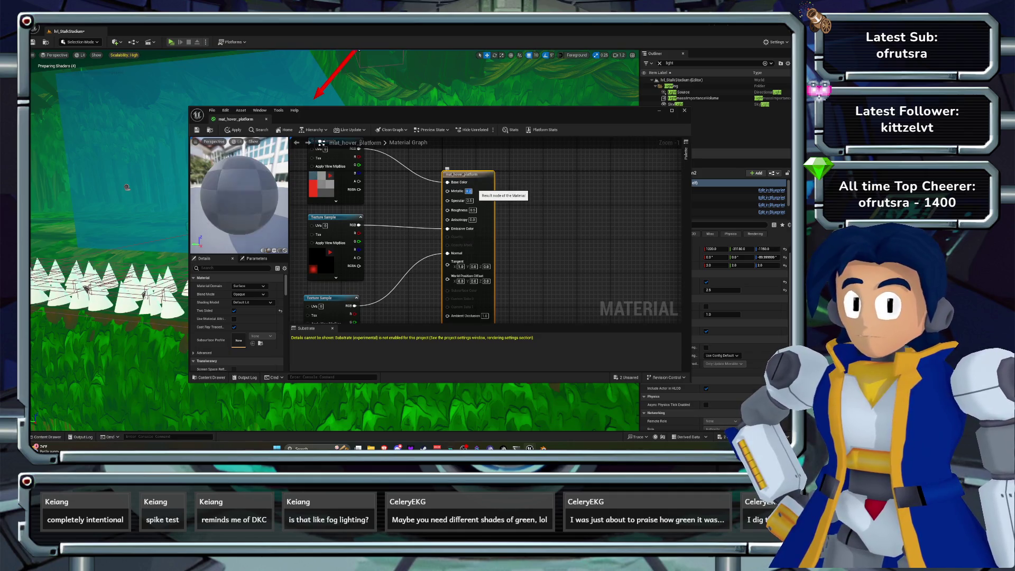
pyautogui.click(472, 209)
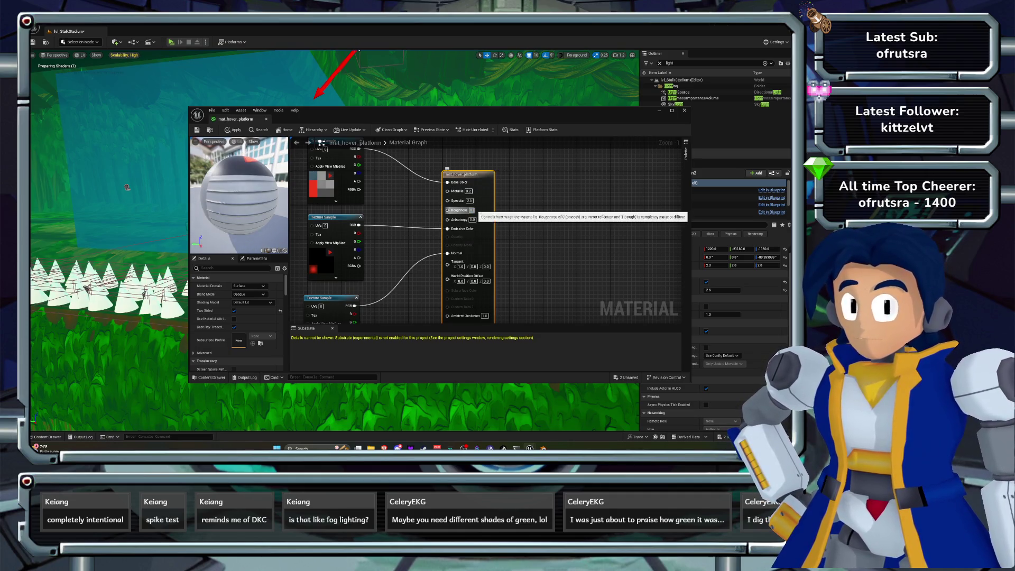
pyautogui.write('0.8')
pyautogui.click(469, 200)
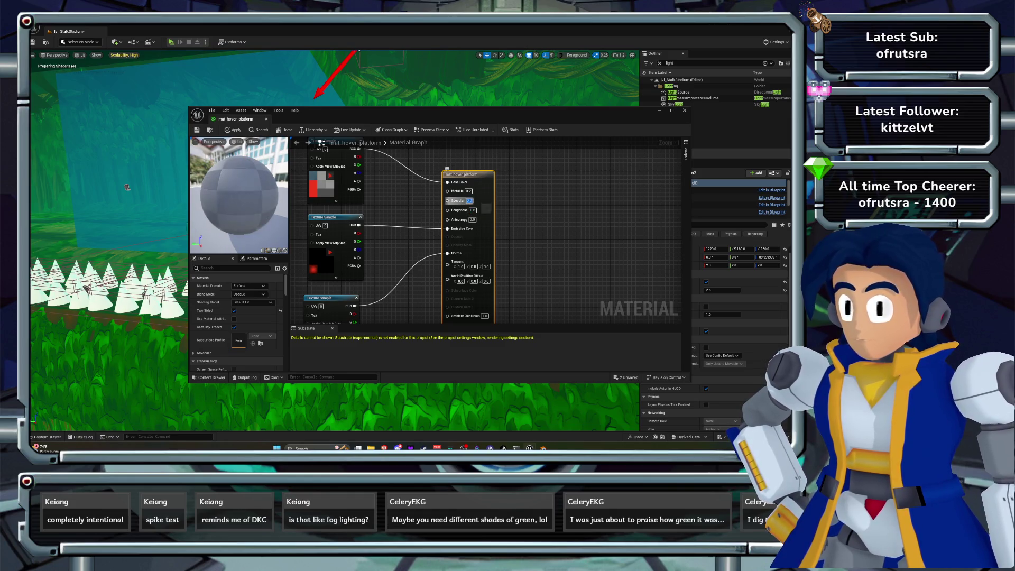
# Blend the upper and lower Texture Samples through a new Lerp node.
pyautogui.moveTo(428, 236); pyautogui.dragTo(490, 201)
pyautogui.moveTo(407, 199); pyautogui.dragTo(377, 199)
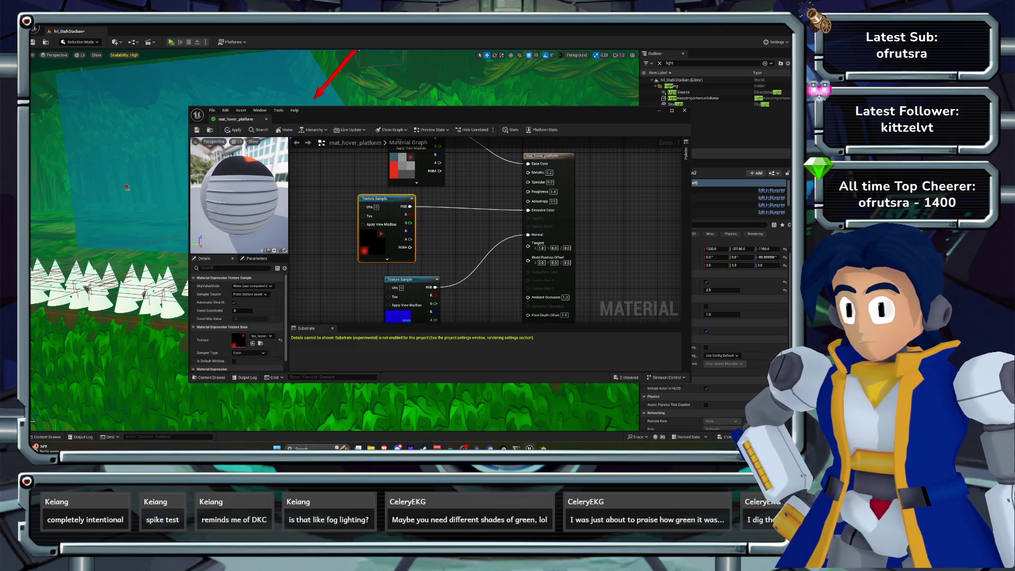
pyautogui.moveTo(407, 280); pyautogui.dragTo(385, 280)
pyautogui.moveTo(379, 143); pyautogui.dragTo(377, 181)
pyautogui.rightClick(379, 163)
pyautogui.press('Escape')
pyautogui.moveTo(404, 211); pyautogui.dragTo(372, 222)
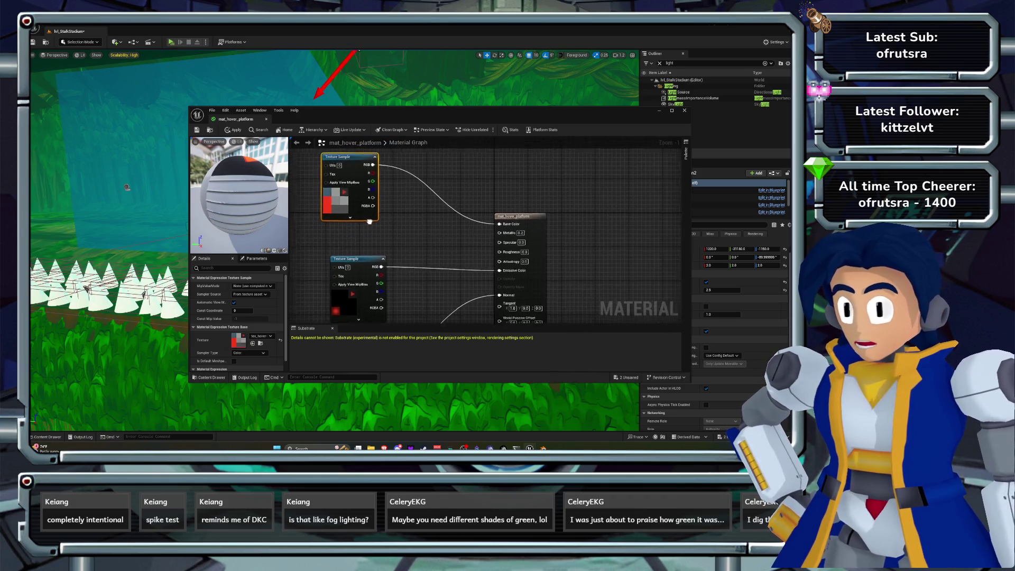
pyautogui.moveTo(346, 264); pyautogui.dragTo(339, 266)
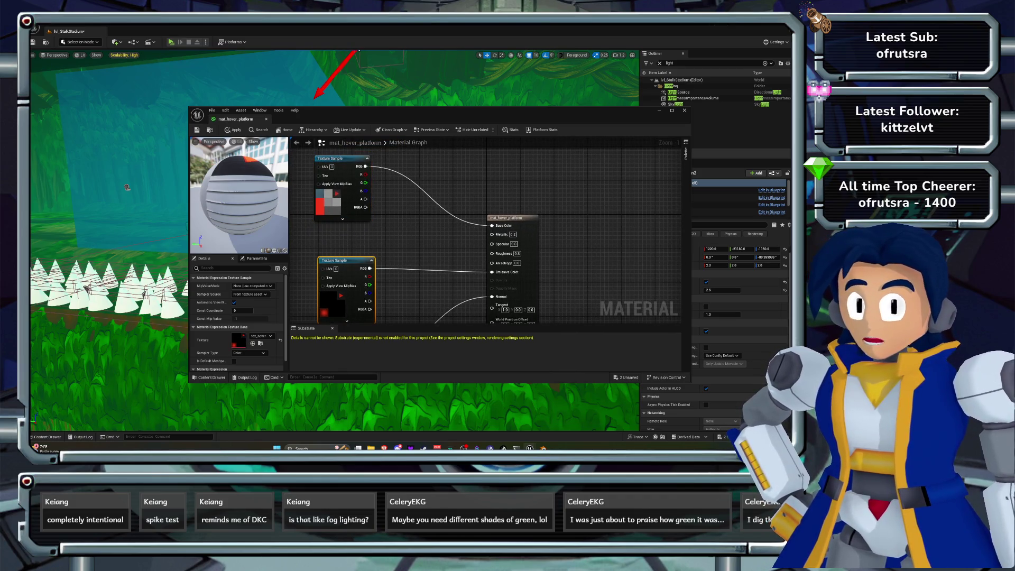
pyautogui.moveTo(338, 159); pyautogui.dragTo(409, 216)
pyautogui.write('lerp')
pyautogui.press('Return')
pyautogui.moveTo(369, 268)
pyautogui.mouseDown()
pyautogui.moveTo(377, 278)
pyautogui.moveTo(411, 233)
pyautogui.moveTo(440, 230)
pyautogui.moveTo(449, 257)
pyautogui.mouseUp()
# Add a Multiply node after the Lerp and apply the material to the level.
pyautogui.write('multiply')
pyautogui.press('Return')
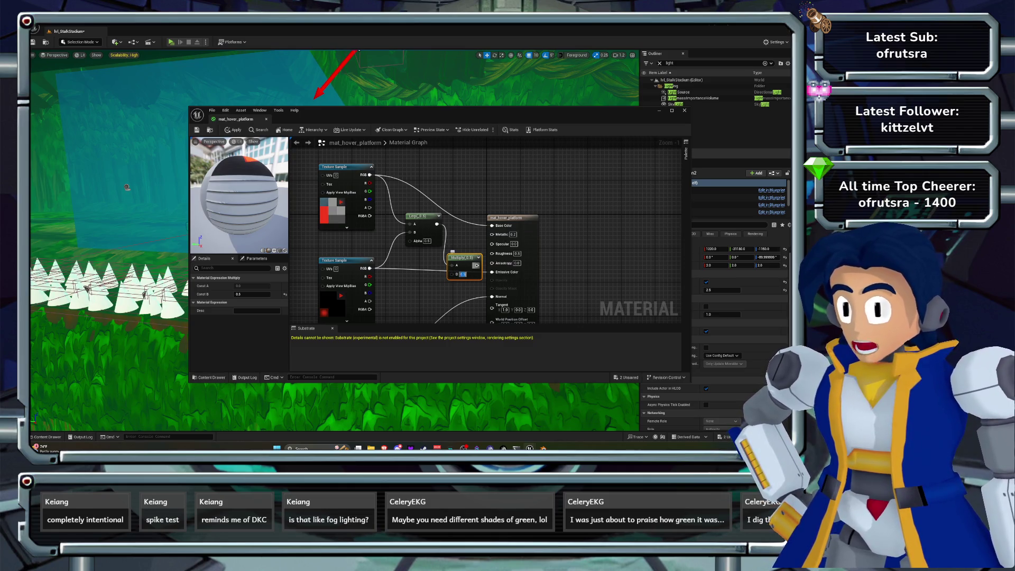
pyautogui.moveTo(423, 110)
pyautogui.mouseDown()
pyautogui.moveTo(457, 109)
pyautogui.moveTo(468, 281)
pyautogui.mouseUp()
pyautogui.click(278, 301)
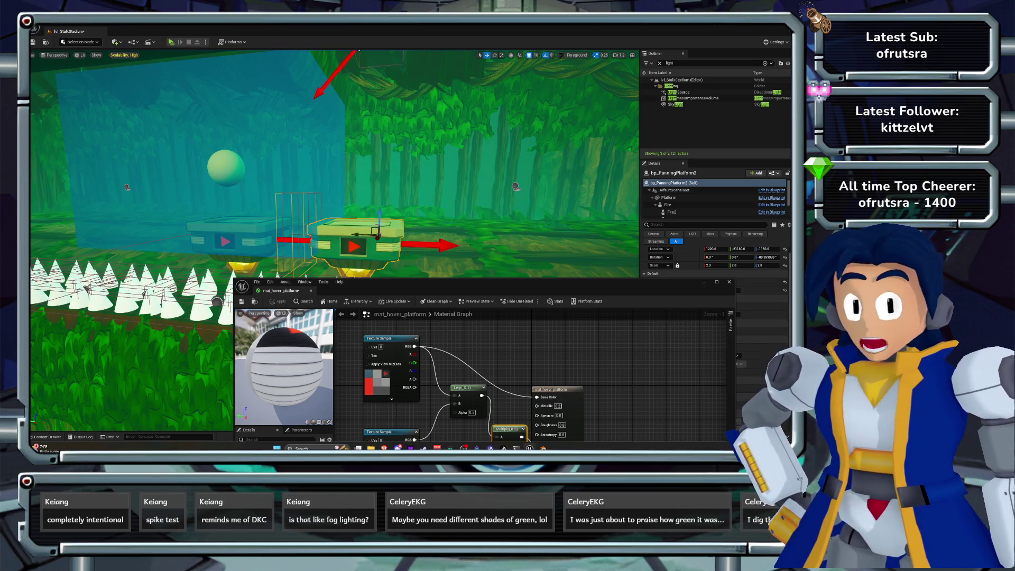
# Feed the Lerp into Emissive Color, apply, and delete the unused Multiply node.
pyautogui.moveTo(468, 281); pyautogui.dragTo(385, 136)
pyautogui.moveTo(377, 241); pyautogui.dragTo(361, 248)
pyautogui.moveTo(419, 283); pyautogui.dragTo(403, 298)
pyautogui.moveTo(383, 255)
pyautogui.mouseDown()
pyautogui.moveTo(442, 304)
pyautogui.moveTo(489, 293)
pyautogui.moveTo(454, 297)
pyautogui.mouseUp()
pyautogui.moveTo(370, 136)
pyautogui.mouseDown()
pyautogui.moveTo(390, 163)
pyautogui.moveTo(411, 286)
pyautogui.mouseUp()
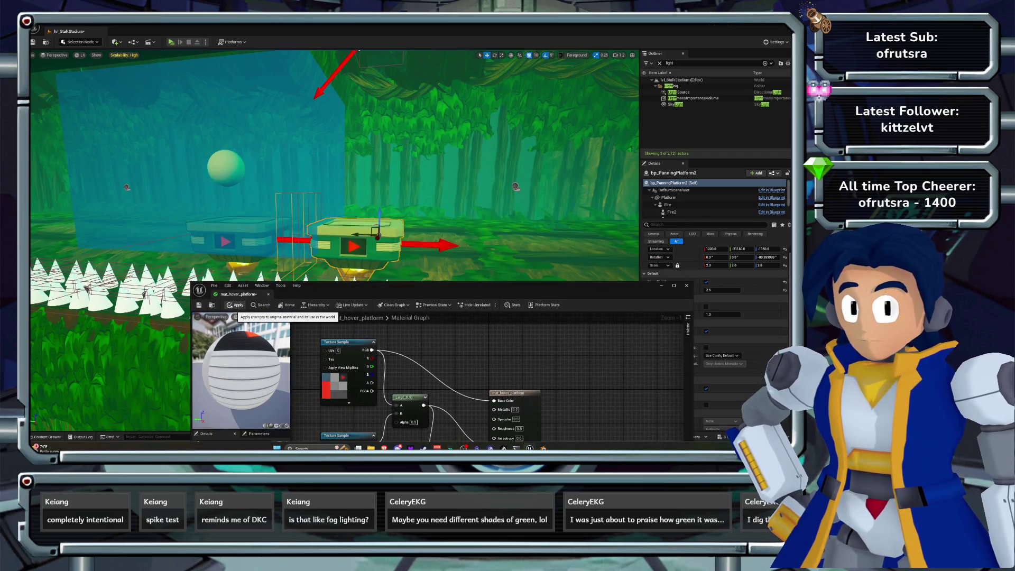
pyautogui.click(235, 305)
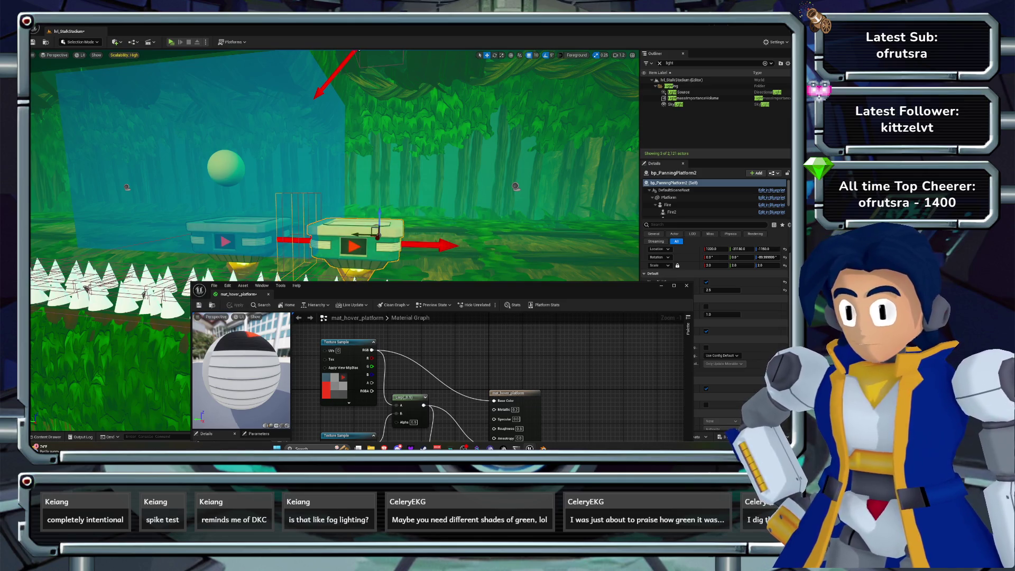
pyautogui.moveTo(411, 285)
pyautogui.mouseDown()
pyautogui.moveTo(406, 230)
pyautogui.moveTo(371, 138)
pyautogui.mouseUp()
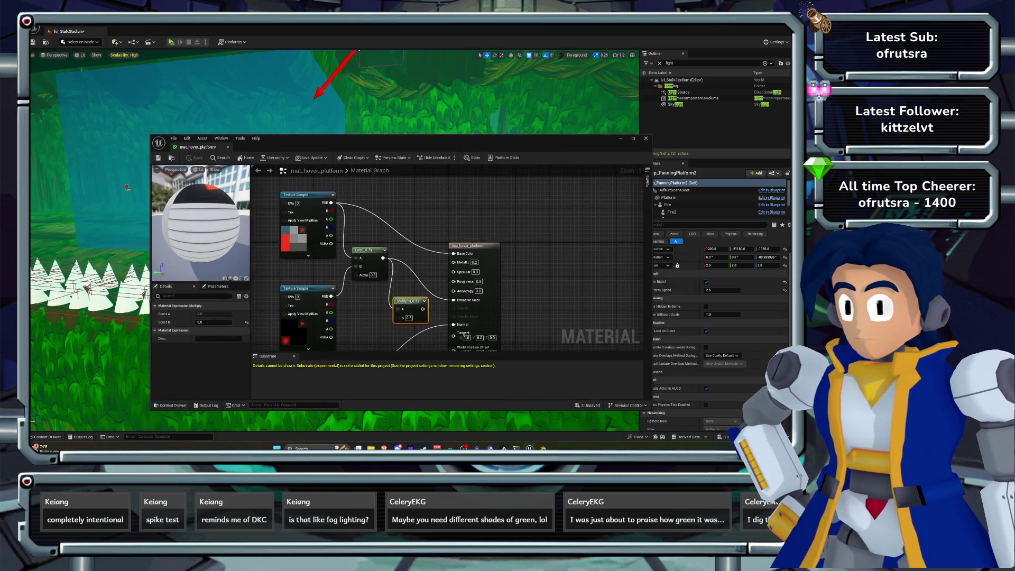
pyautogui.press('Delete')
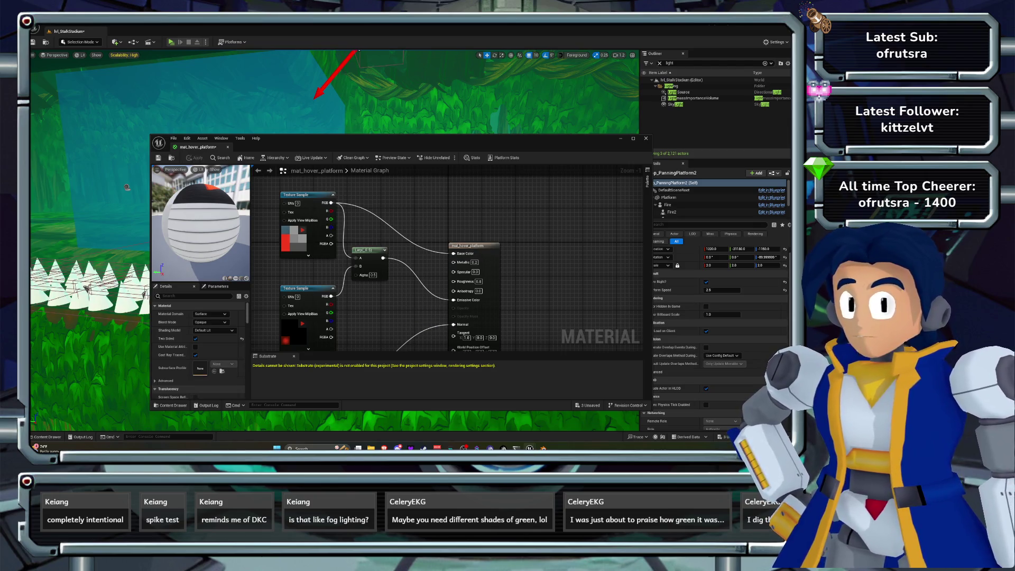
pyautogui.click(127, 187)
# Frame the panning platform and save the level and all changed assets.
pyautogui.press('f')
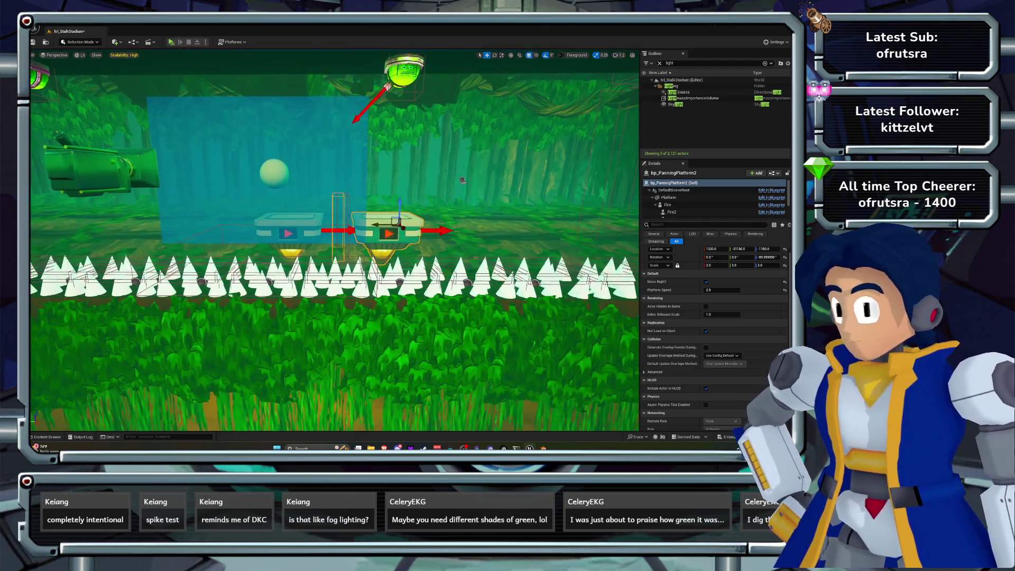
pyautogui.hotkey('ctrl', 's')
pyautogui.press('f')
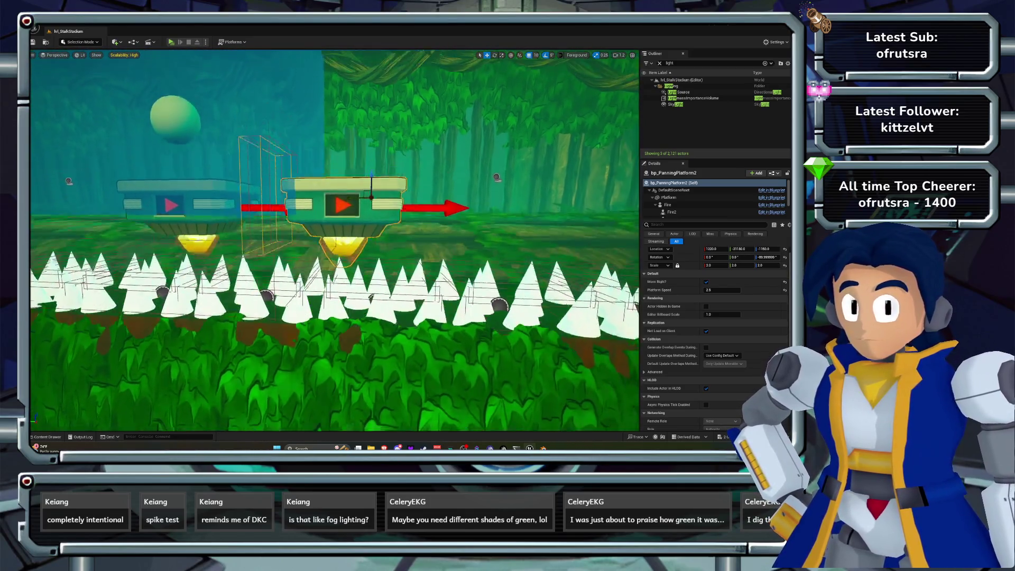
pyautogui.hotkey('ctrl', 's')
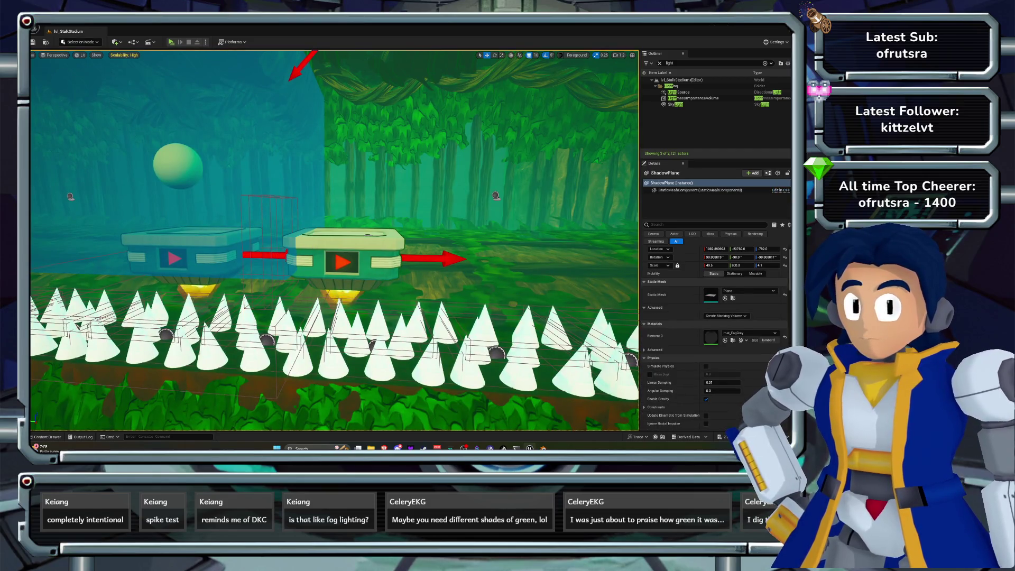
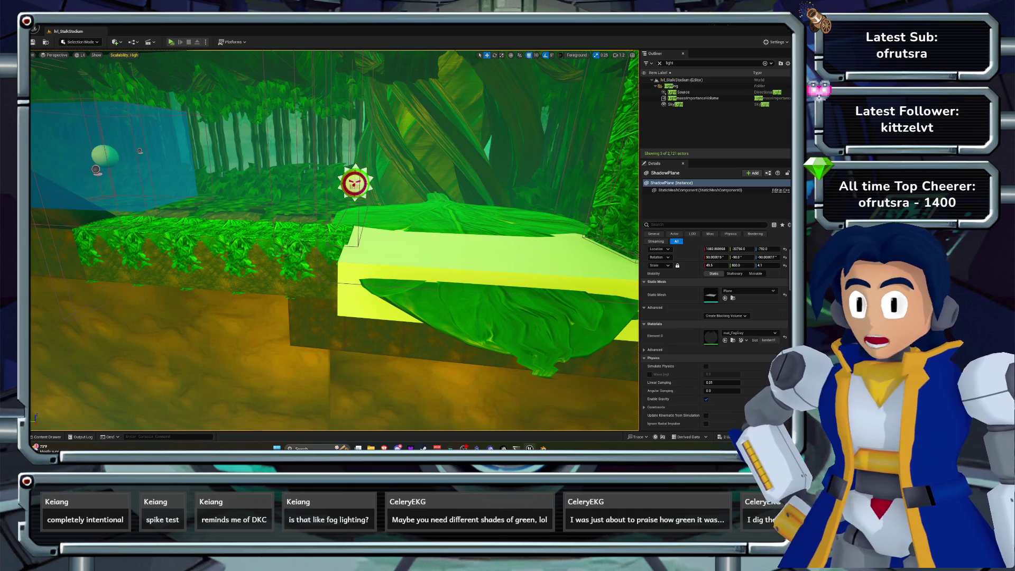
# Bookmark the pit camera view as 1, save lvl_StalkStadium, and bring up the Open Level list.
pyautogui.moveTo(333, 238); pyautogui.dragTo(333, 317)
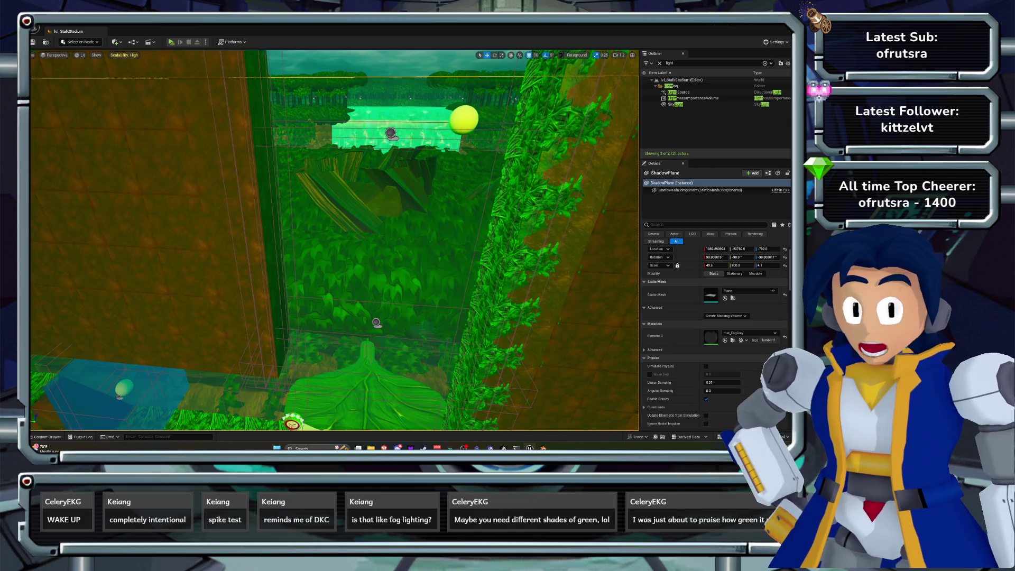
pyautogui.hotkey('ctrl', '1')
pyautogui.hotkey('ctrl', '1')
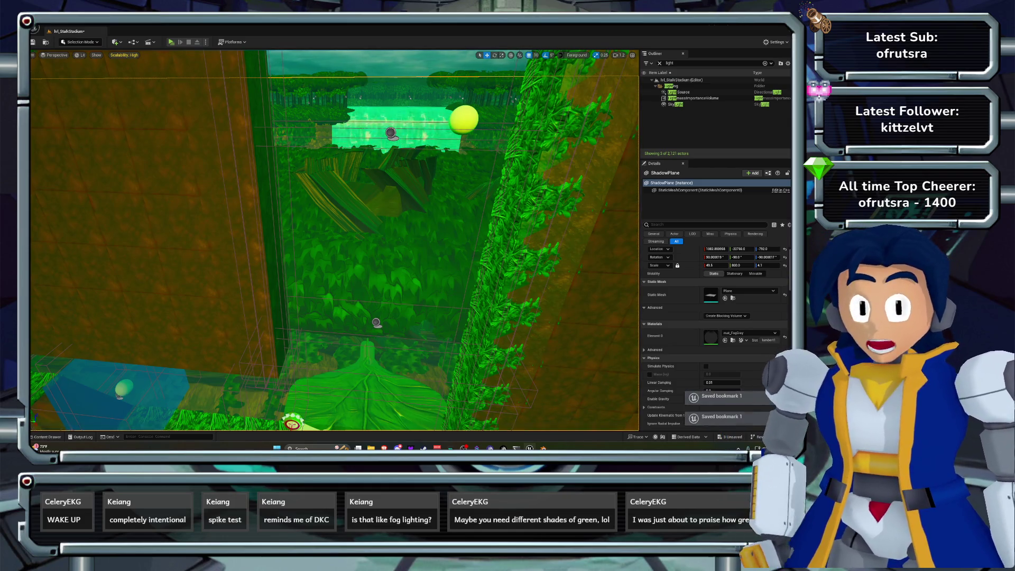
pyautogui.moveTo(334, 238)
pyautogui.mouseDown()
pyautogui.moveTo(328, 201)
pyautogui.moveTo(354, 246)
pyautogui.mouseUp()
pyautogui.hotkey('ctrl', 's')
pyautogui.hotkey('ctrl', 'o')
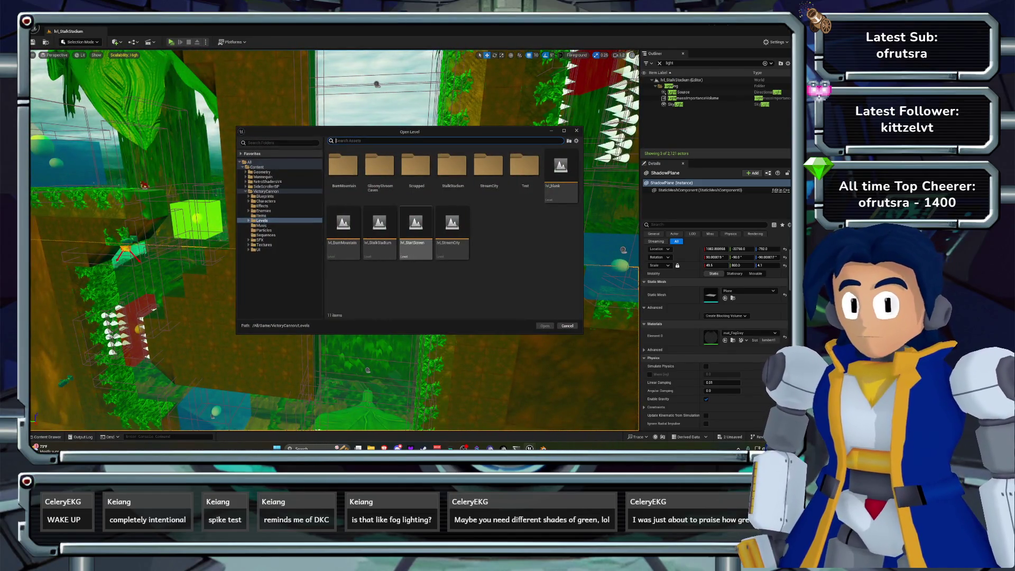
# Open lvl_BurnMountain without saving changed assets, then look around the lava cavern.
pyautogui.doubleClick(343, 228)
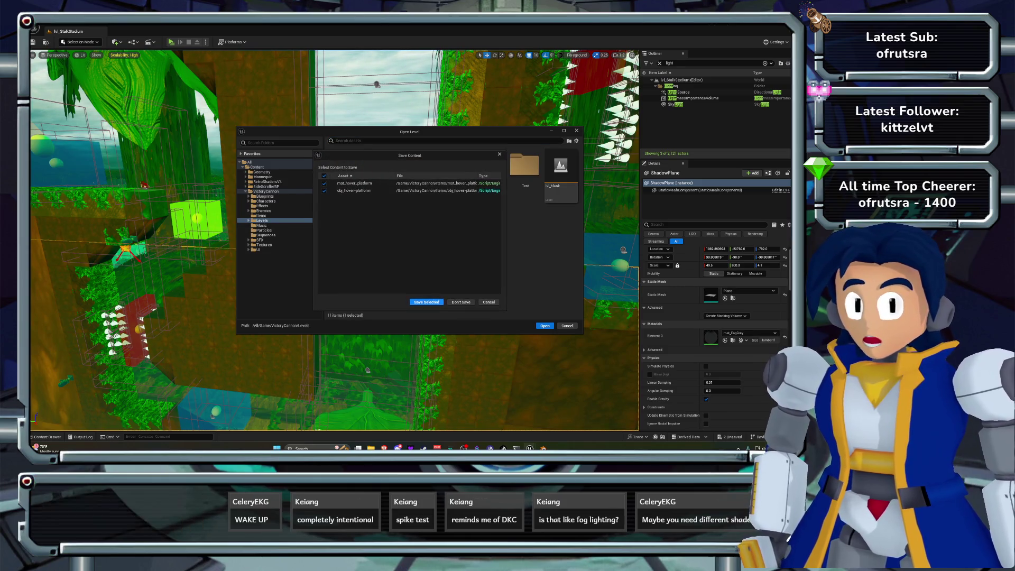
pyautogui.press('Escape')
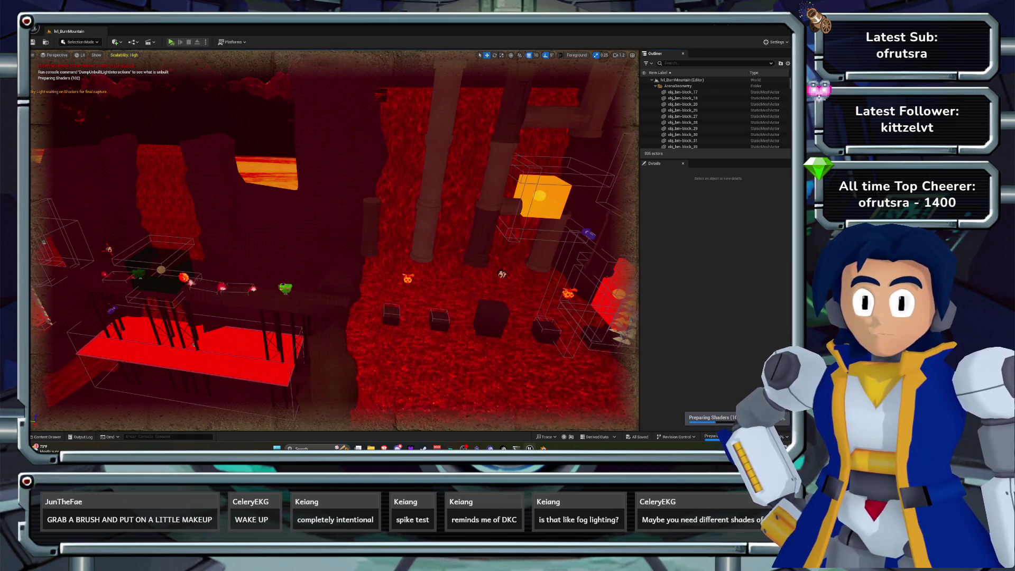
pyautogui.moveTo(333, 238)
pyautogui.mouseDown()
pyautogui.moveTo(280, 269)
pyautogui.moveTo(257, 261)
pyautogui.moveTo(257, 236)
pyautogui.moveTo(275, 239)
pyautogui.moveTo(280, 254)
pyautogui.mouseUp()
# Delete PostProcessVolume_CelShader, comparing the look with and without cel shading via undo/redo.
pyautogui.write('post')
pyautogui.click(693, 104)
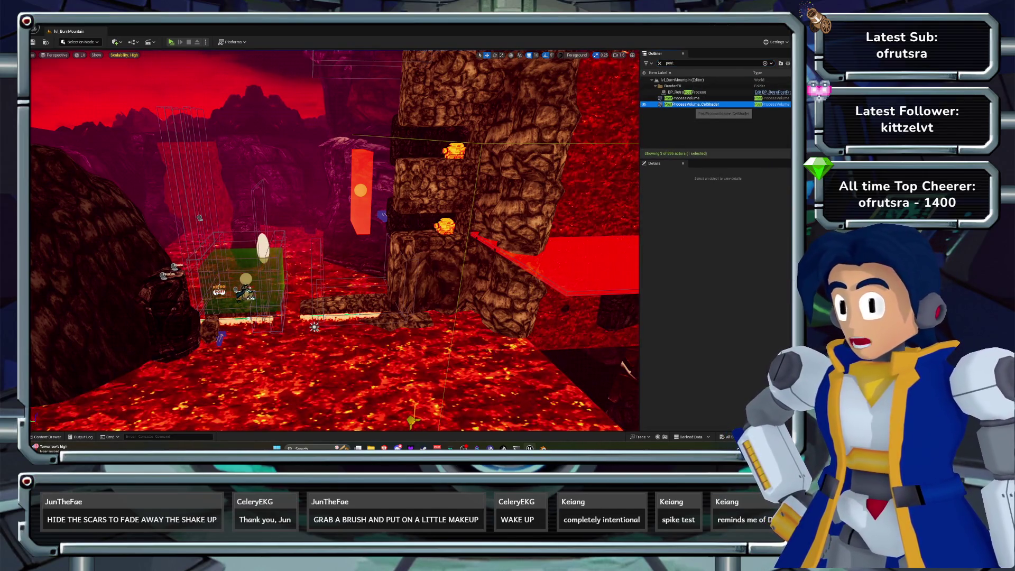
pyautogui.press('Delete')
pyautogui.hotkey('ctrl', 'z')
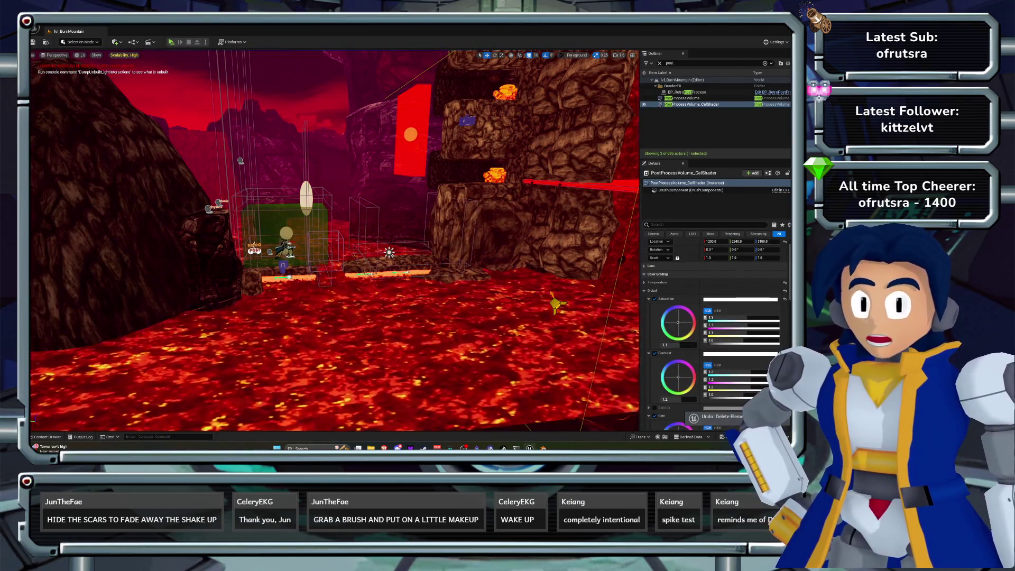
pyautogui.press('w')
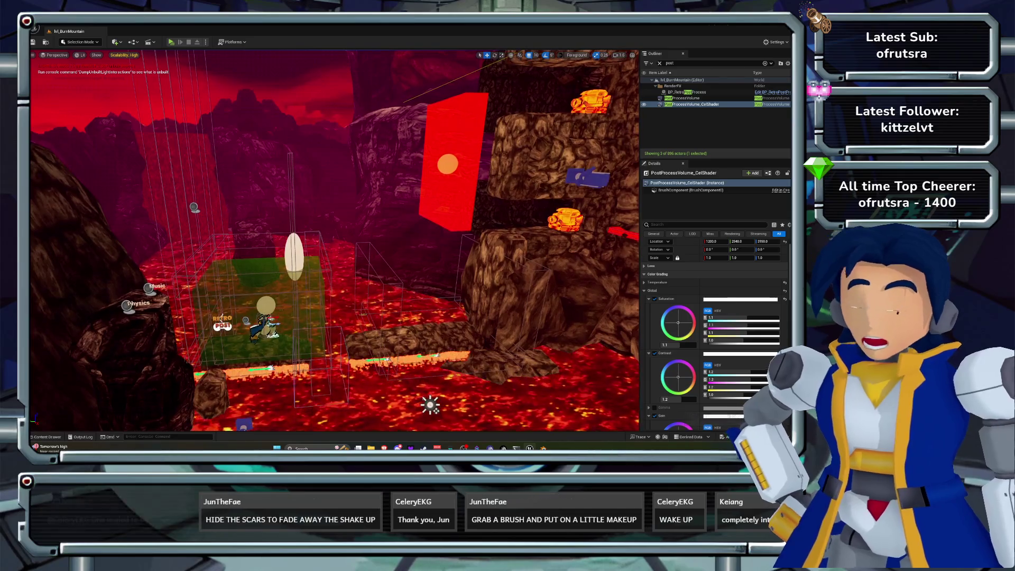
pyautogui.hotkey('ctrl', 'y')
pyautogui.hotkey('ctrl', 'z')
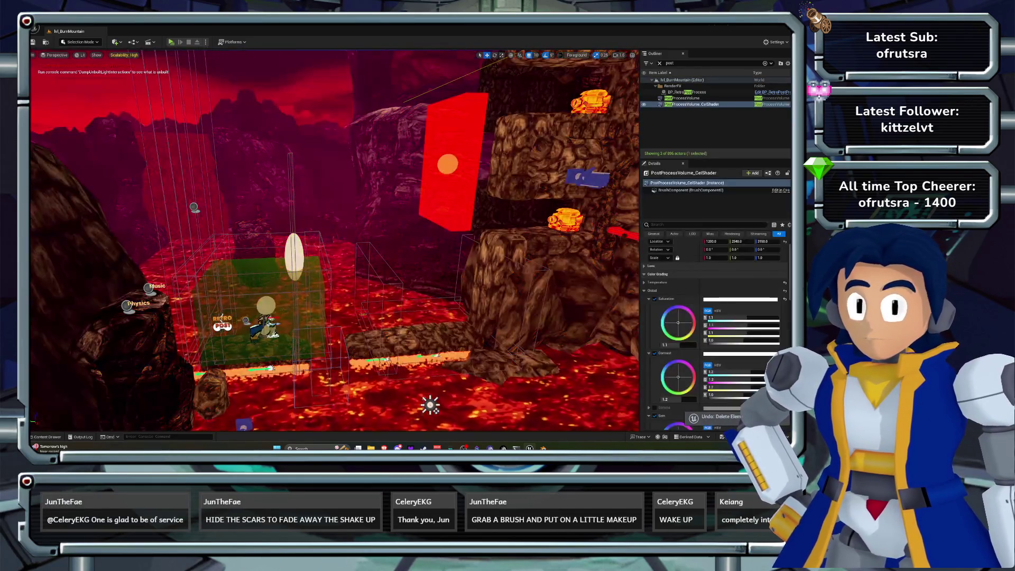
pyautogui.hotkey('ctrl', 'y')
pyautogui.hotkey('ctrl', 'z')
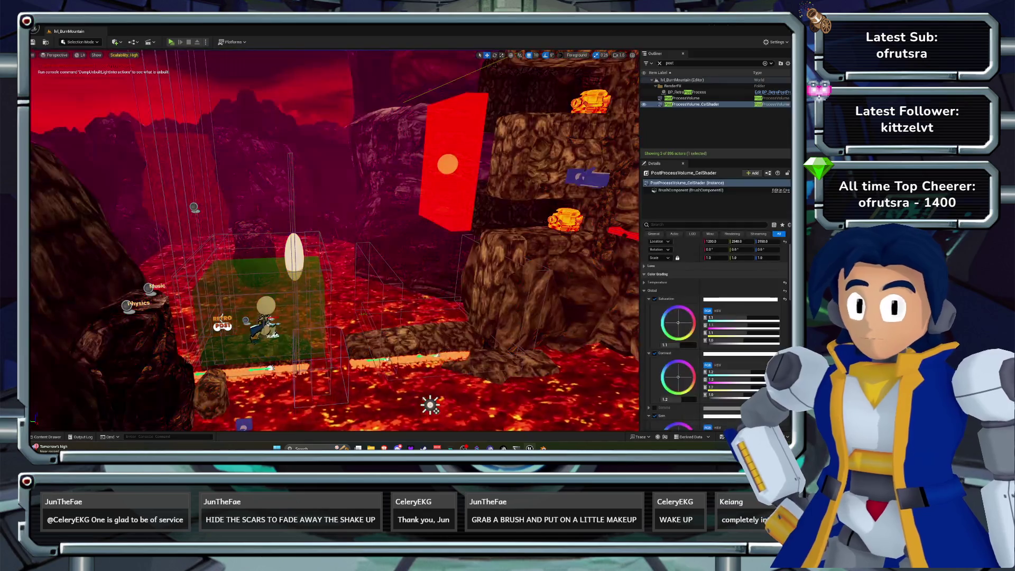
pyautogui.hotkey('ctrl', 'y')
pyautogui.hotkey('ctrl', 'z')
pyautogui.hotkey('ctrl', 'y')
pyautogui.hotkey('ctrl', 'z')
pyautogui.hotkey('ctrl', 'y')
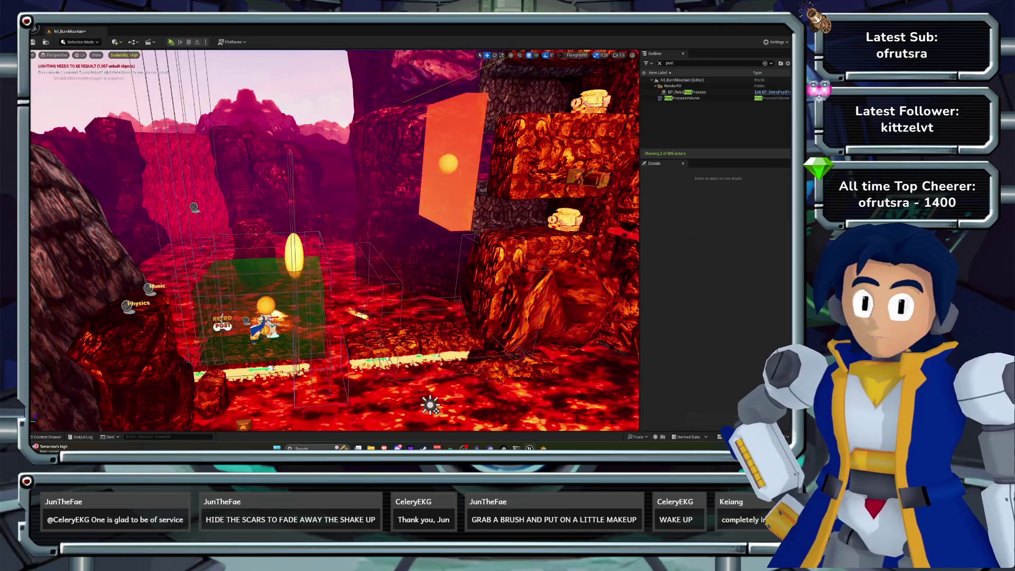
pyautogui.hotkey('ctrl', 'z')
pyautogui.hotkey('ctrl', 'y')
pyautogui.hotkey('ctrl', 'z')
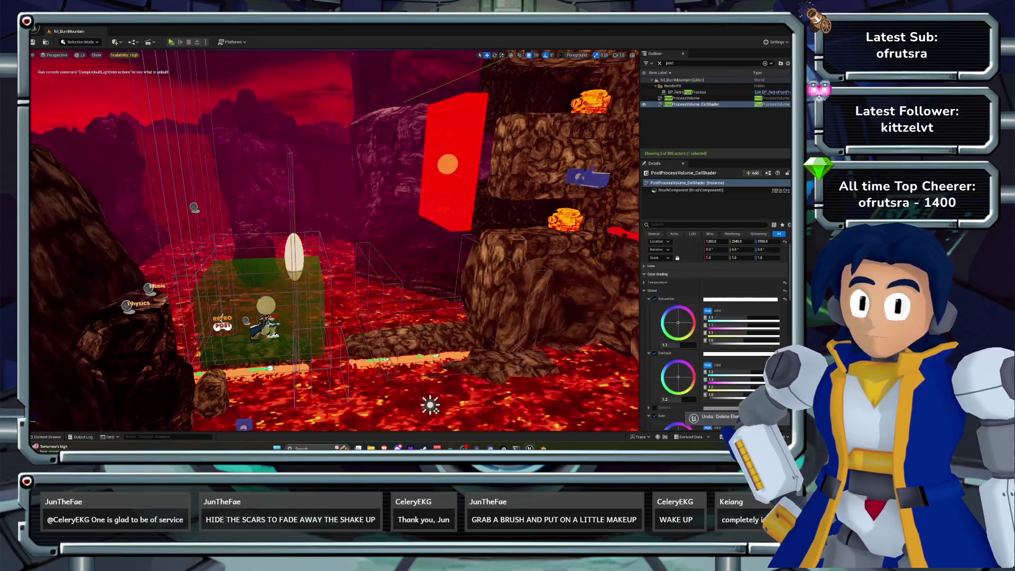
pyautogui.hotkey('ctrl', 'y')
pyautogui.hotkey('ctrl', 'z')
pyautogui.hotkey('ctrl', 'y')
pyautogui.hotkey('ctrl', 'z')
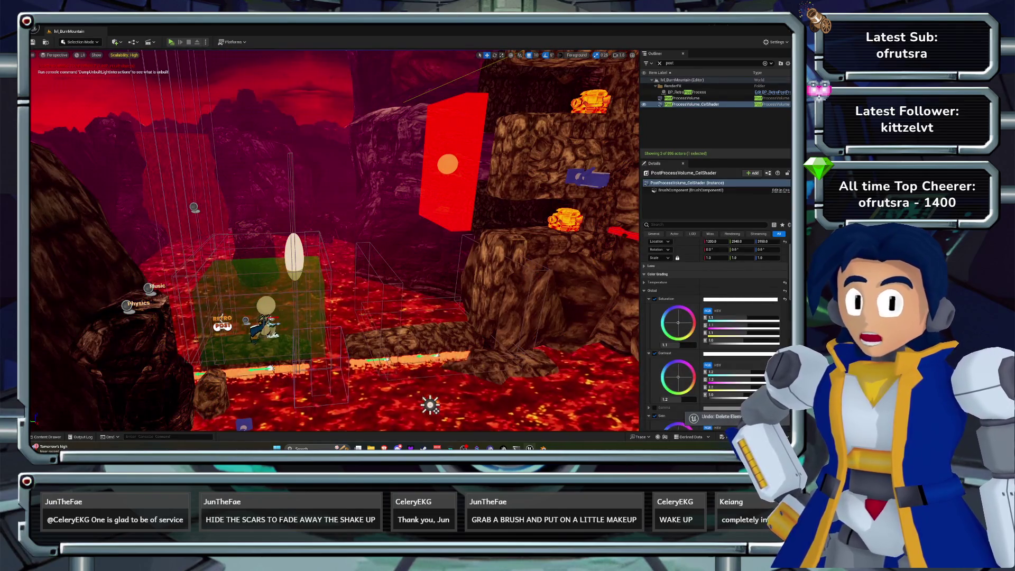
pyautogui.hotkey('ctrl', 'y')
# Turn the view toward the cliffs and select the obj_lava-pillar66 rock pillar.
pyautogui.scroll(-5, 334, 241)
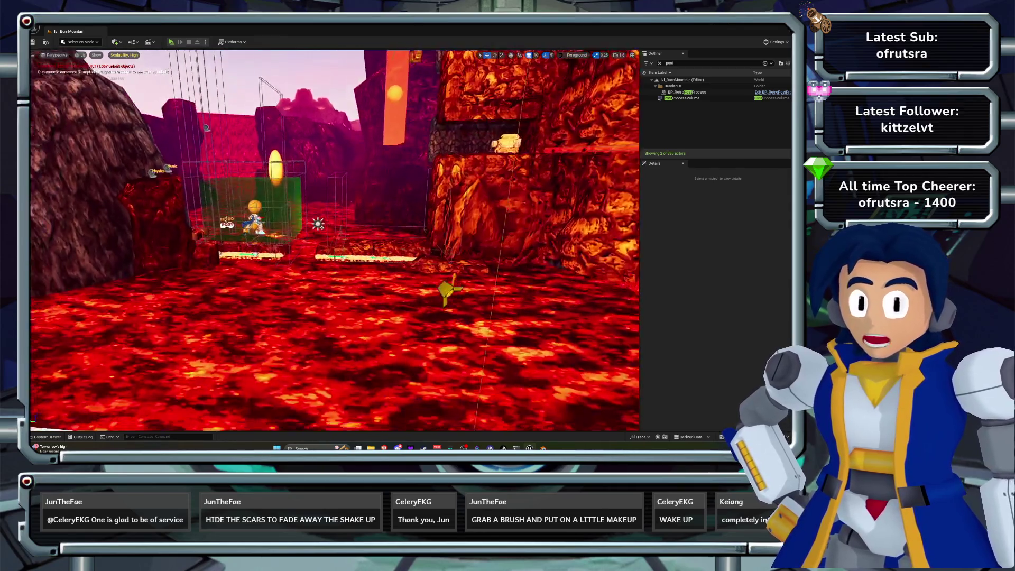
pyautogui.moveTo(334, 241)
pyautogui.mouseDown()
pyautogui.moveTo(212, 196)
pyautogui.moveTo(180, 201)
pyautogui.mouseUp()
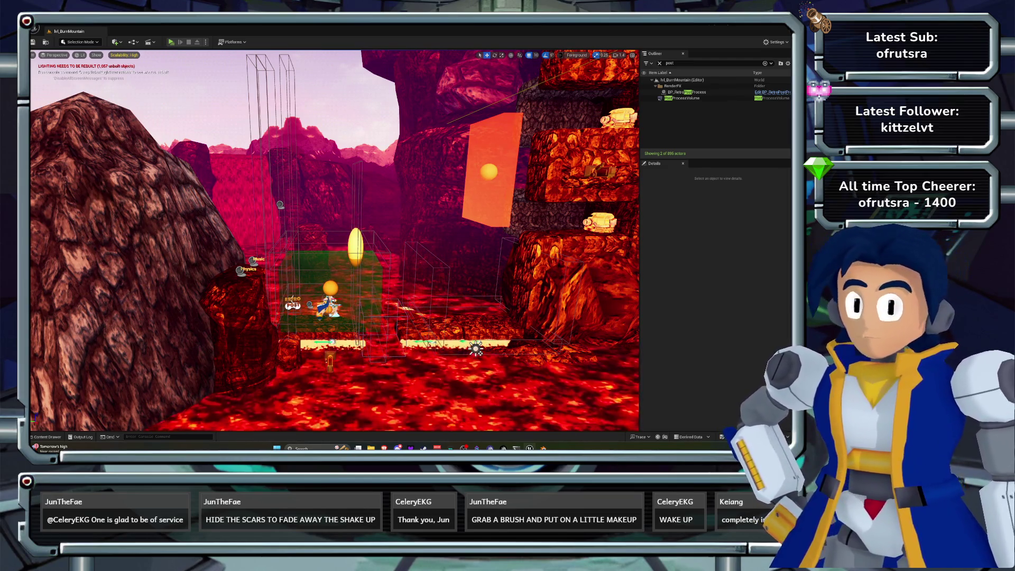
pyautogui.moveTo(339, 238); pyautogui.dragTo(402, 228)
pyautogui.click(417, 219)
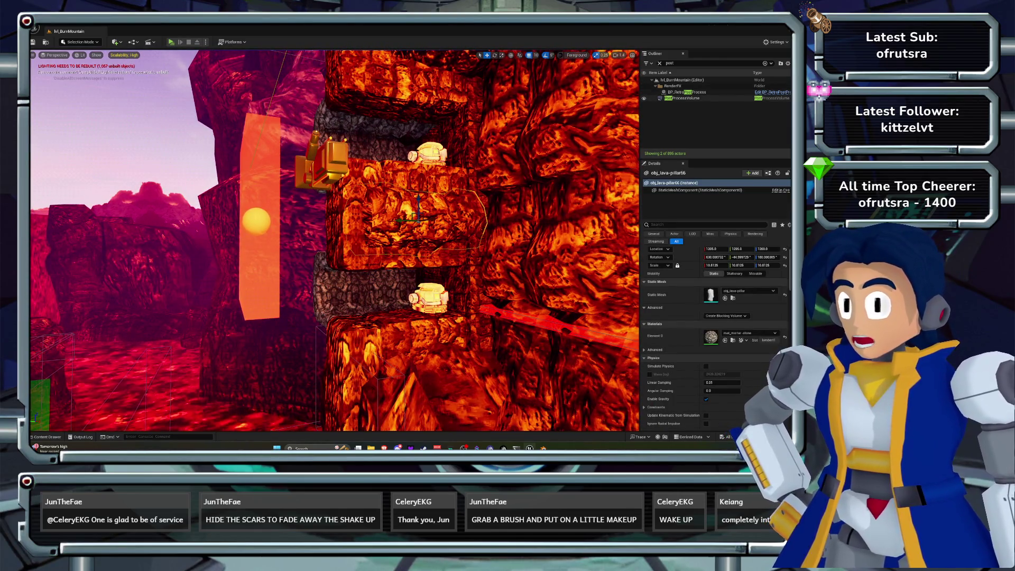
# Toggle the remaining PostProcessVolume's visibility to compare, then delete it.
pyautogui.click(644, 98)
pyautogui.scroll(-5, 335, 241)
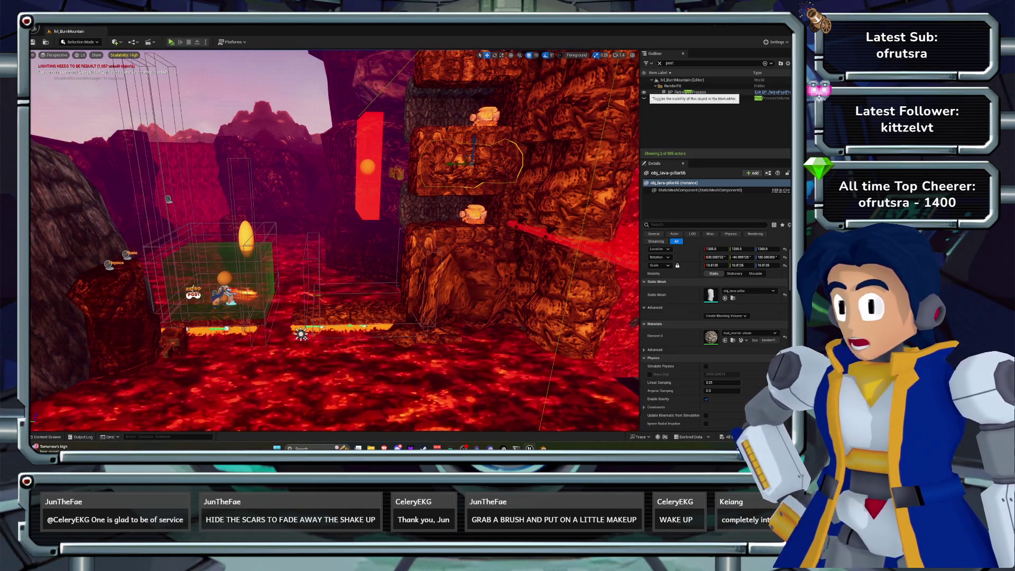
pyautogui.click(644, 98)
pyautogui.click(644, 97)
pyautogui.click(644, 98)
pyautogui.click(645, 98)
pyautogui.click(644, 99)
pyautogui.click(644, 98)
pyautogui.click(644, 98)
pyautogui.click(644, 98)
pyautogui.click(677, 99)
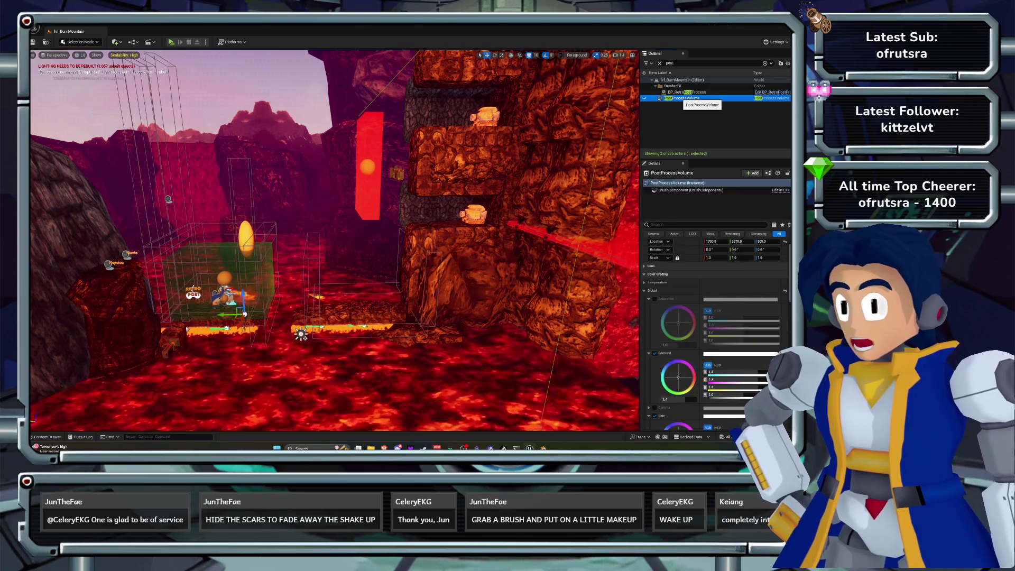
pyautogui.press('Delete')
# Select the old 'post' search text in the Outliner for replacement.
pyautogui.scroll(5, 335, 240)
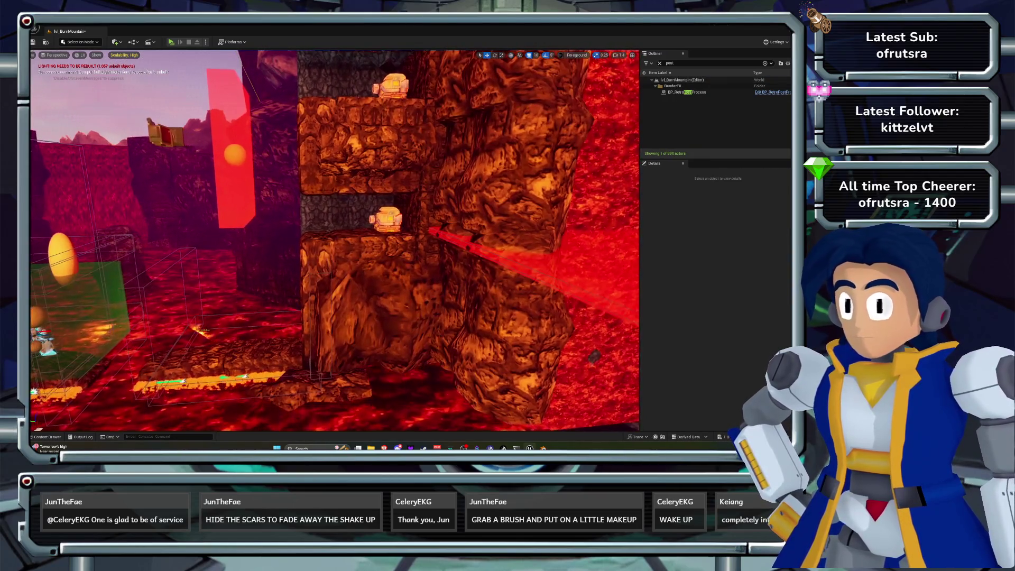
pyautogui.scroll(-5, 296, 417)
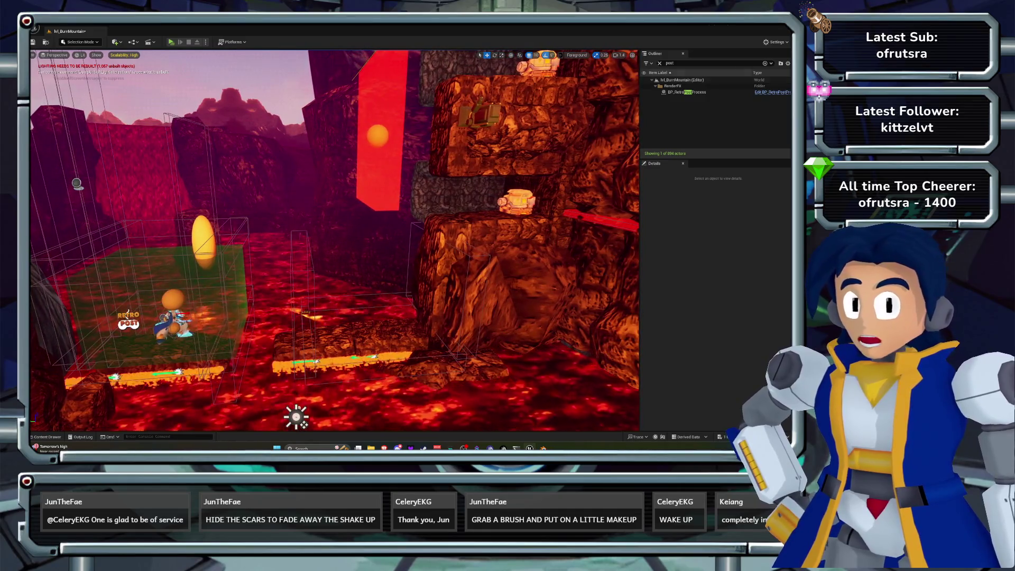
pyautogui.doubleClick(669, 63)
# Filter the Outliner by 'light' and set the Light Source intensity to 2.0 lux.
pyautogui.write('light')
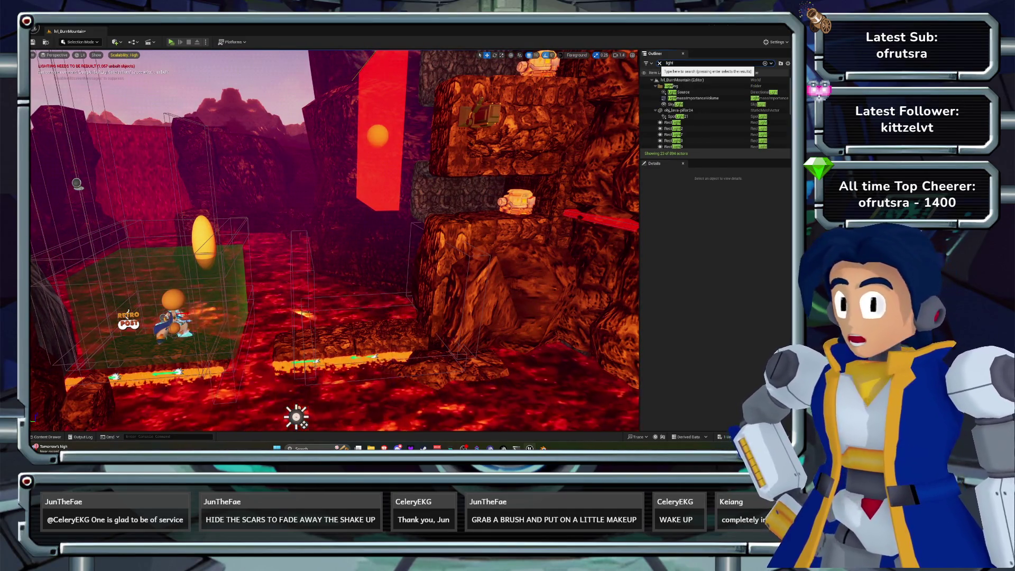
pyautogui.click(679, 92)
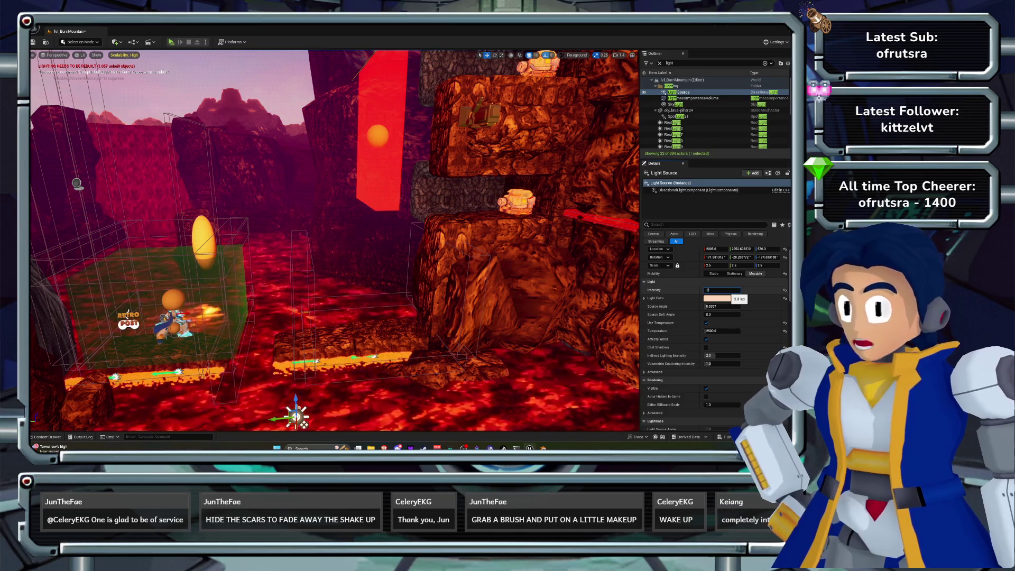
pyautogui.press('Return')
# Fly around the start area and select the bp_lava_plane lava plane.
pyautogui.press('w')
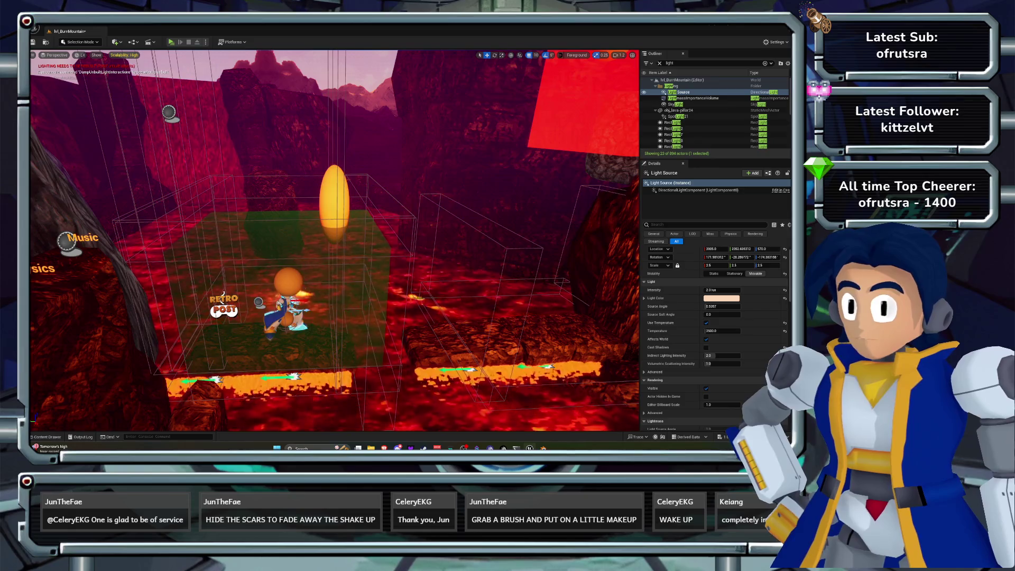
pyautogui.press('d')
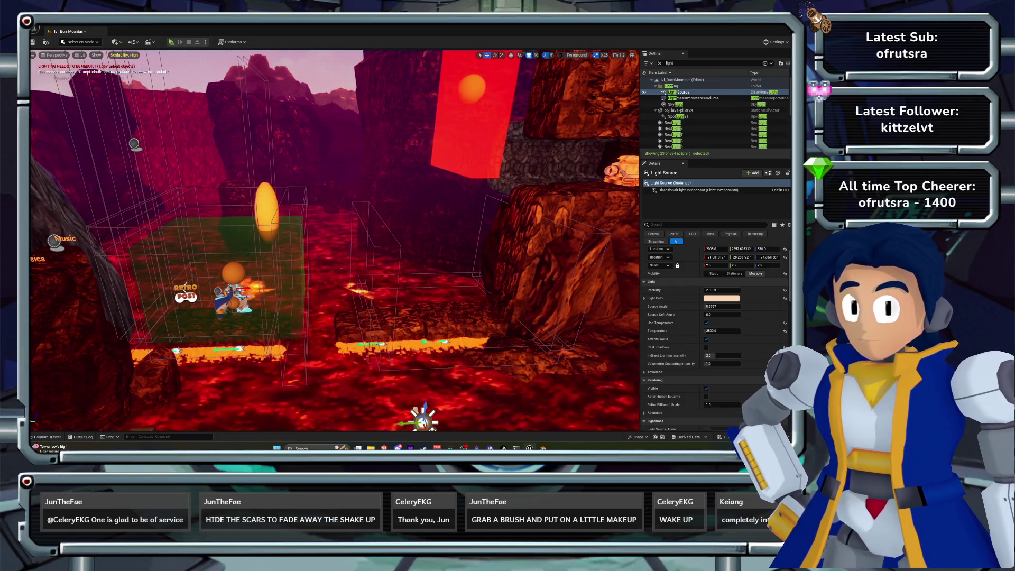
pyautogui.press('s')
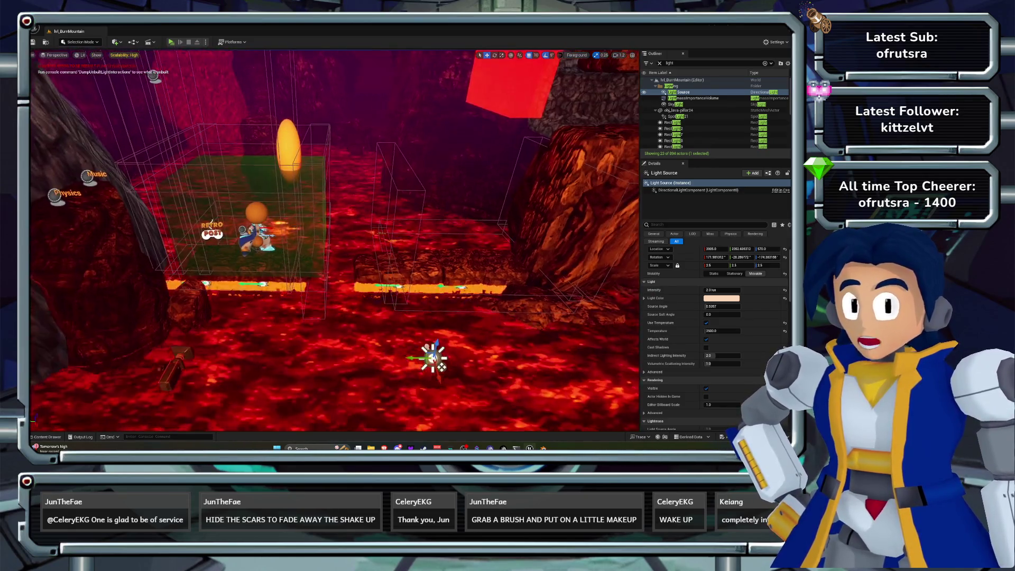
pyautogui.press('w')
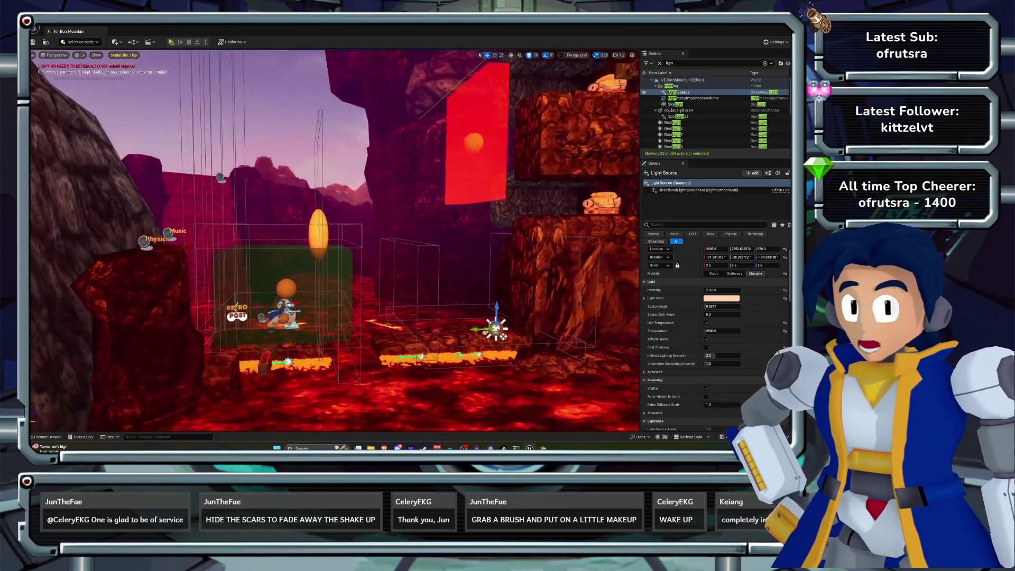
pyautogui.press('s')
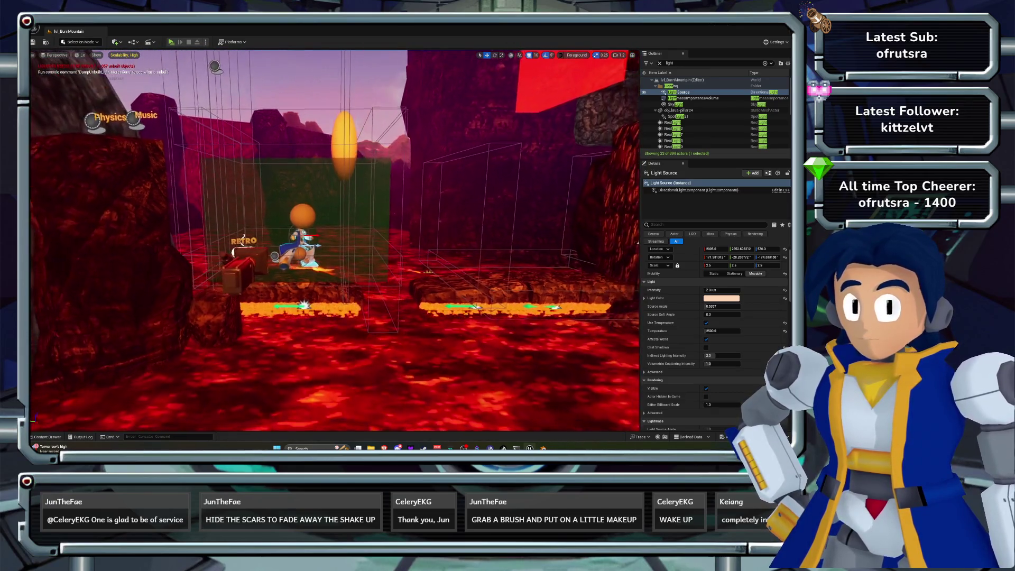
pyautogui.click(275, 256)
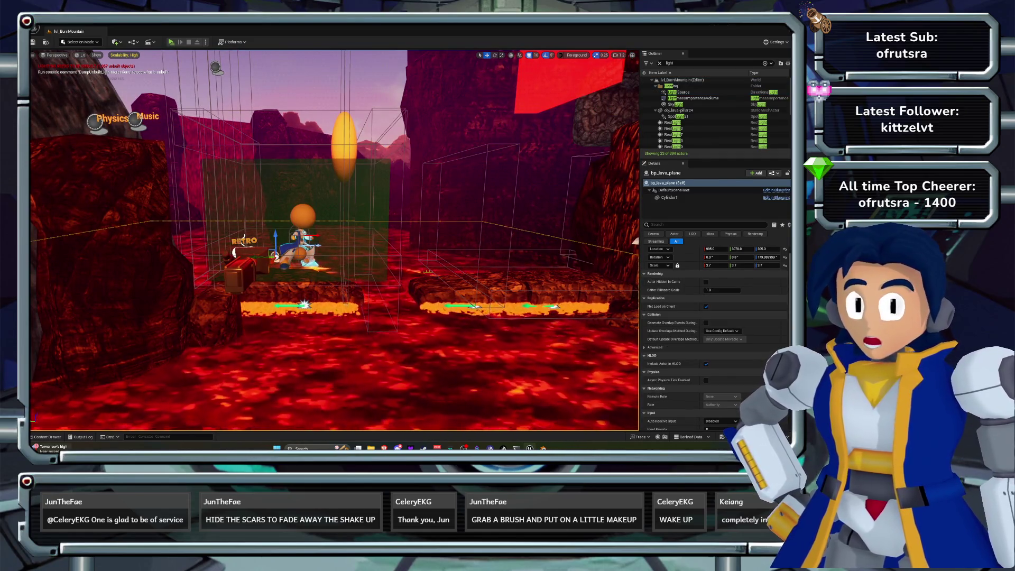
pyautogui.hotkey('ctrl', 'space')
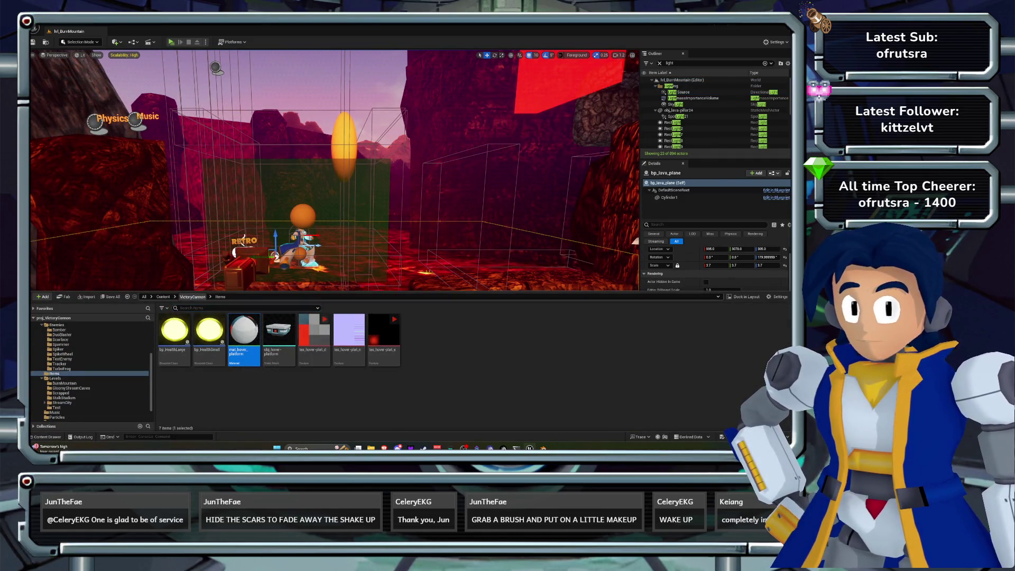
# Browse the Content Drawer to VictoryCannon > Levels > BurnMountain and scan its assets.
pyautogui.click(193, 297)
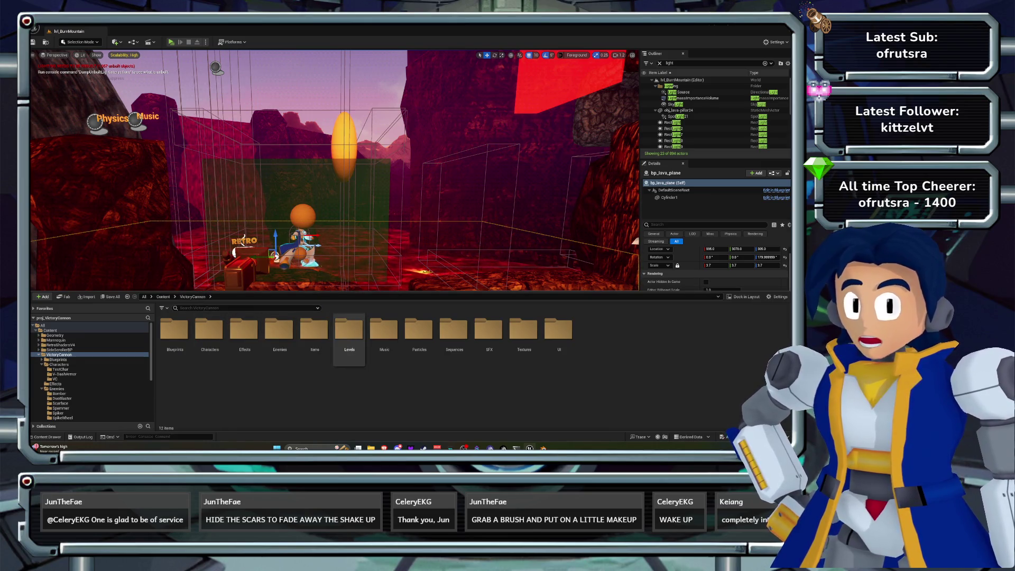
pyautogui.doubleClick(349, 333)
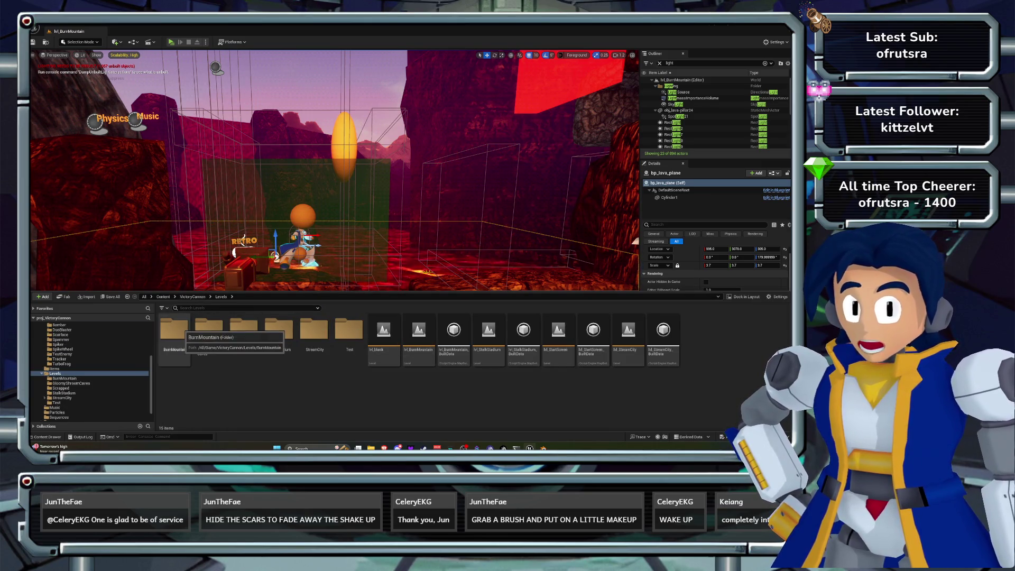
pyautogui.doubleClick(174, 329)
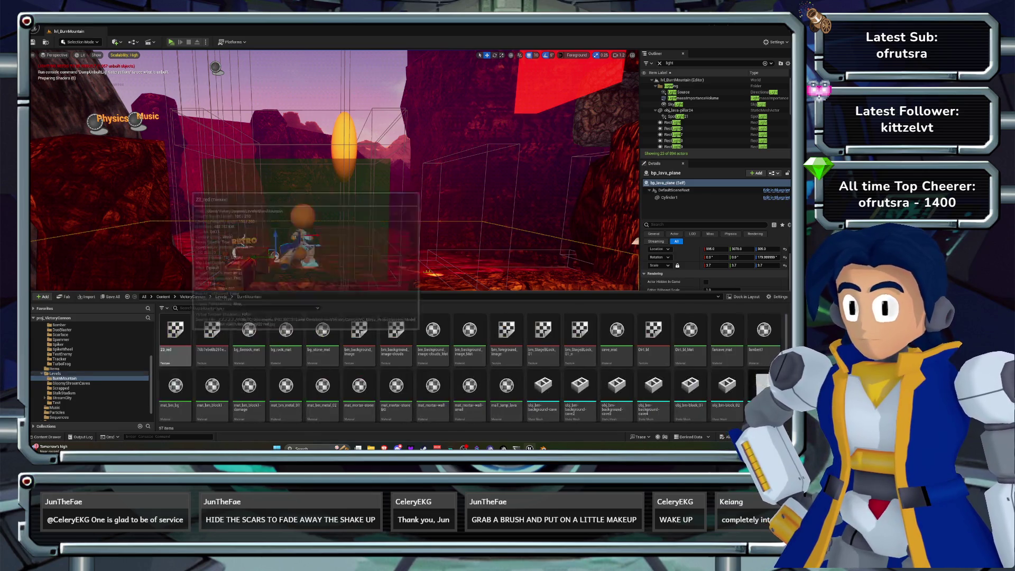
pyautogui.press('e')
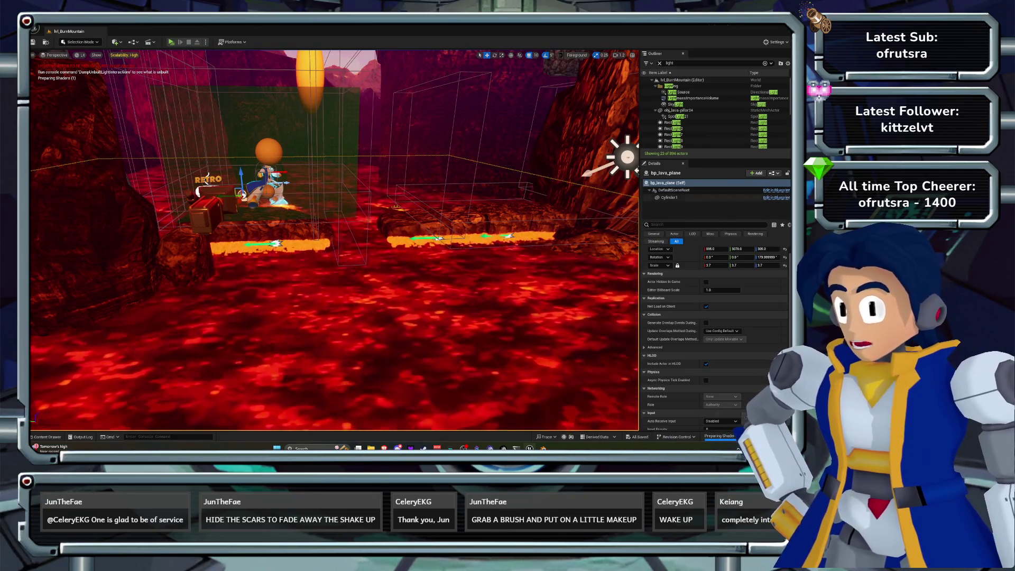
pyautogui.hotkey('ctrl', 'space')
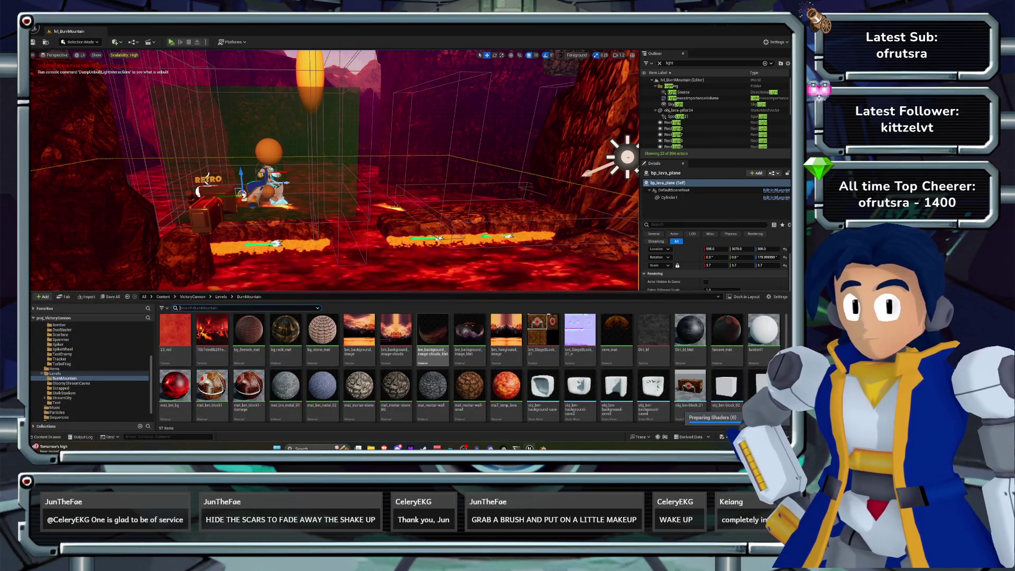
pyautogui.scroll(-5, 447, 371)
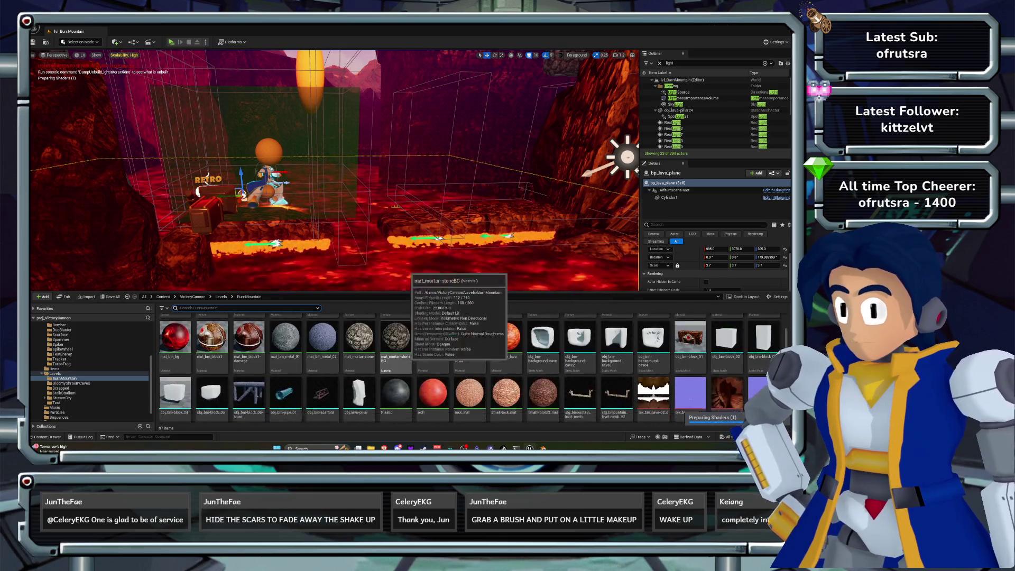
pyautogui.scroll(-4, 447, 368)
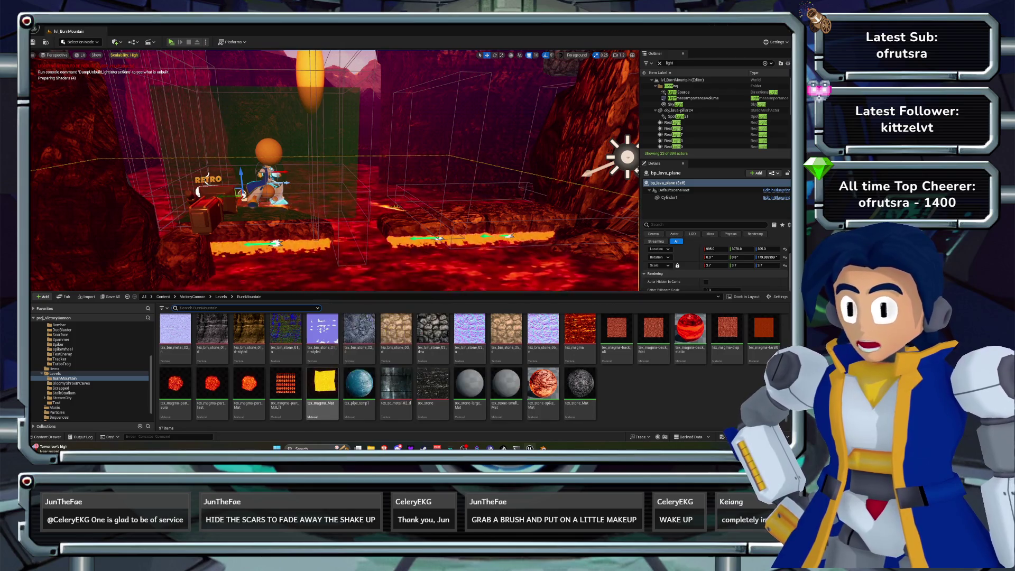
pyautogui.scroll(8, 447, 370)
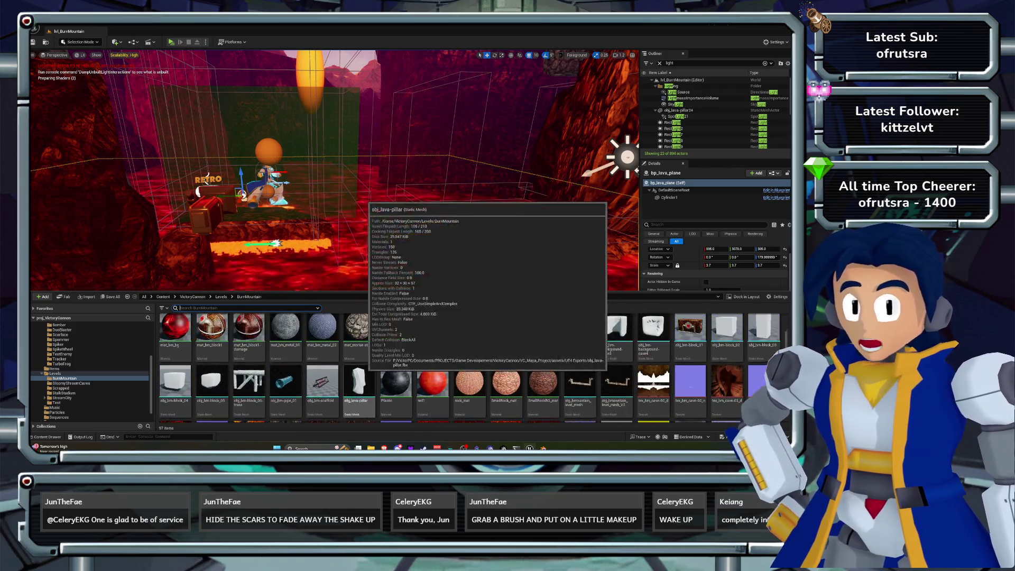
# Go to Blueprints > BurnMountain and open the bp_lava_plane Blueprint.
pyautogui.click(193, 297)
pyautogui.doubleClick(175, 331)
pyautogui.moveTo(174, 329); pyautogui.dragTo(168, 336)
pyautogui.doubleClick(175, 331)
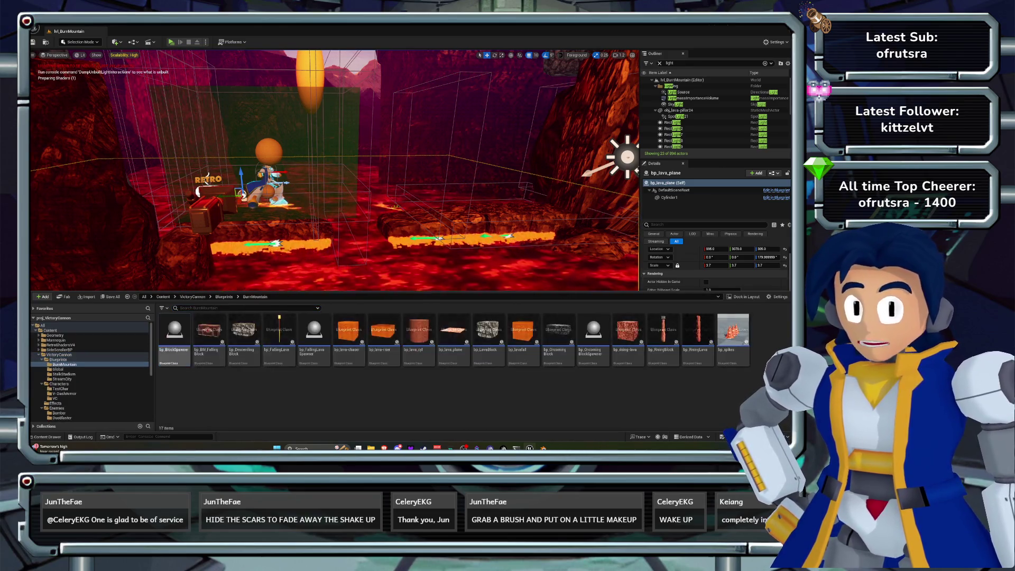
pyautogui.doubleClick(453, 332)
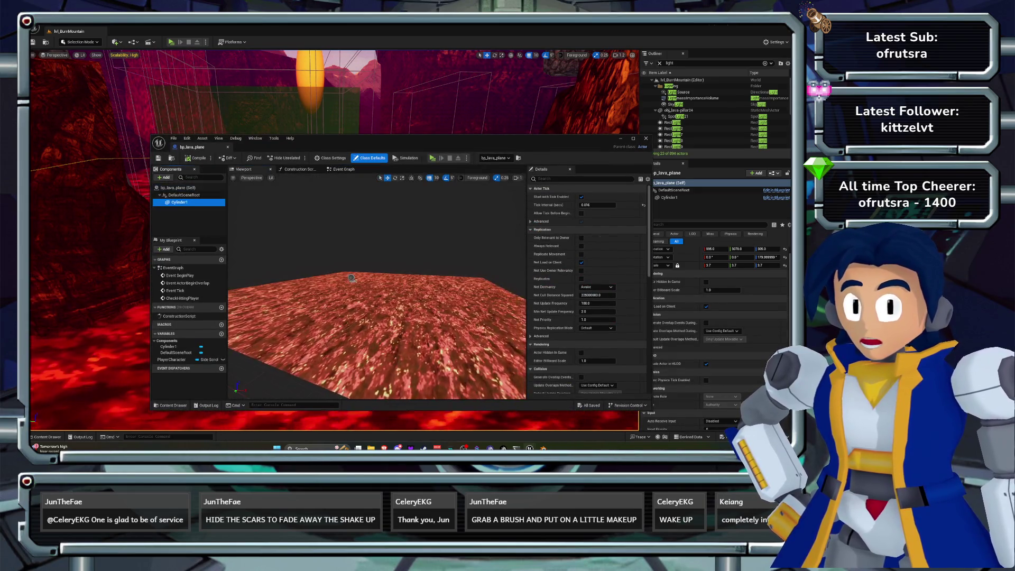
# Select Cylinder1 and set its Element 0 material to tex_magma-disp.
pyautogui.click(179, 202)
pyautogui.moveTo(377, 318); pyautogui.dragTo(377, 349)
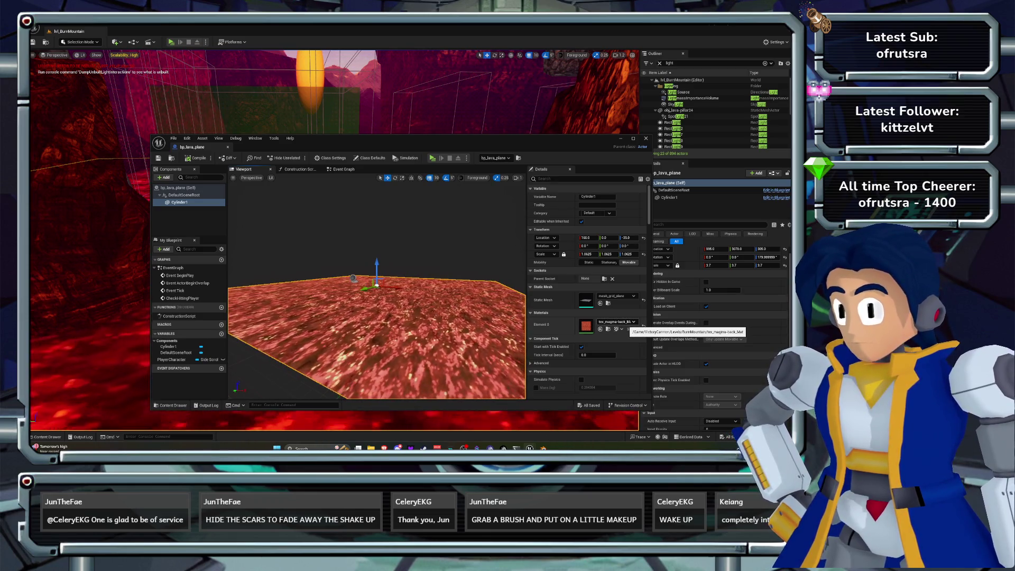
pyautogui.click(617, 322)
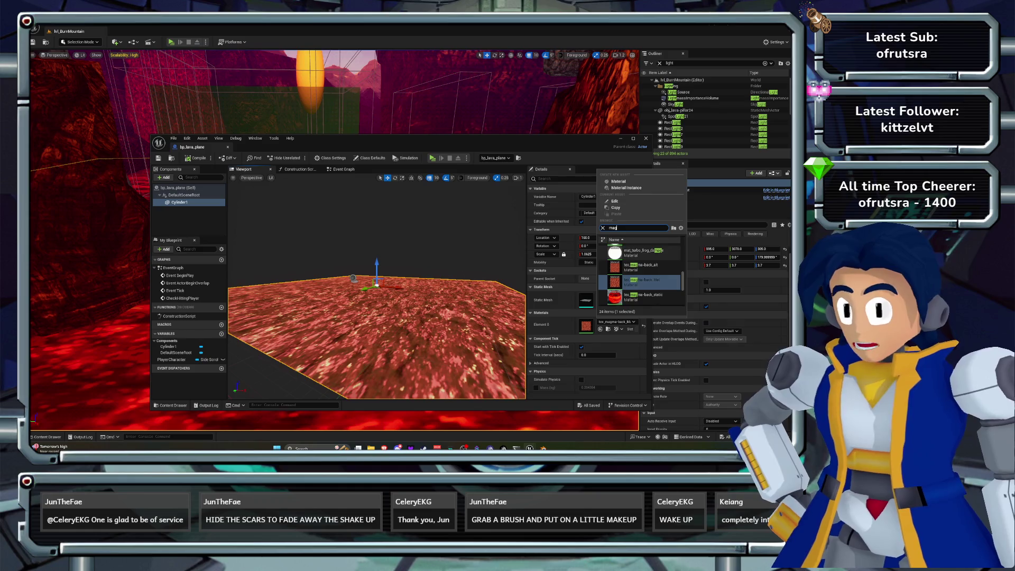
pyautogui.scroll(-2, 640, 264)
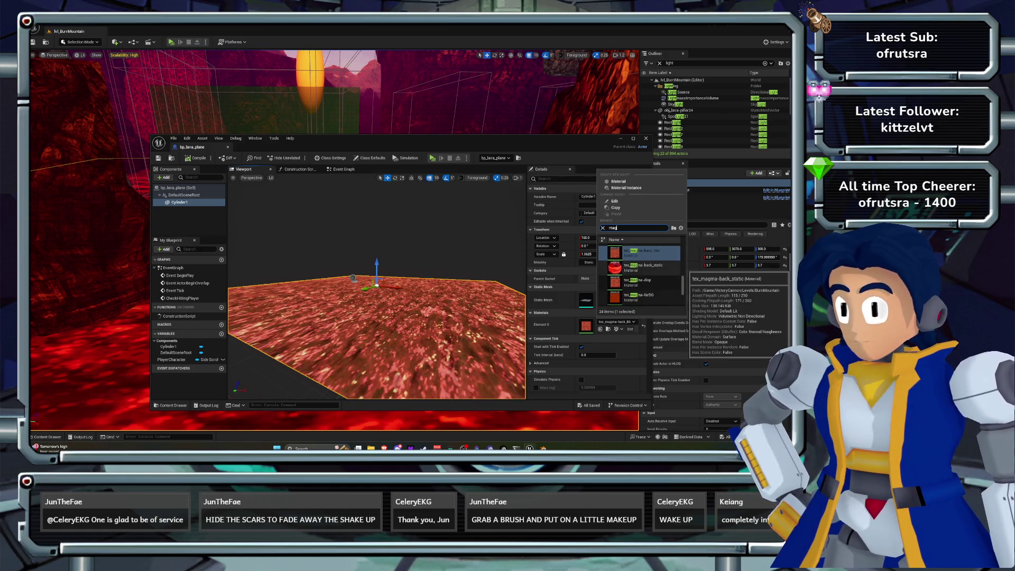
pyautogui.click(641, 290)
# Switch the plane's material to tex_magma_Mat and check the yellow lava in the level.
pyautogui.moveTo(371, 139)
pyautogui.mouseDown()
pyautogui.moveTo(325, 405)
pyautogui.moveTo(271, 197)
pyautogui.moveTo(291, 141)
pyautogui.mouseUp()
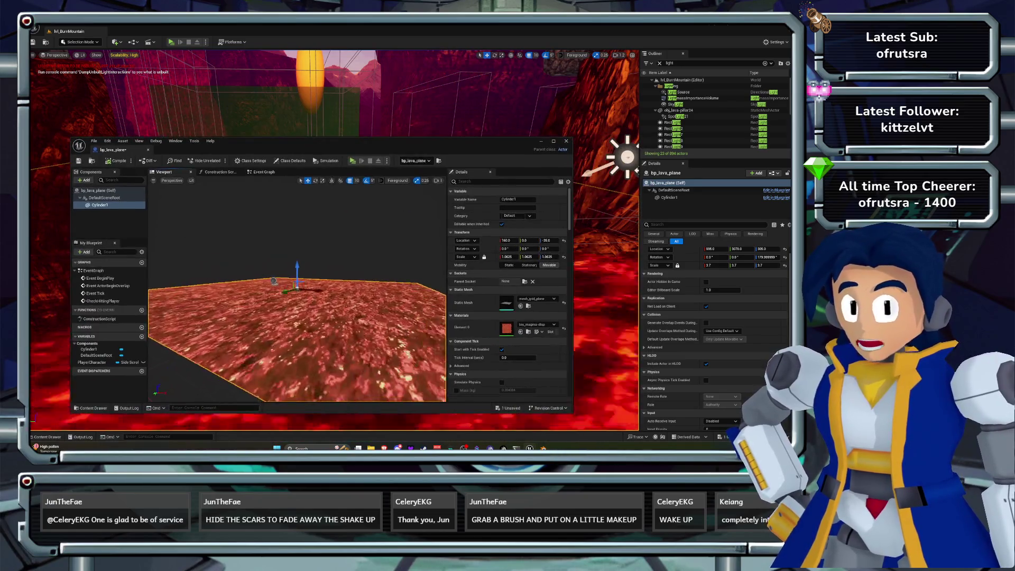
pyautogui.click(532, 324)
pyautogui.scroll(-3, 561, 275)
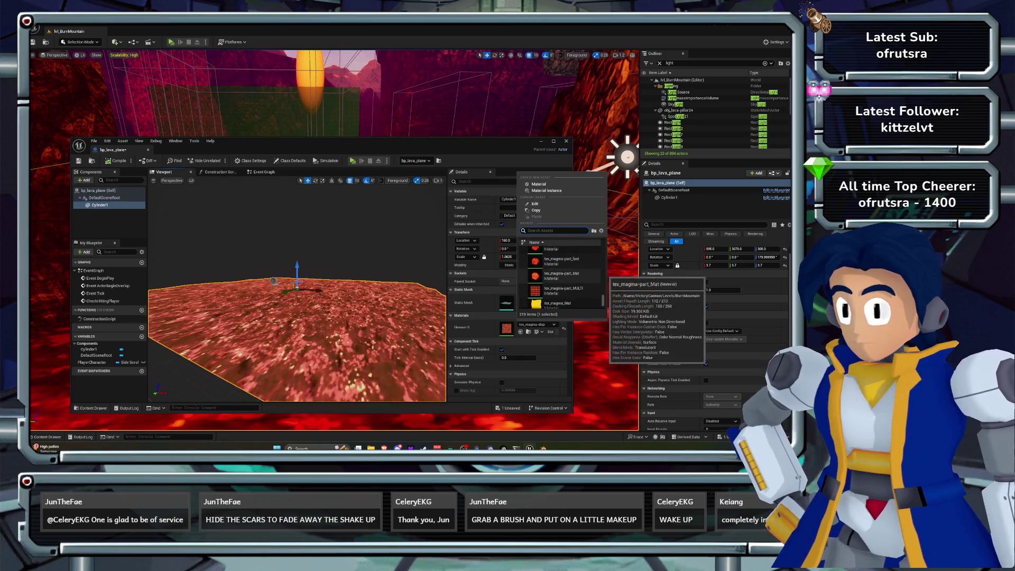
pyautogui.scroll(-2, 560, 278)
pyautogui.click(551, 295)
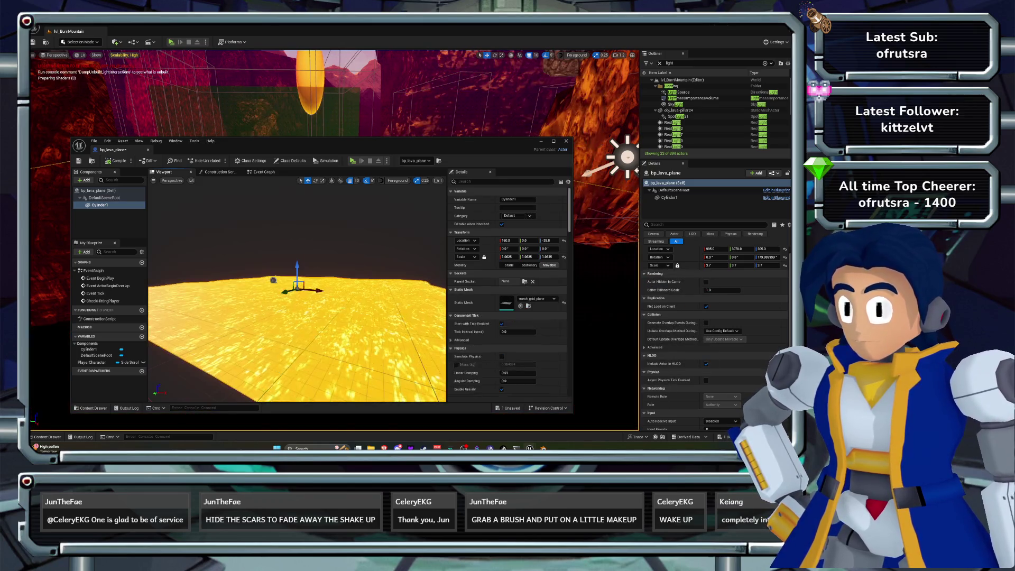
pyautogui.moveTo(317, 148); pyautogui.dragTo(333, 290)
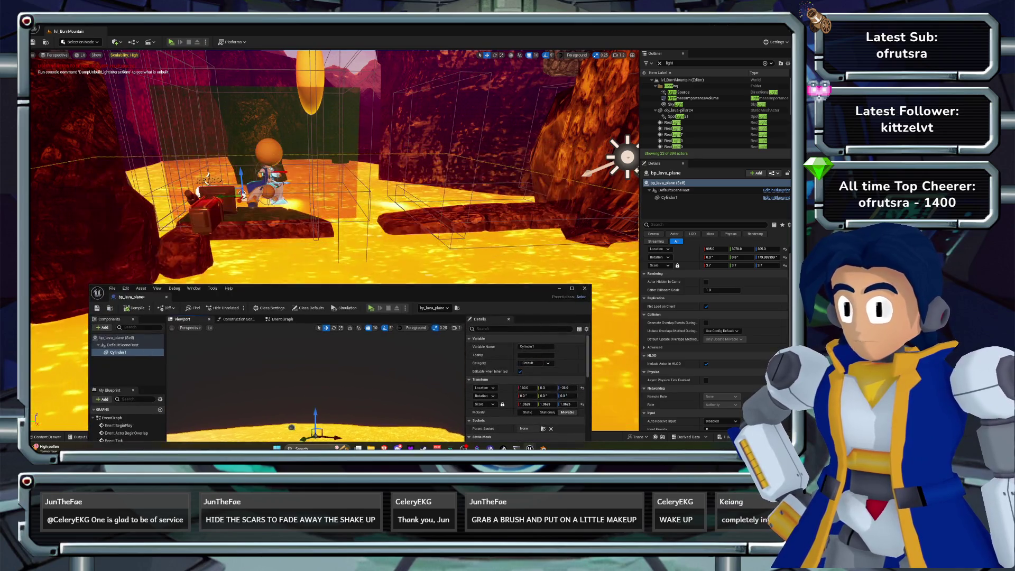
pyautogui.moveTo(333, 159); pyautogui.dragTo(307, 140)
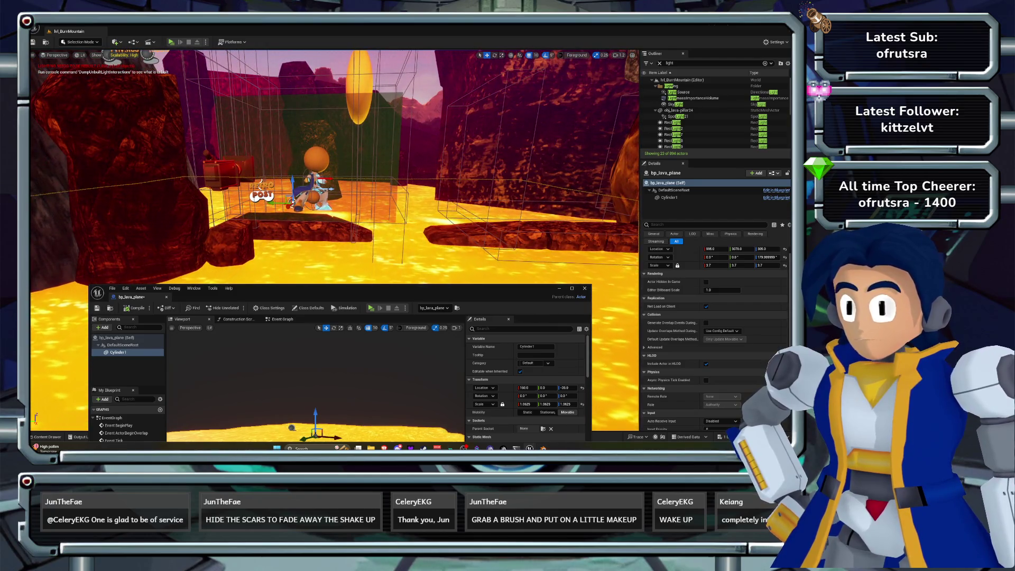
pyautogui.moveTo(333, 289); pyautogui.dragTo(342, 154)
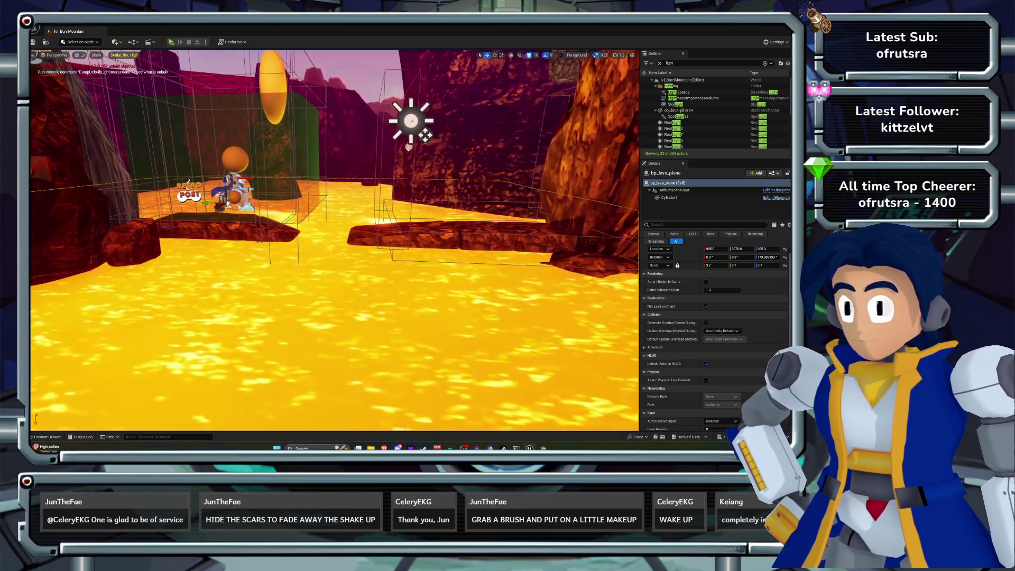
# Reopen bp_lava_plane and scale the Cylinder1 plane down to 0.5625.
pyautogui.click(47, 437)
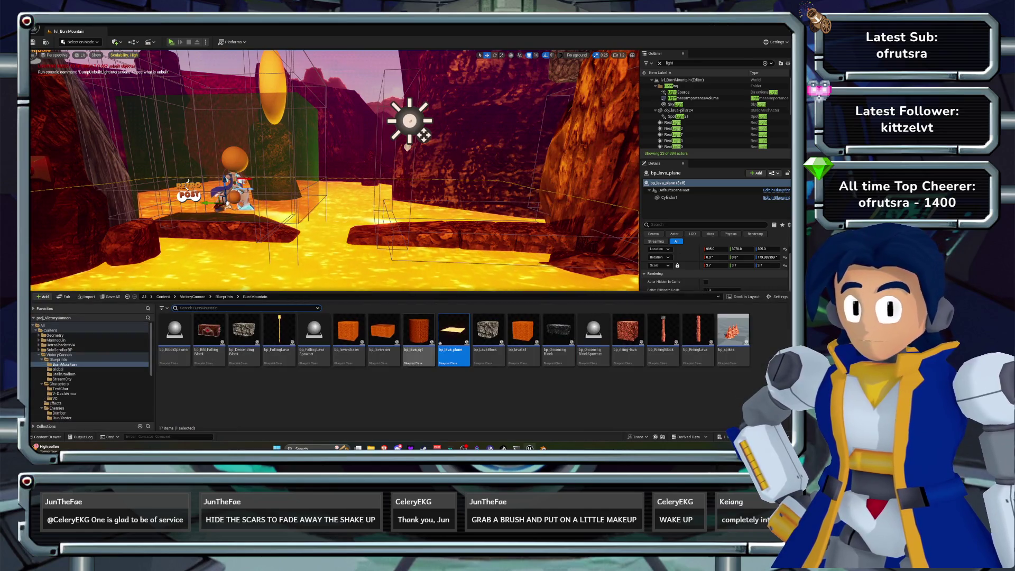
pyautogui.doubleClick(450, 332)
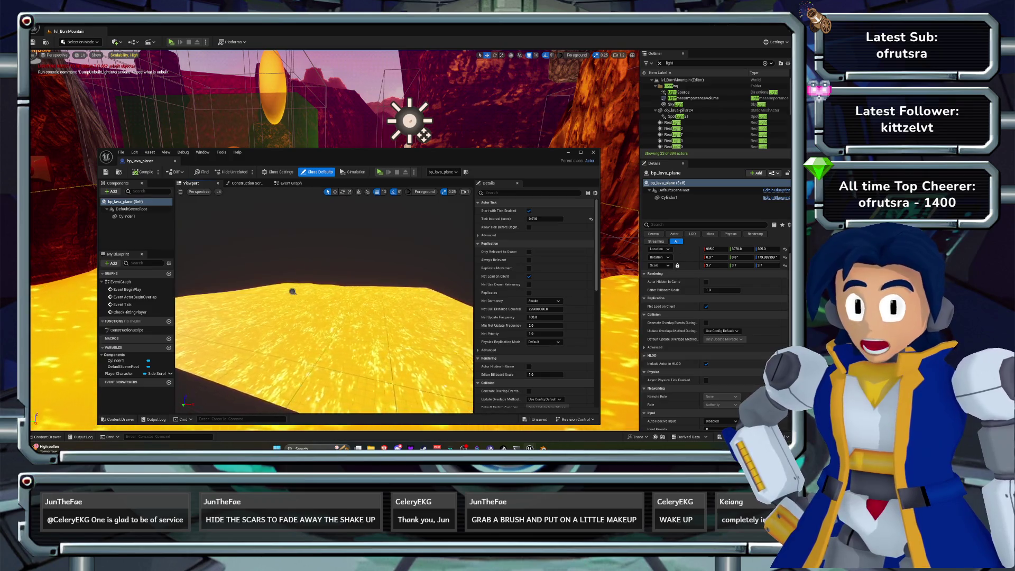
pyautogui.moveTo(298, 294); pyautogui.dragTo(298, 298)
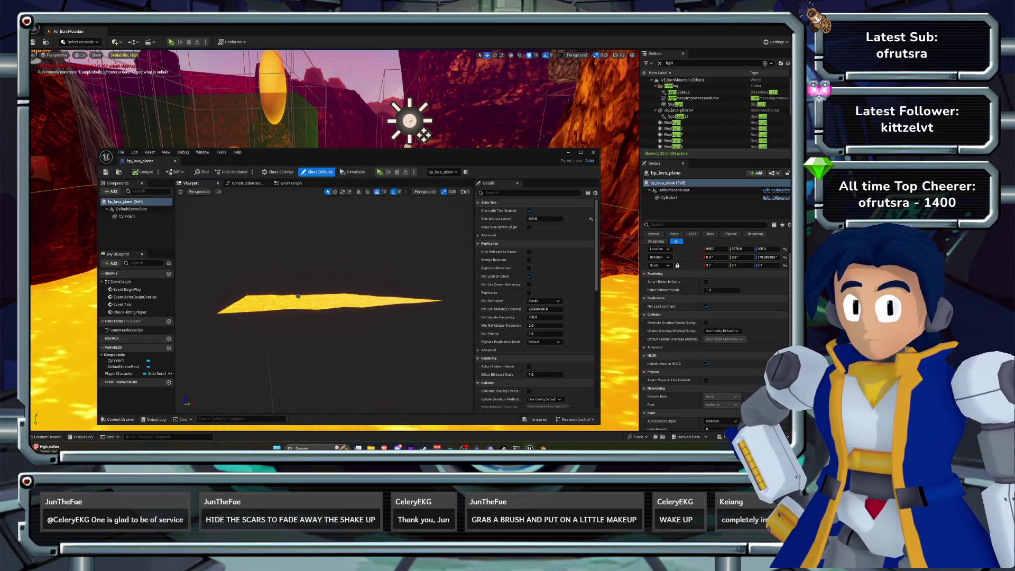
pyautogui.click(127, 216)
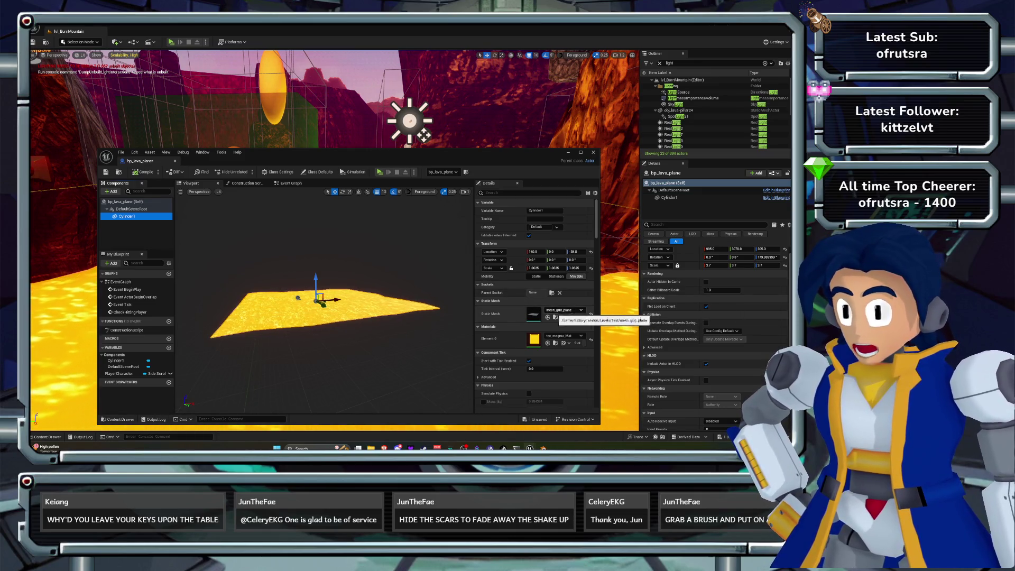
pyautogui.moveTo(338, 360)
pyautogui.mouseDown()
pyautogui.moveTo(339, 339)
pyautogui.moveTo(338, 365)
pyautogui.mouseUp()
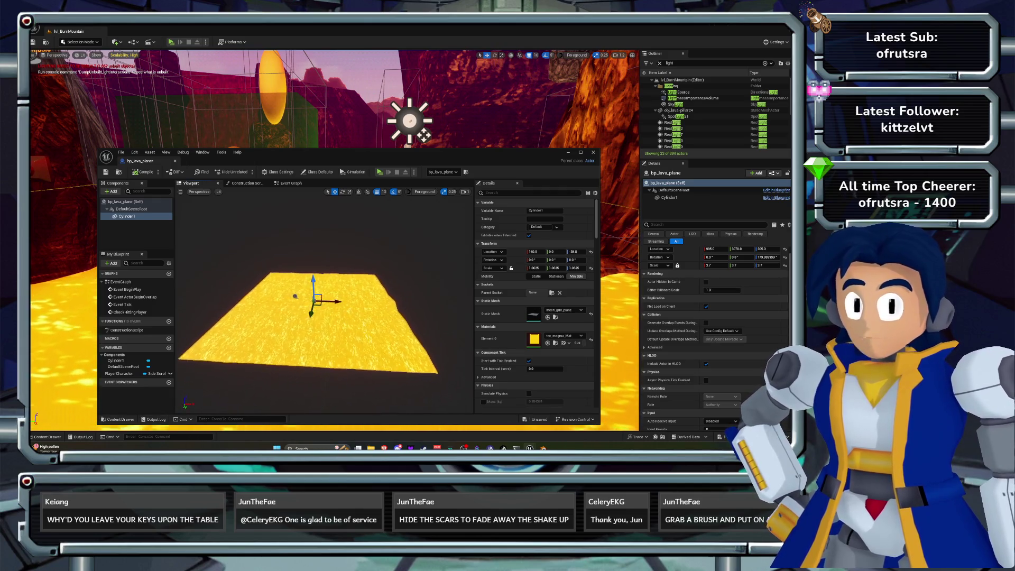
pyautogui.scroll(2, 325, 296)
pyautogui.press('r')
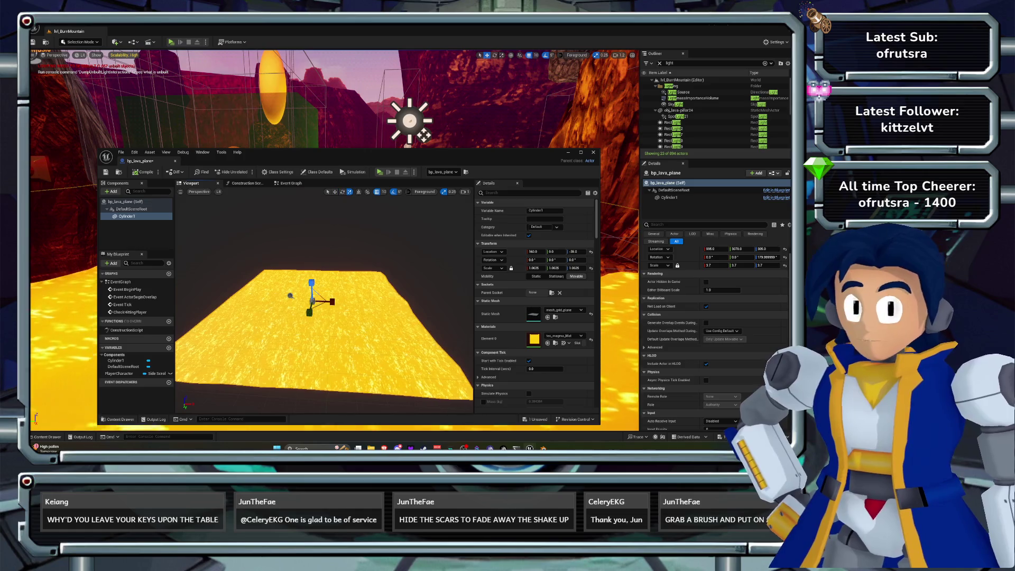
pyautogui.moveTo(313, 302); pyautogui.dragTo(301, 313)
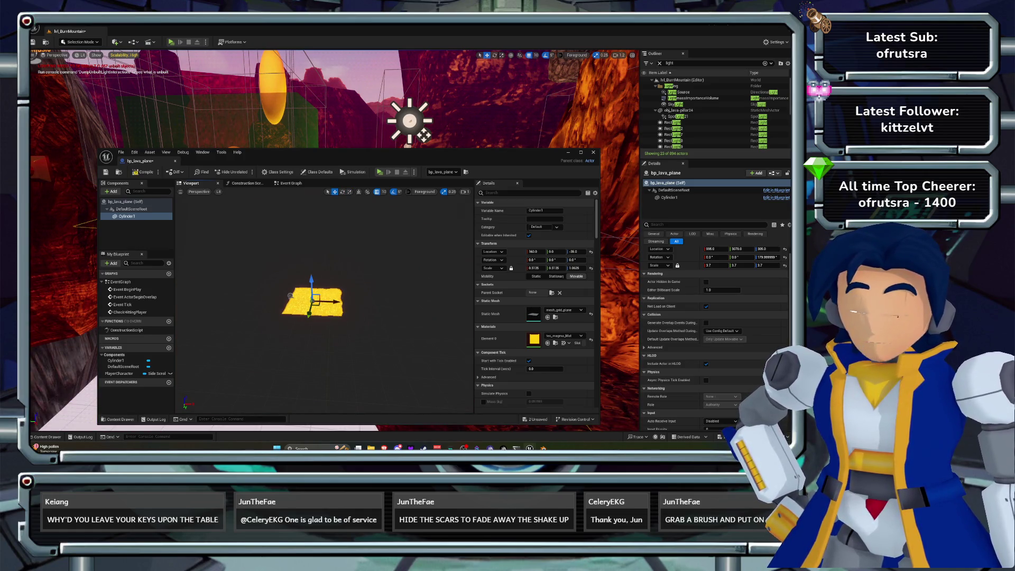
# Duplicate the plane twice, placing copies at X 510 and X -240.
pyautogui.hotkey('ctrl', 'd')
pyautogui.moveTo(336, 302)
pyautogui.mouseDown()
pyautogui.moveTo(408, 303)
pyautogui.moveTo(384, 304)
pyautogui.mouseUp()
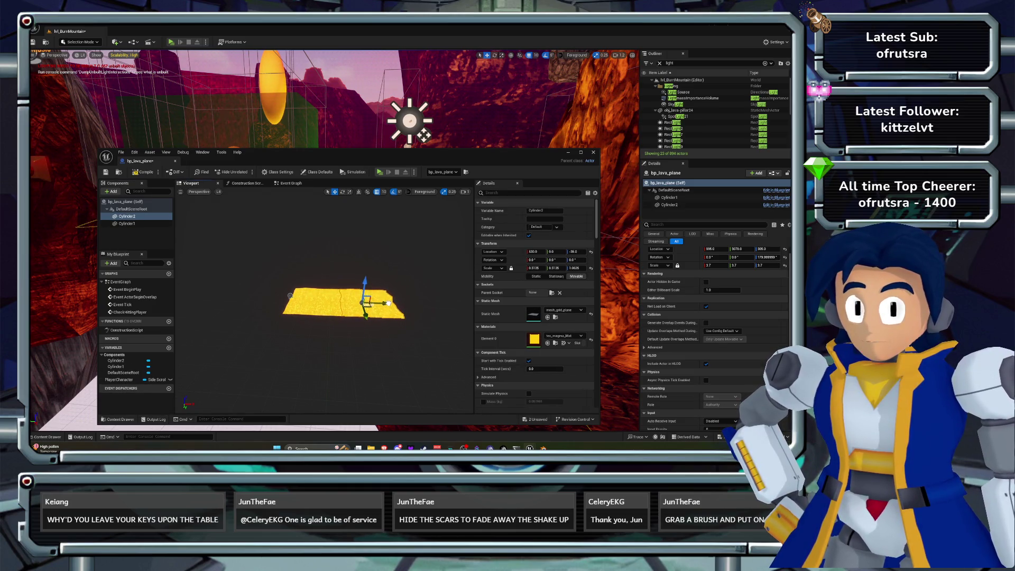
pyautogui.hotkey('ctrl', 'd')
pyautogui.moveTo(366, 313); pyautogui.dragTo(286, 303)
# Select all three tile pieces, trial-duplicate them, undo it, and select Cylinder3.
pyautogui.click(127, 231)
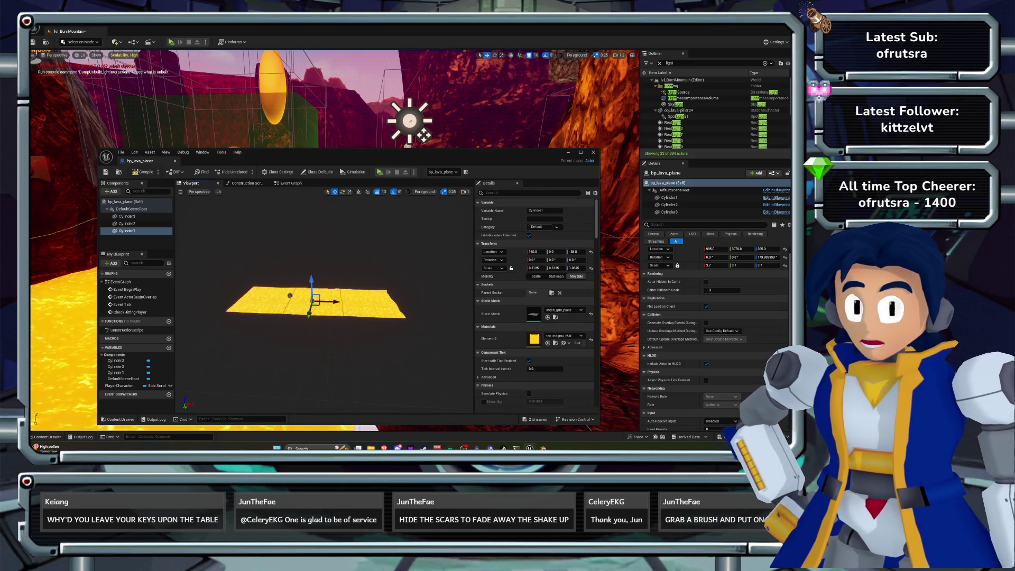
pyautogui.click(127, 224)
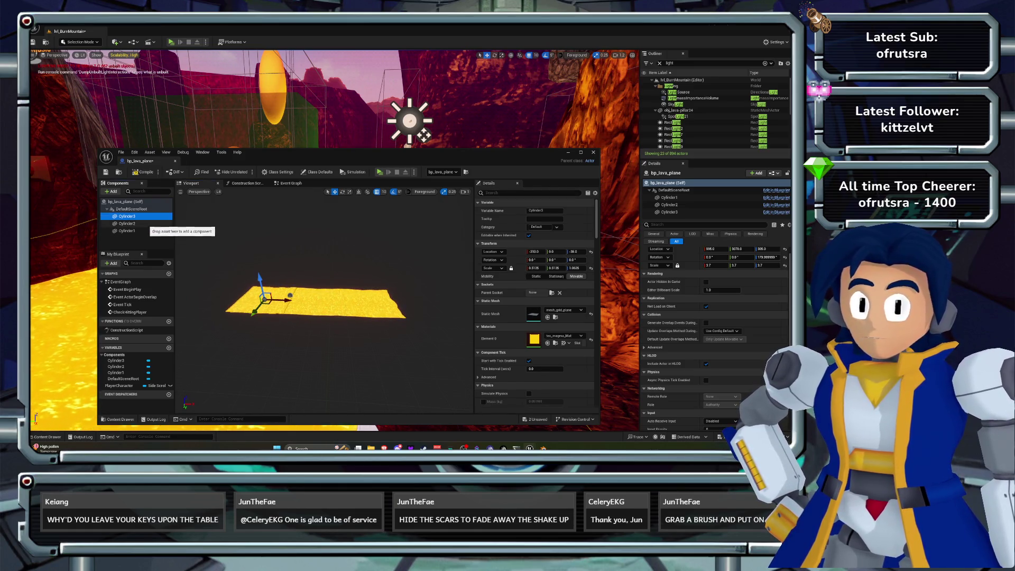
pyautogui.keyDown('ctrl'); pyautogui.click(127, 231); pyautogui.keyUp('ctrl')
pyautogui.keyDown('ctrl'); pyautogui.click(127, 217); pyautogui.keyUp('ctrl')
pyautogui.moveTo(317, 370); pyautogui.dragTo(338, 370)
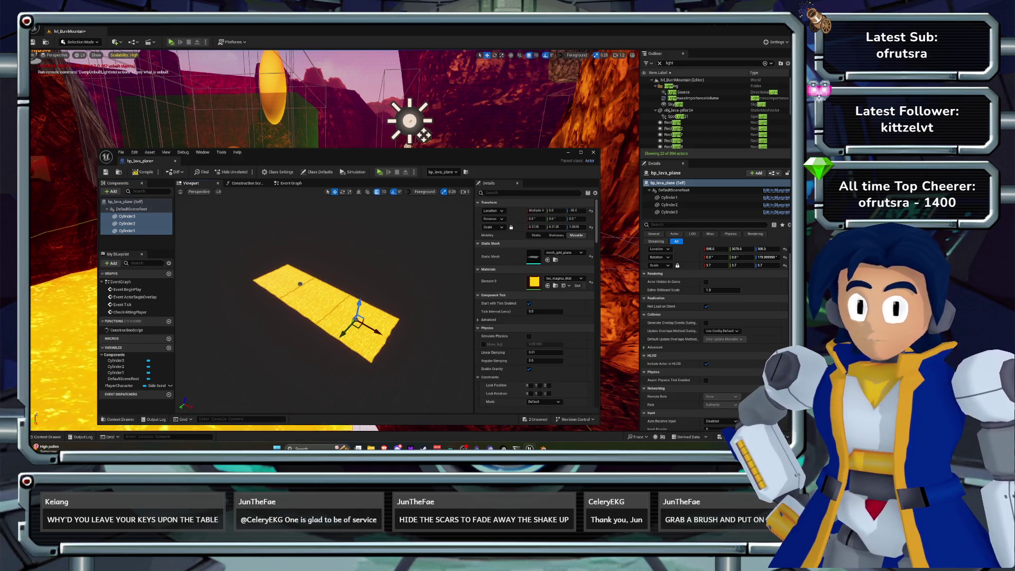
pyautogui.hotkey('ctrl', 'd')
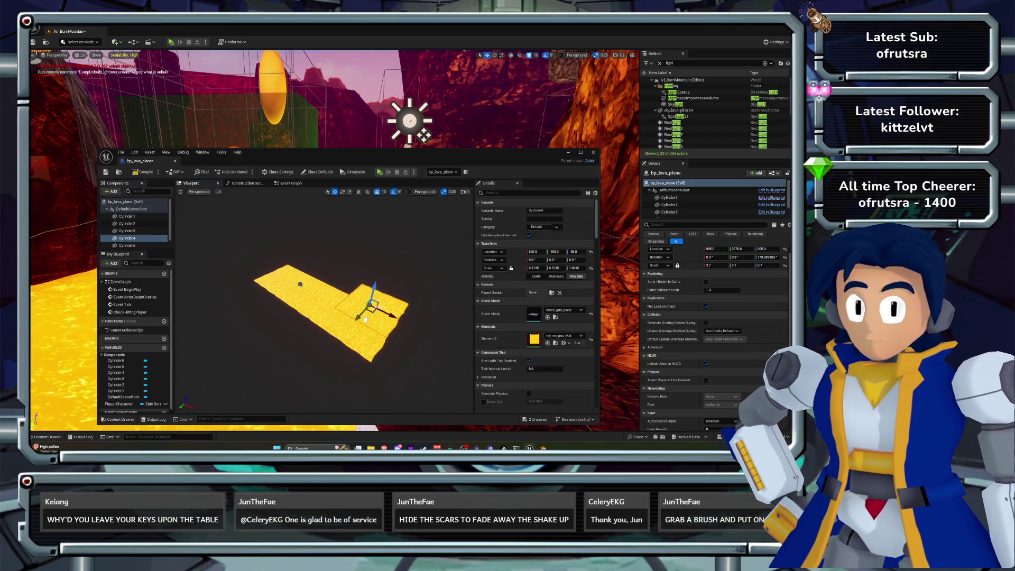
pyautogui.moveTo(358, 320); pyautogui.dragTo(382, 305)
pyautogui.hotkey('ctrl', 'z')
pyautogui.hotkey('ctrl', 'z')
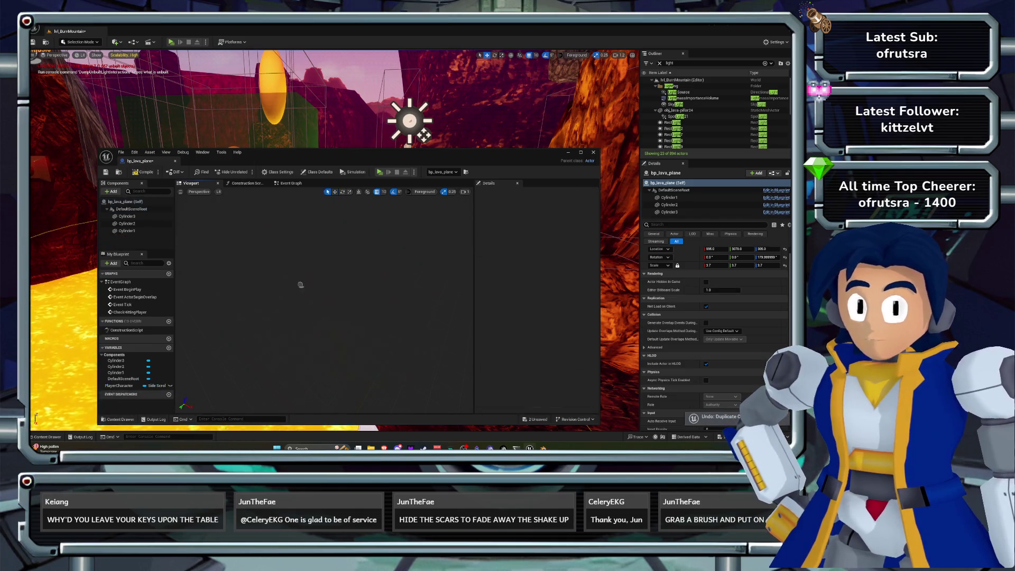
pyautogui.moveTo(317, 371); pyautogui.dragTo(339, 350)
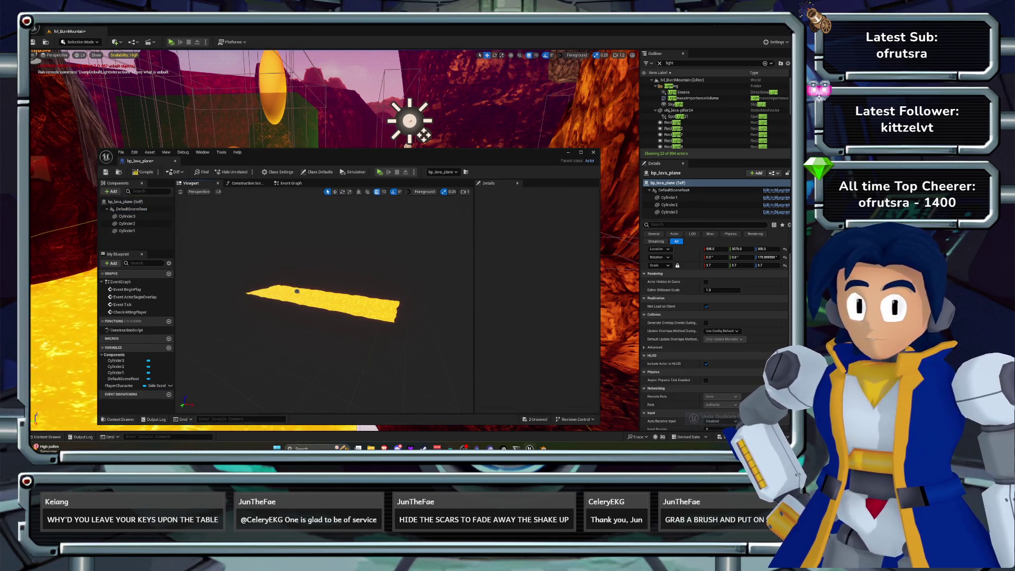
pyautogui.click(127, 216)
pyautogui.moveTo(344, 153); pyautogui.dragTo(349, 325)
# Add tiles Cylinder4 at Y 480, Cylinder5, and Cylinder6 at Y 360.
pyautogui.moveTo(339, 185); pyautogui.dragTo(249, 140)
pyautogui.moveTo(344, 324); pyautogui.dragTo(333, 152)
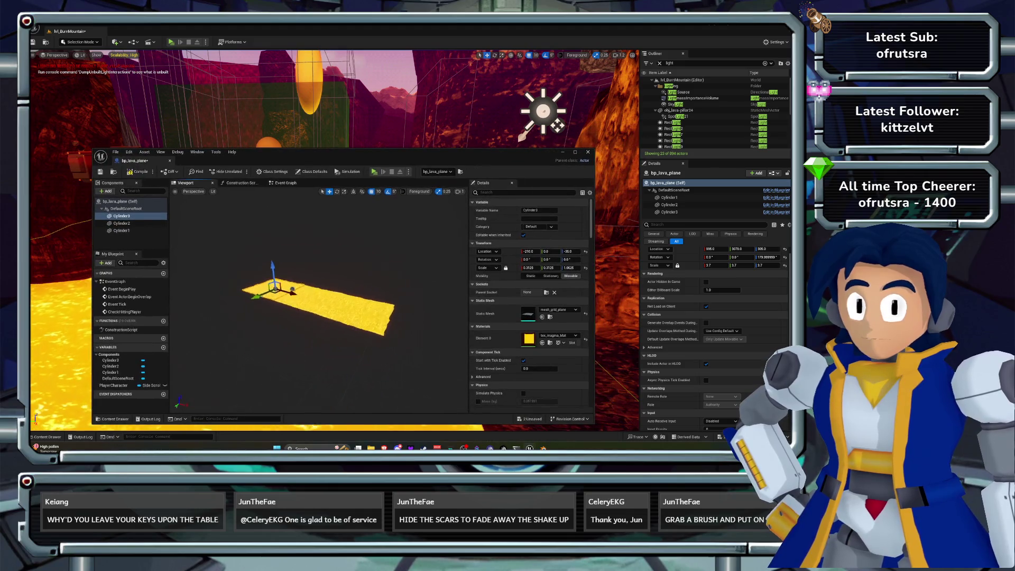
pyautogui.hotkey('ctrl', 'd')
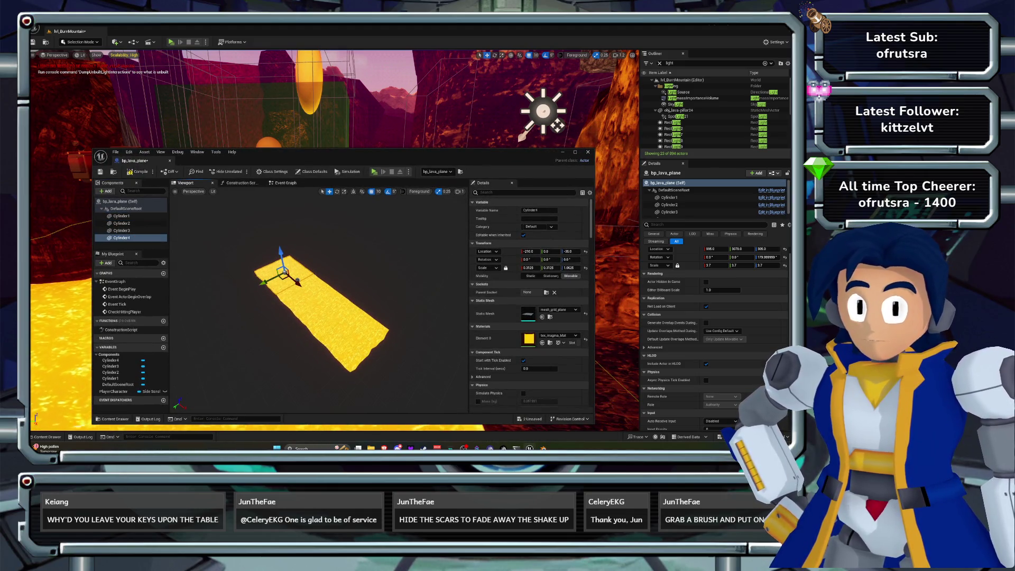
pyautogui.moveTo(263, 282)
pyautogui.mouseDown()
pyautogui.moveTo(215, 308)
pyautogui.moveTo(304, 263)
pyautogui.mouseUp()
pyautogui.hotkey('ctrl', 'd')
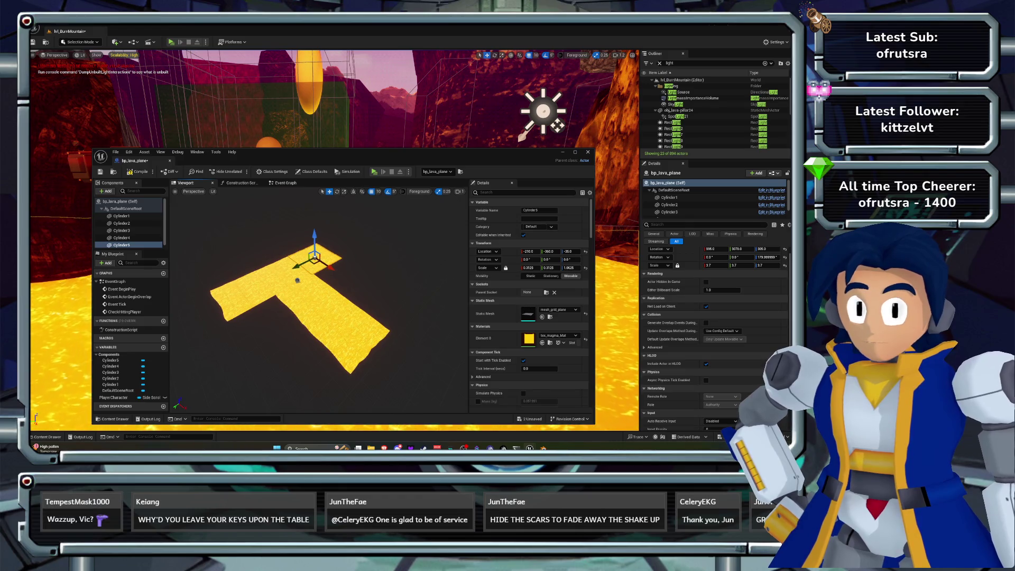
pyautogui.click(297, 280)
pyautogui.hotkey('ctrl', 'd')
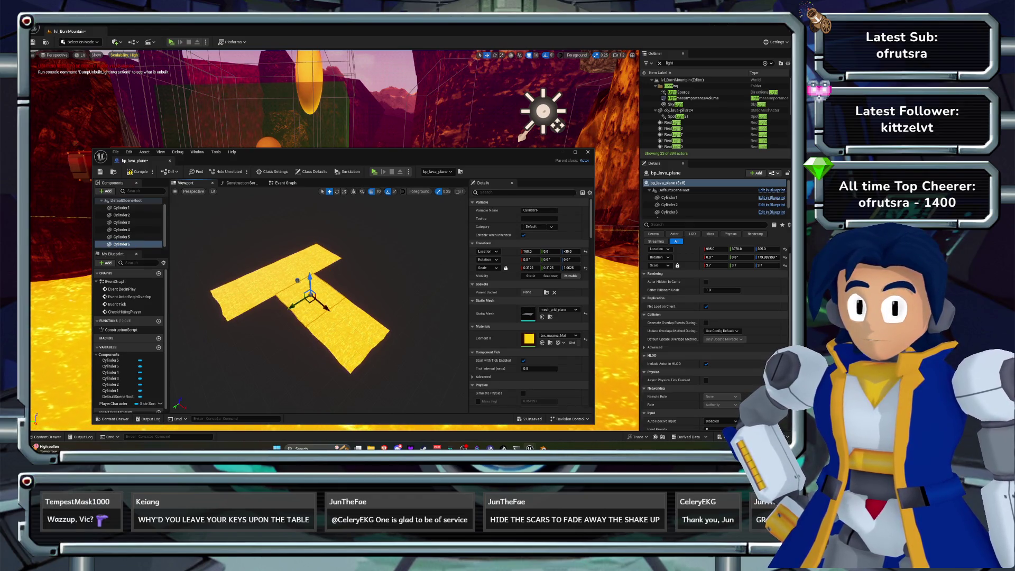
pyautogui.moveTo(259, 337)
pyautogui.mouseDown()
pyautogui.moveTo(245, 343)
pyautogui.moveTo(339, 285)
pyautogui.moveTo(341, 294)
pyautogui.moveTo(340, 255)
pyautogui.mouseUp()
# Add Cylinder7 and set the tile height to -25.
pyautogui.hotkey('ctrl', 'd')
pyautogui.hotkey('ctrl', 'z')
pyautogui.moveTo(317, 344)
pyautogui.mouseDown()
pyautogui.moveTo(317, 322)
pyautogui.moveTo(285, 295)
pyautogui.mouseUp()
pyautogui.click(285, 296)
pyautogui.scroll(3, 286, 296)
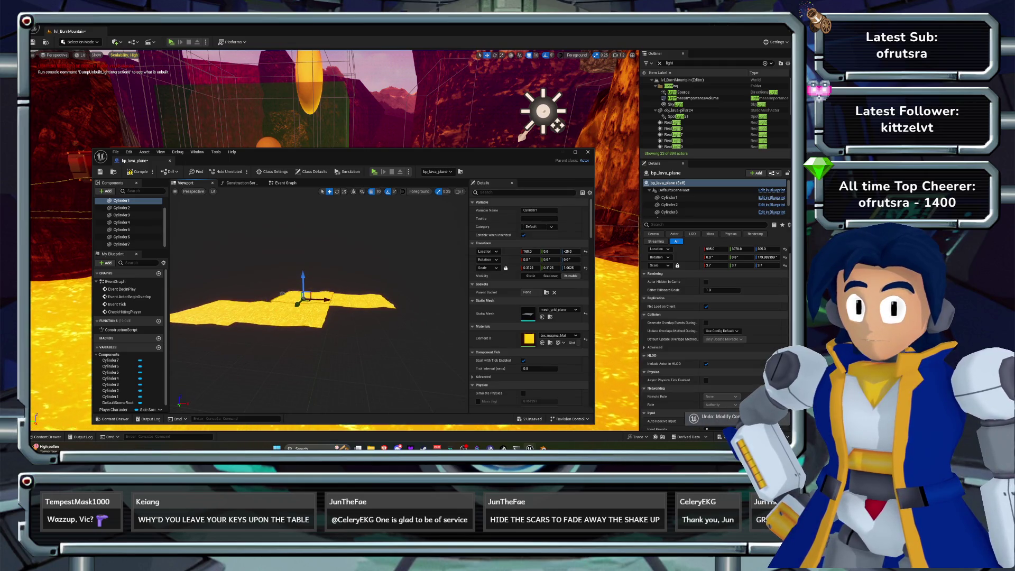
pyautogui.moveTo(282, 294); pyautogui.dragTo(312, 284)
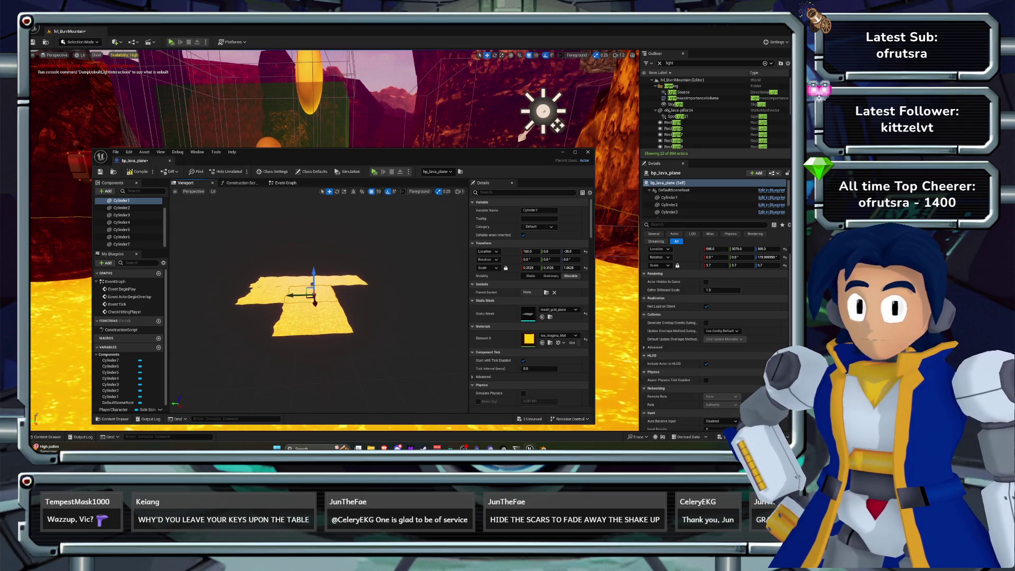
# Add Cylinder8–10 at Y -360, compile the Blueprint, and close it.
pyautogui.hotkey('ctrl', 'd')
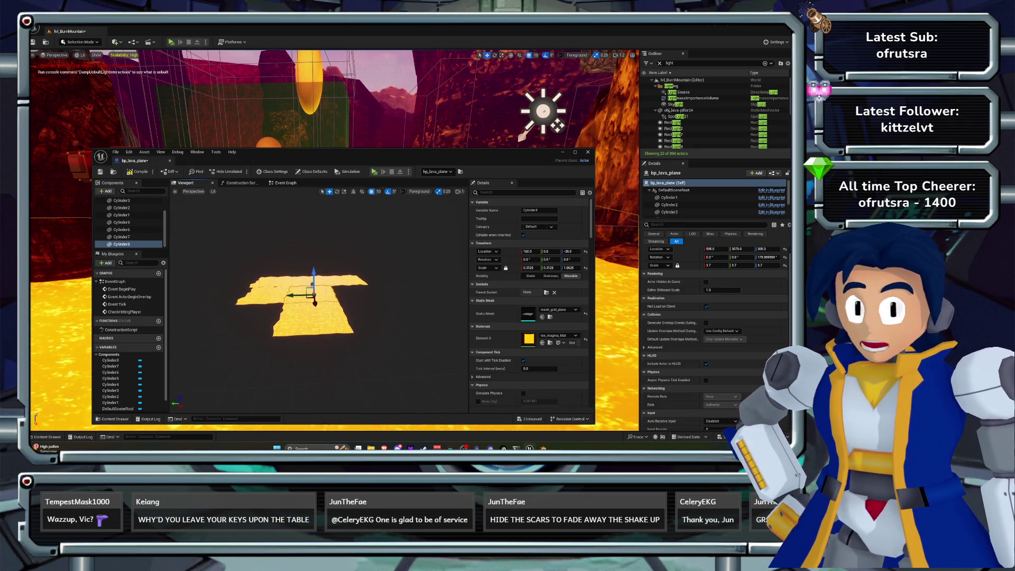
pyautogui.moveTo(326, 298); pyautogui.dragTo(336, 298)
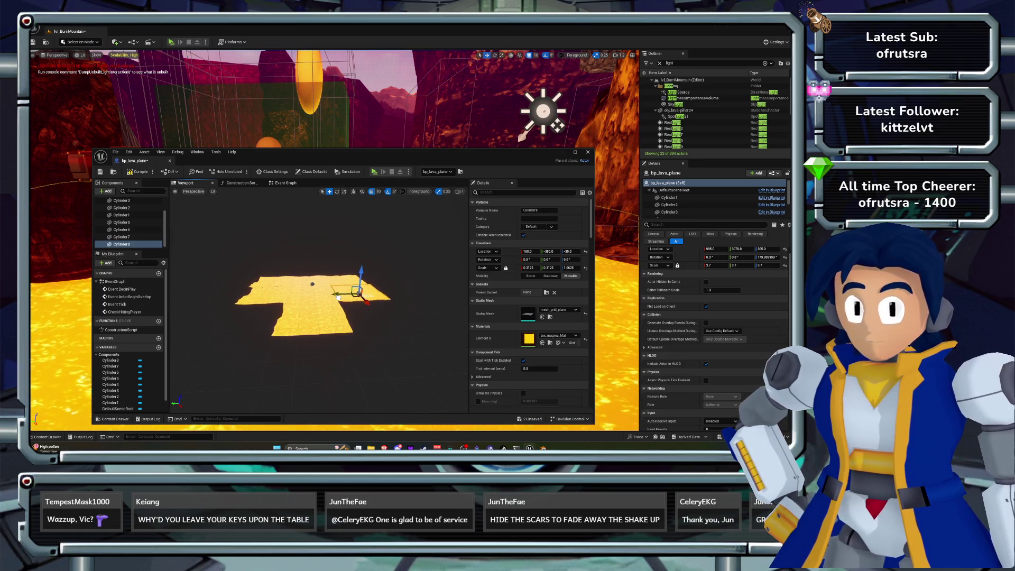
pyautogui.click(316, 317)
pyautogui.hotkey('ctrl', 'd')
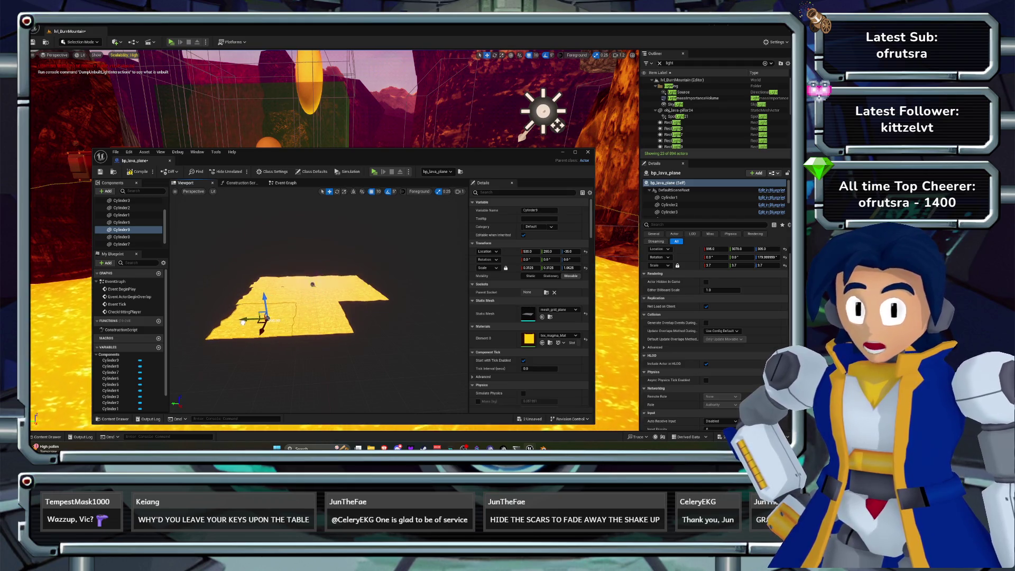
pyautogui.hotkey('ctrl', 'd')
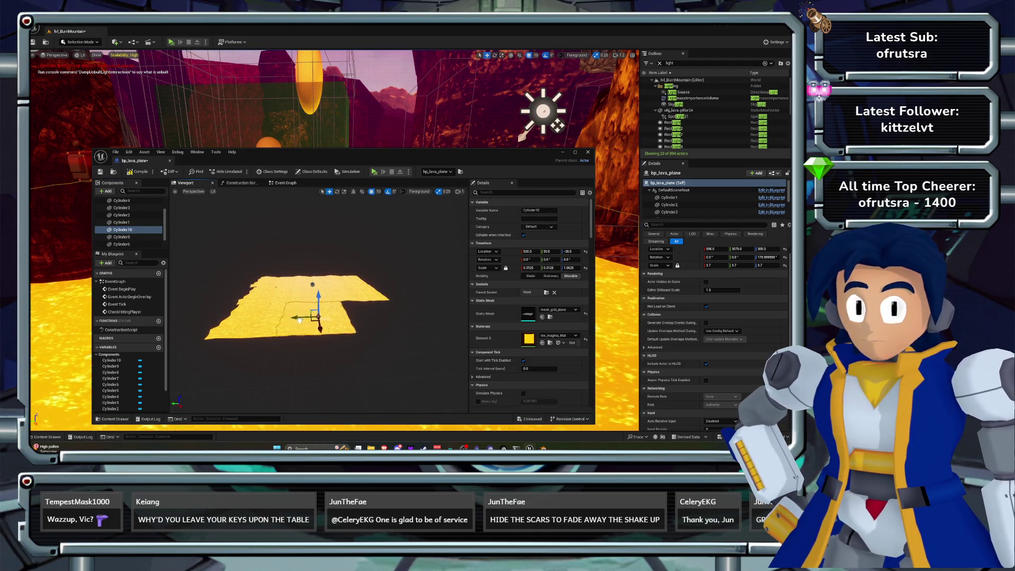
pyautogui.moveTo(290, 320); pyautogui.dragTo(357, 318)
pyautogui.click(137, 171)
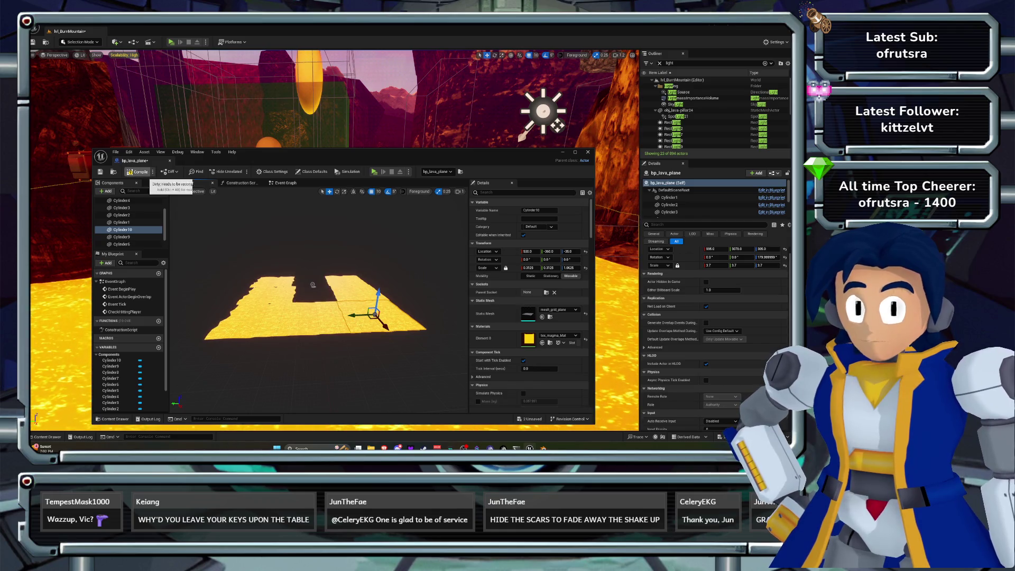
pyautogui.click(588, 152)
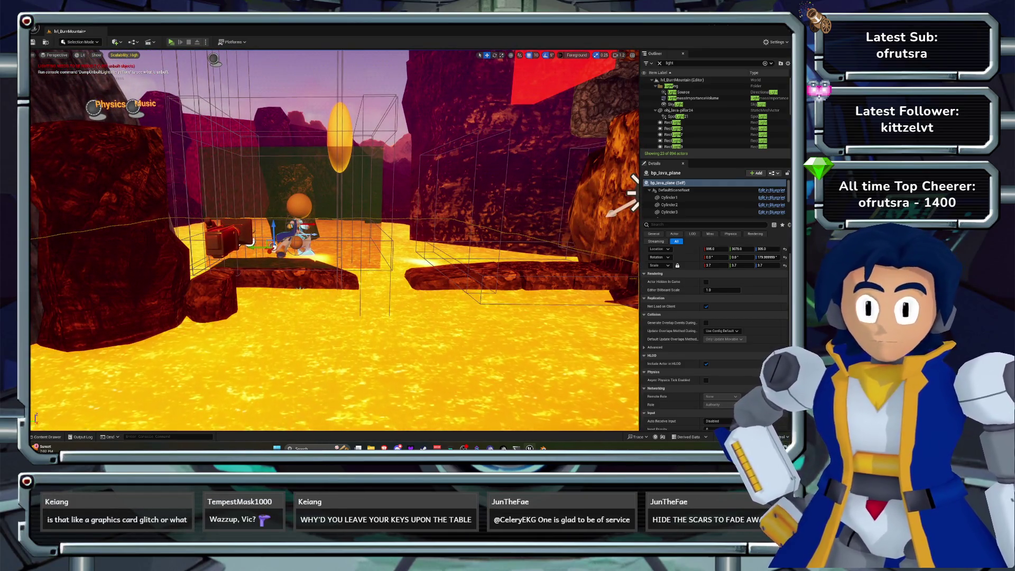
# Open the Content Drawer on the BurnMountain Blueprints folder showing bp_lava_plane.
pyautogui.hotkey('ctrl', 'space')
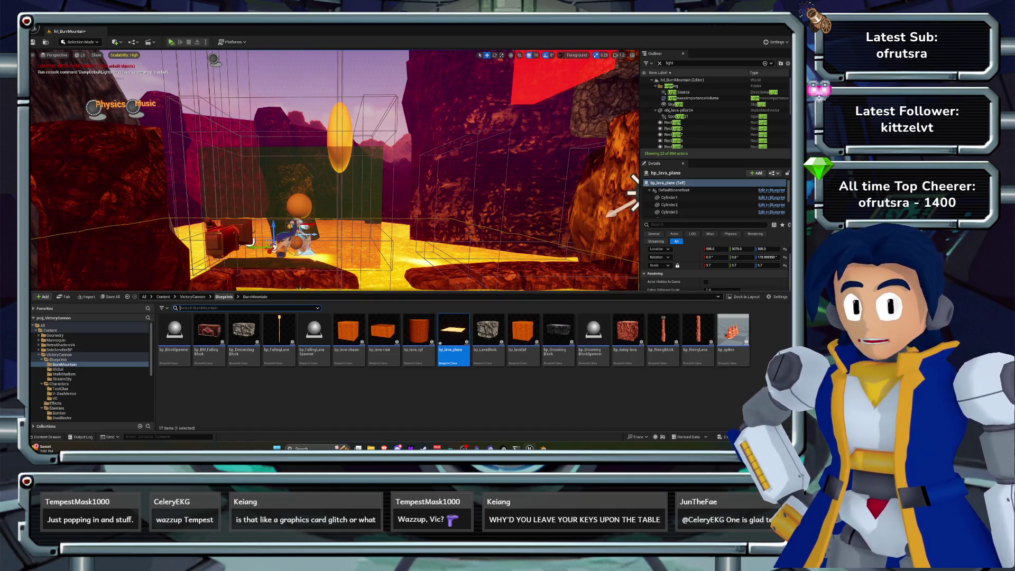
# Navigate up to Levels > BurnMountain and open tex_magma_Mat to view its node graph.
pyautogui.click(224, 296)
pyautogui.click(192, 297)
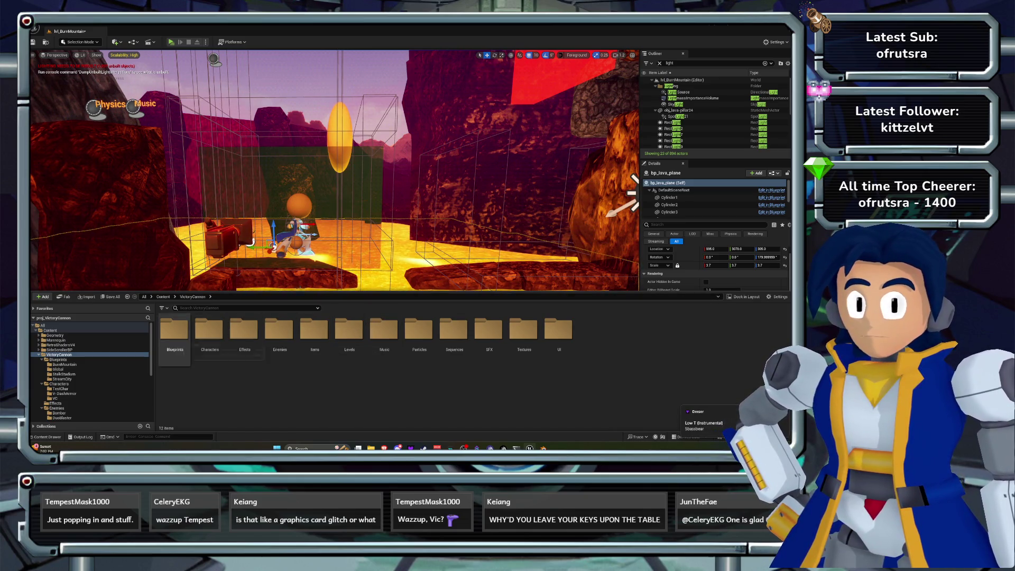
pyautogui.click(349, 330)
pyautogui.doubleClick(349, 331)
pyautogui.doubleClick(175, 330)
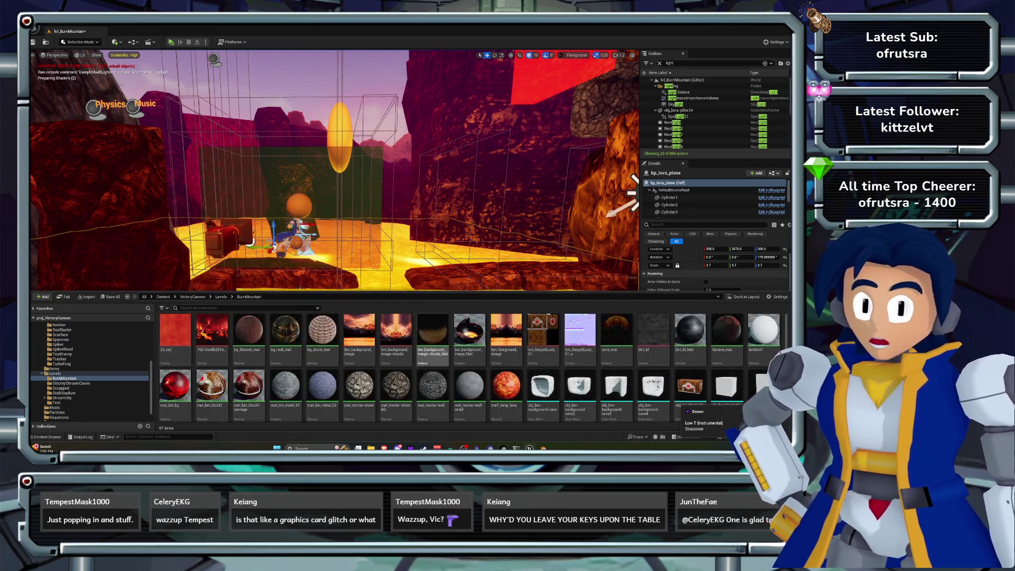
pyautogui.scroll(-5, 470, 350)
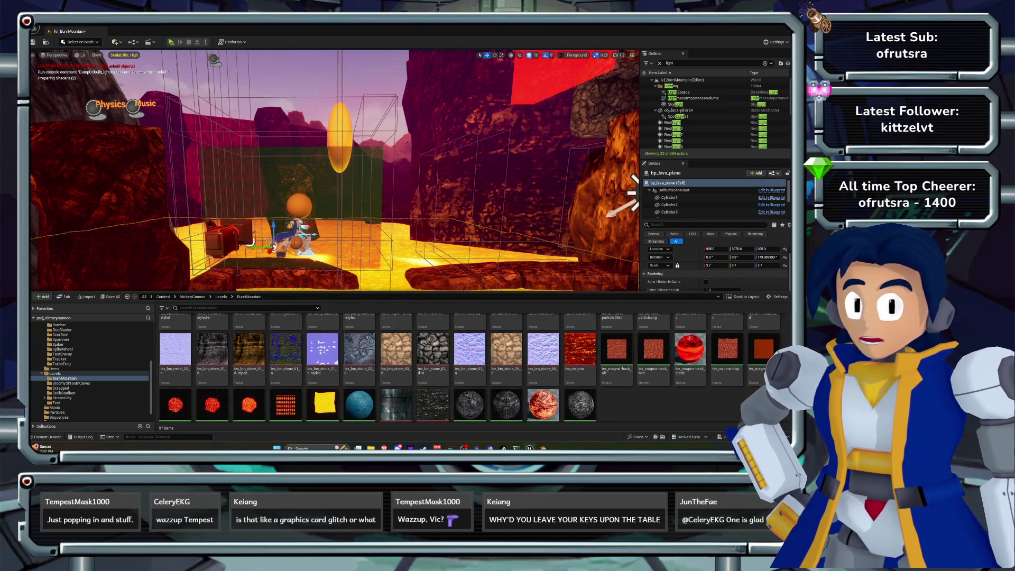
pyautogui.doubleClick(323, 383)
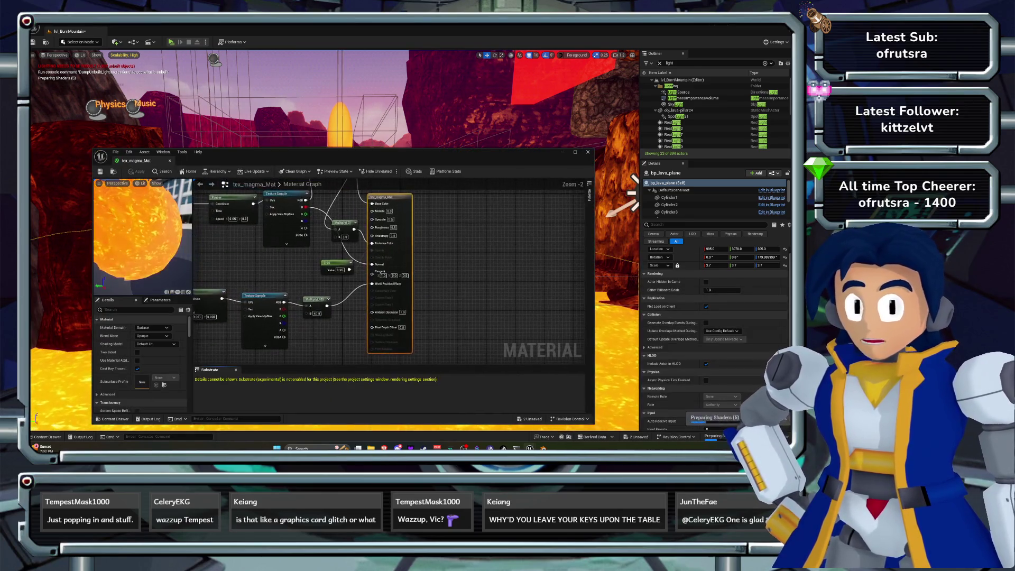
pyautogui.scroll(4, 285, 250)
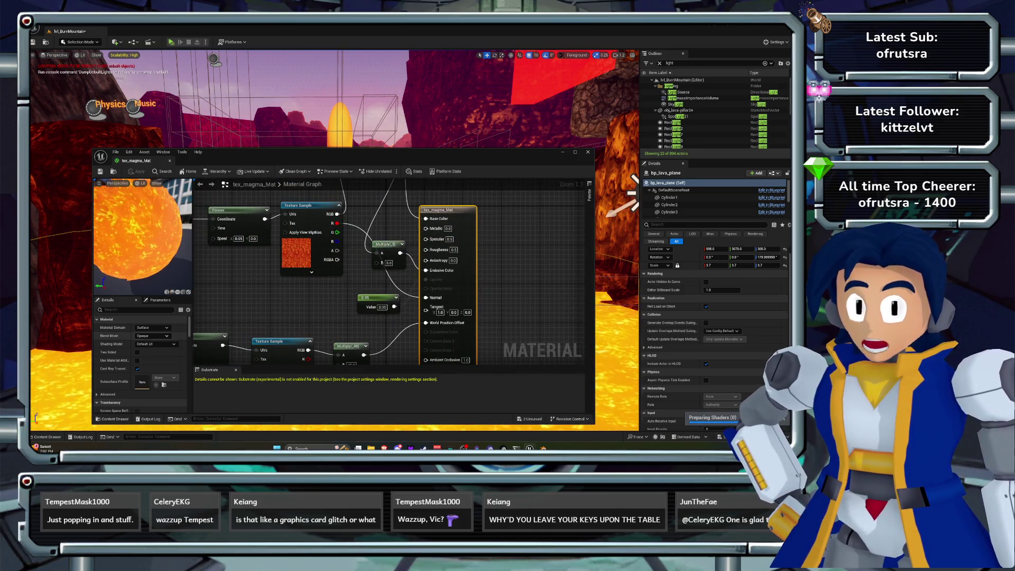
pyautogui.moveTo(338, 264); pyautogui.dragTo(321, 275)
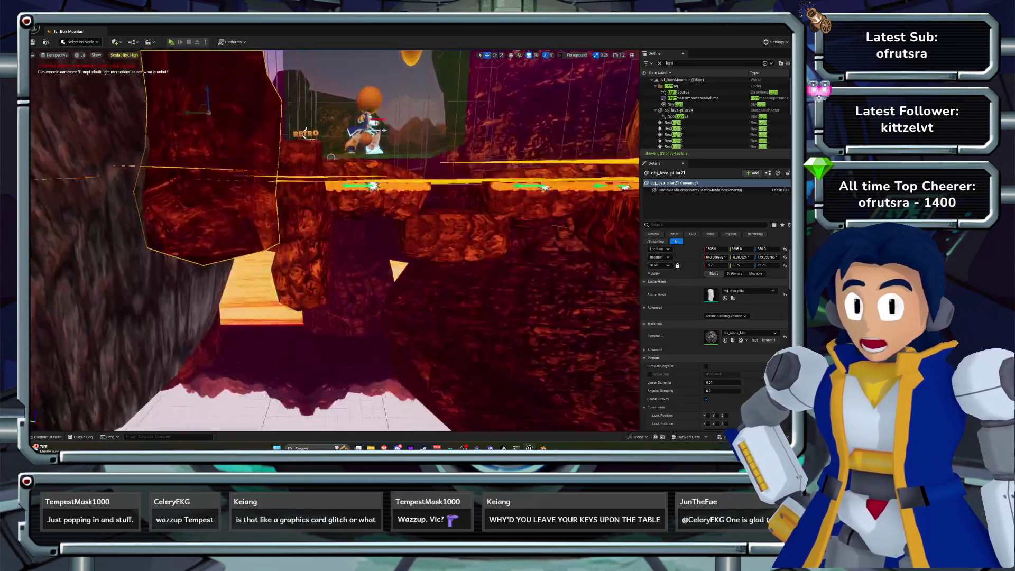
# Select the lava plane Blueprint and rock block obj_bm-block_05 in the level.
pyautogui.click(355, 212)
pyautogui.click(339, 317)
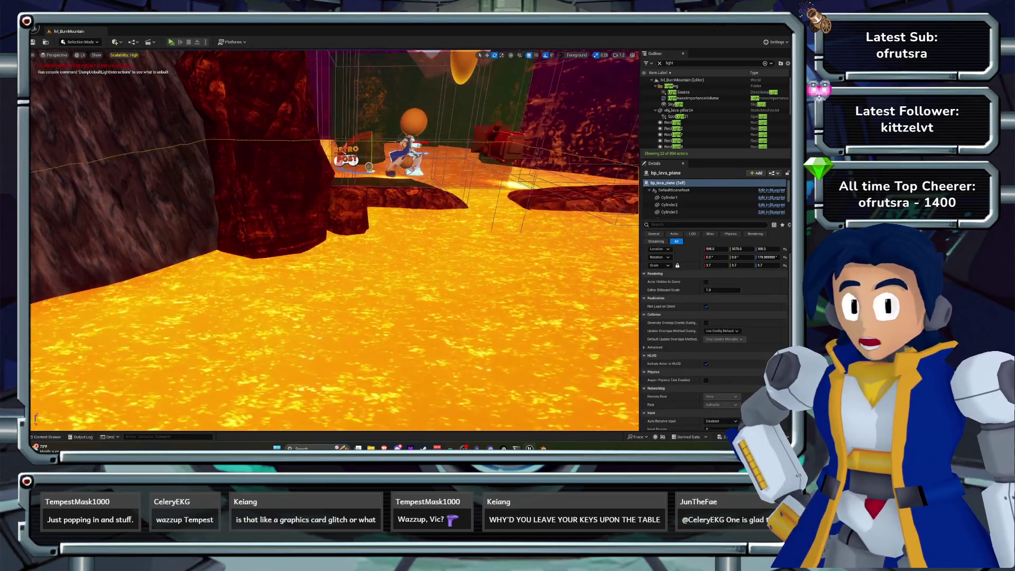
pyautogui.click(418, 248)
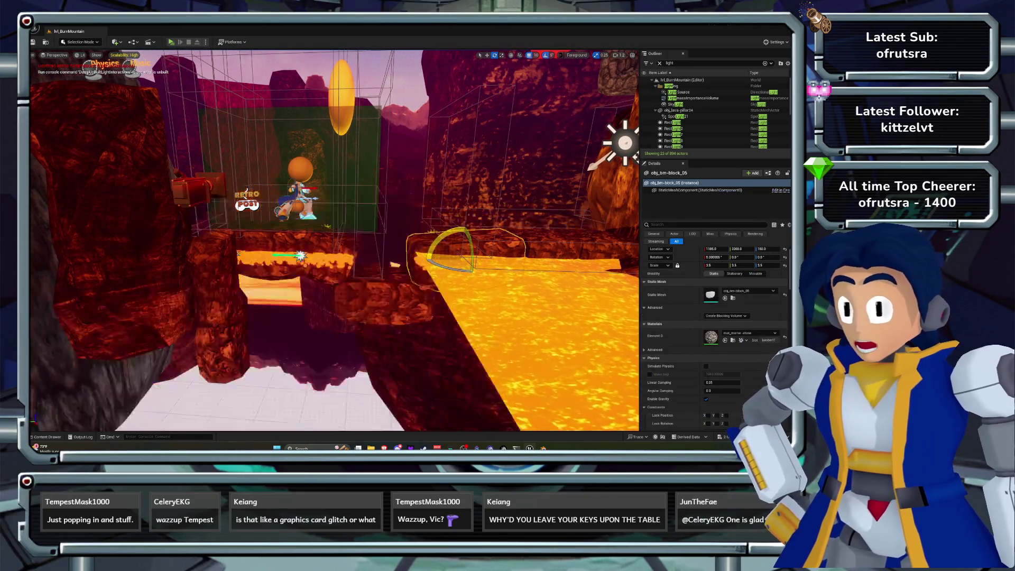
pyautogui.click(396, 267)
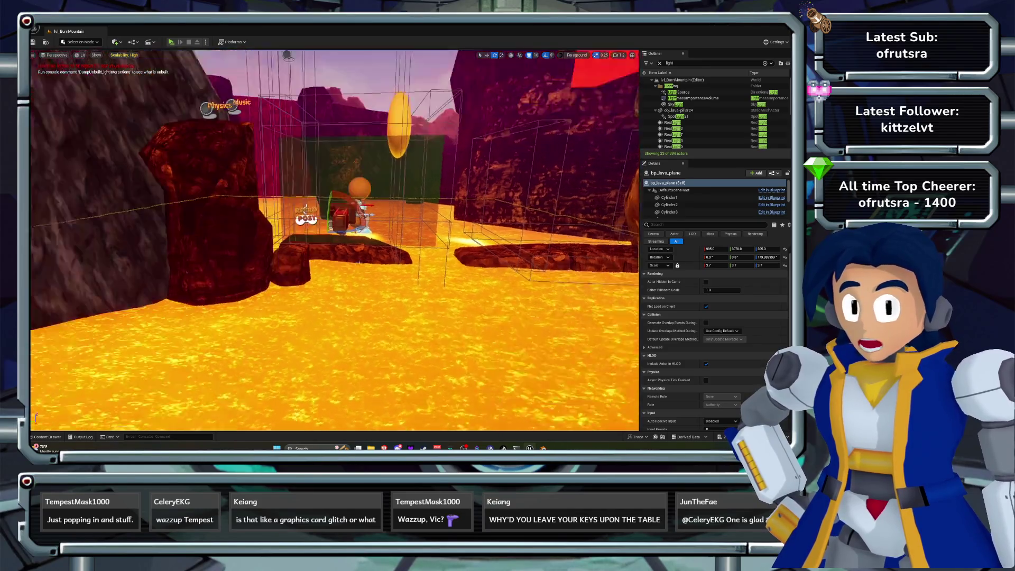
# Open tex_magma_Mat from the BurnMountain assets, select FogPLane_4, and bring the assets back up.
pyautogui.click(47, 437)
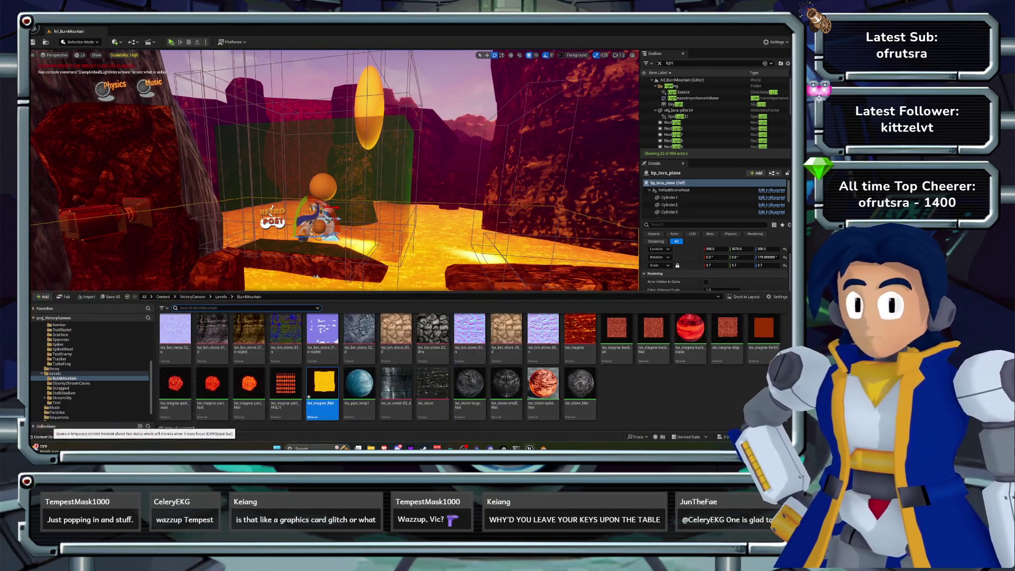
pyautogui.doubleClick(309, 396)
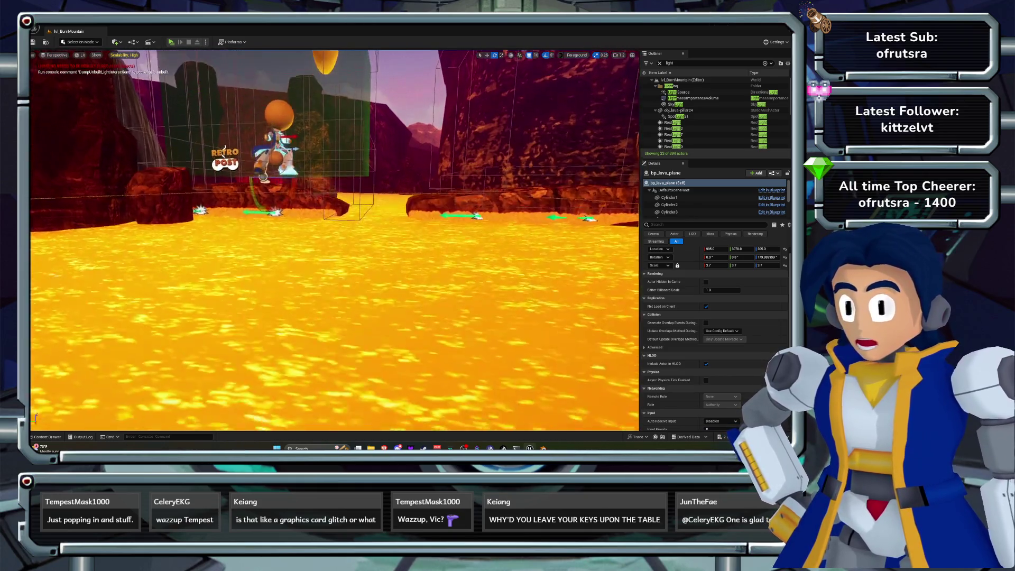
pyautogui.click(625, 138)
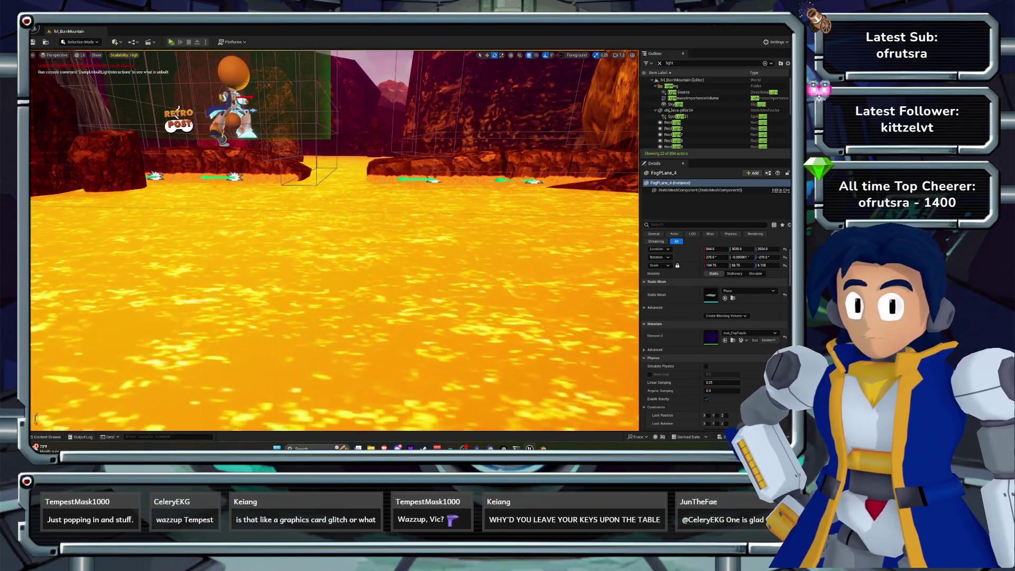
pyautogui.click(48, 437)
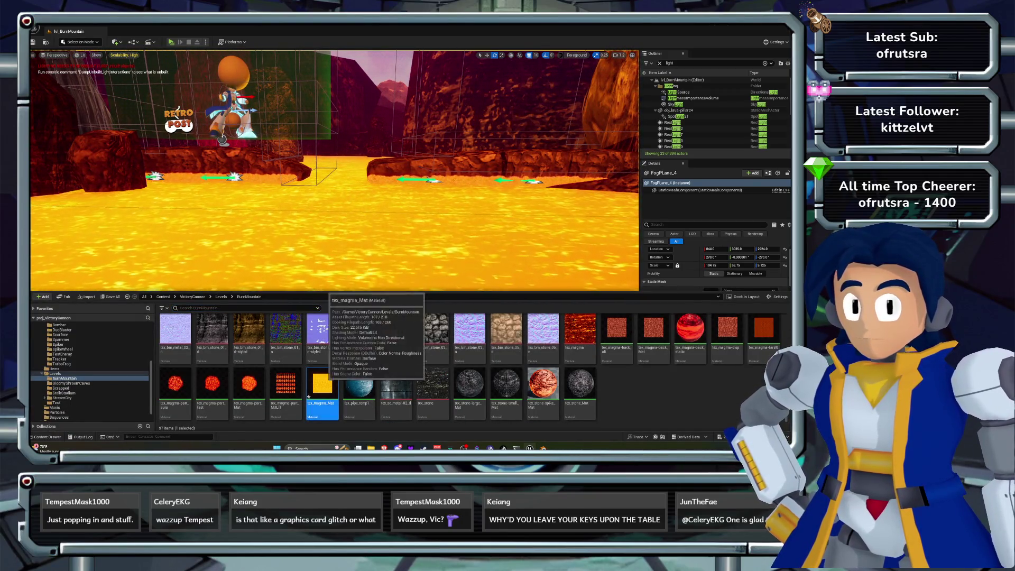
# In tex_magma_Mat, wire Multiply into World Position Offset with B at 20, then close it.
pyautogui.doubleClick(308, 397)
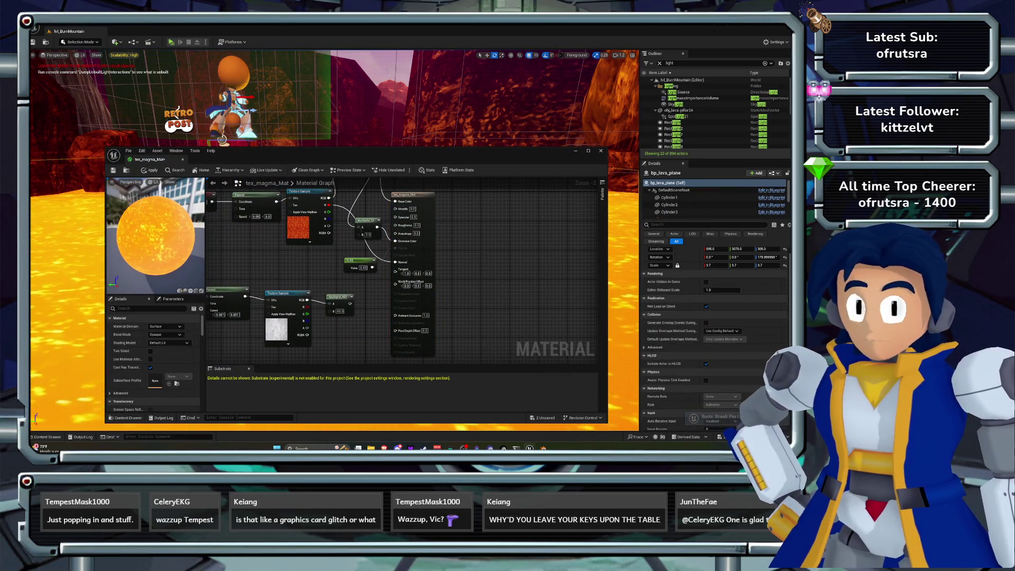
pyautogui.moveTo(350, 304); pyautogui.dragTo(396, 281)
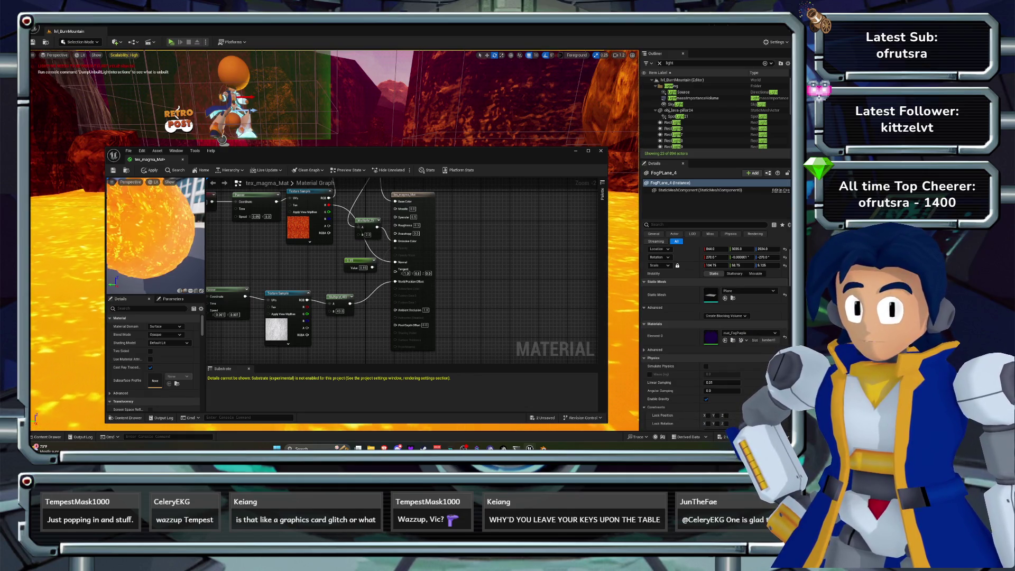
pyautogui.doubleClick(339, 311)
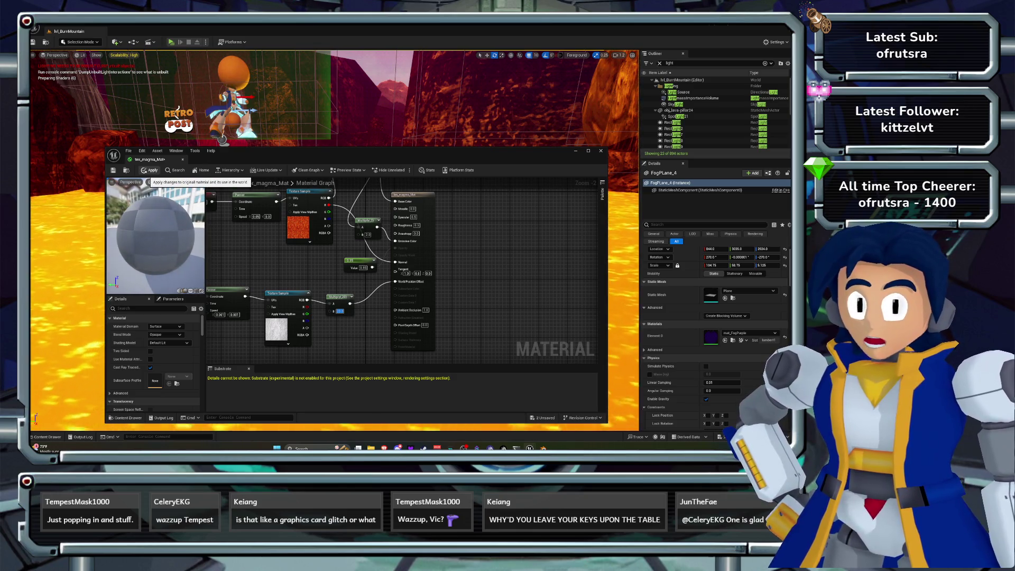
pyautogui.press('Return')
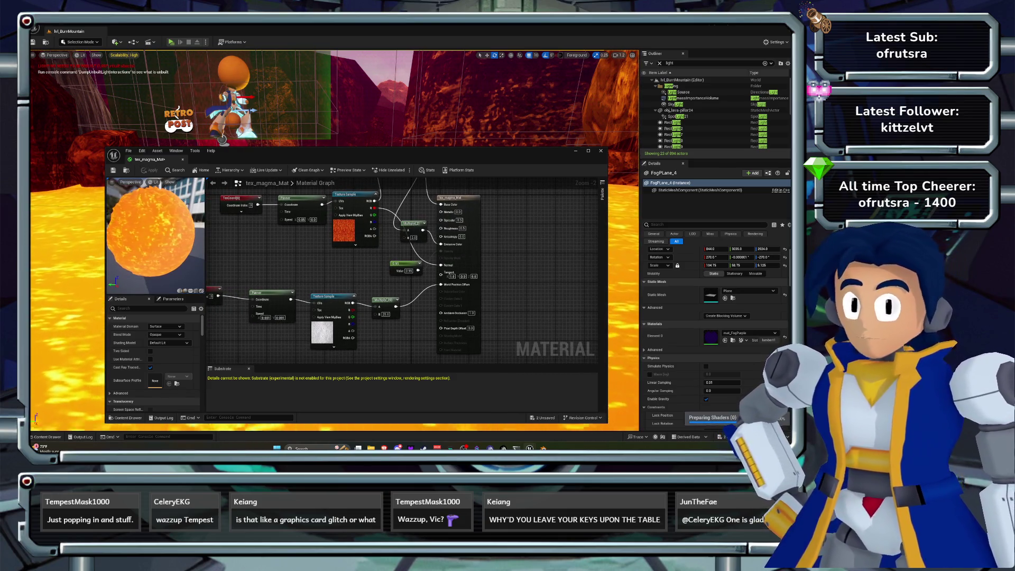
pyautogui.click(601, 151)
# Select rock block obj_bm-block_05, reopen tex_magma_Mat and apply the material changes.
pyautogui.click(408, 262)
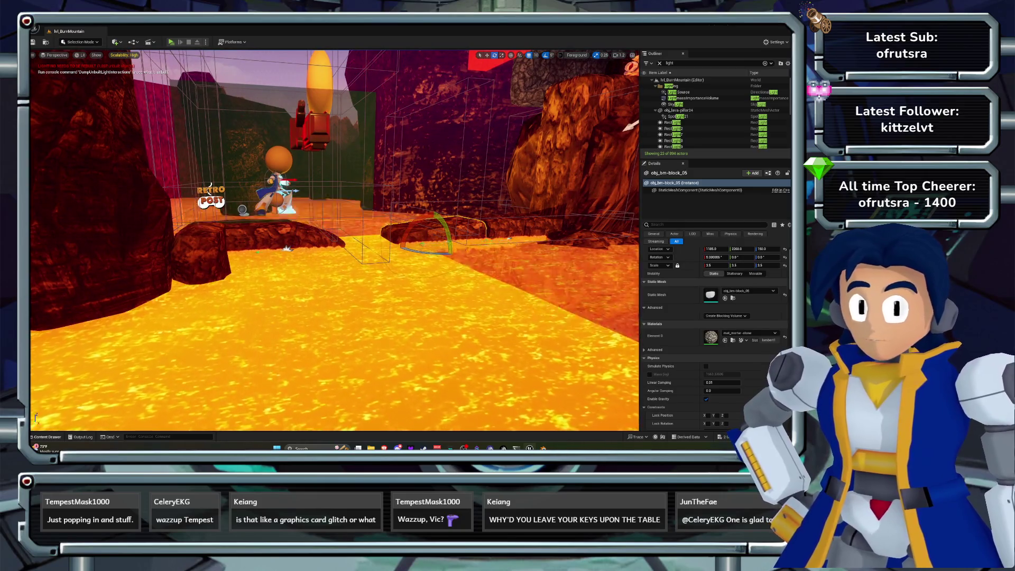
pyautogui.hotkey('ctrl', 'space')
pyautogui.doubleClick(322, 383)
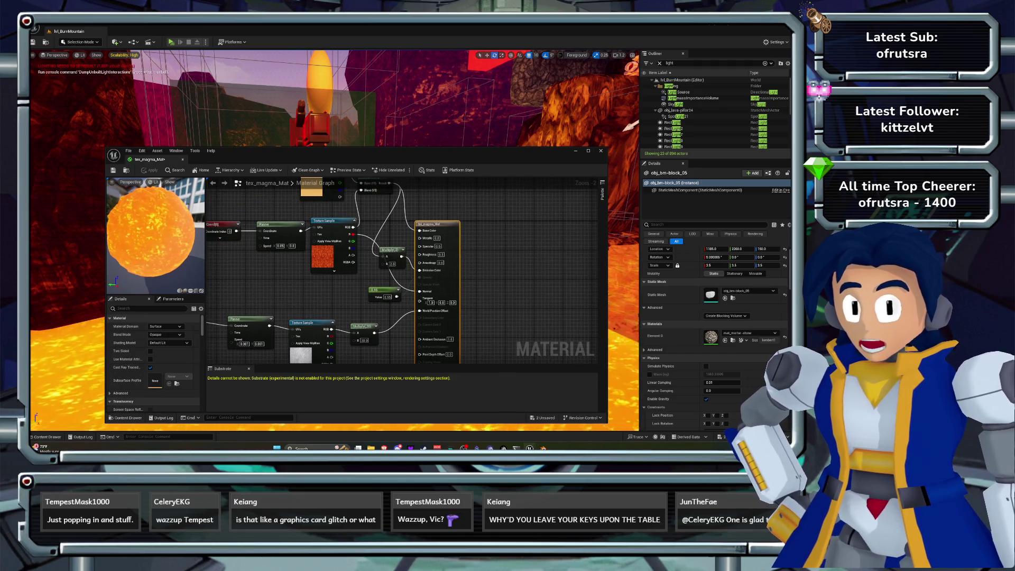
pyautogui.scroll(2, 476, 273)
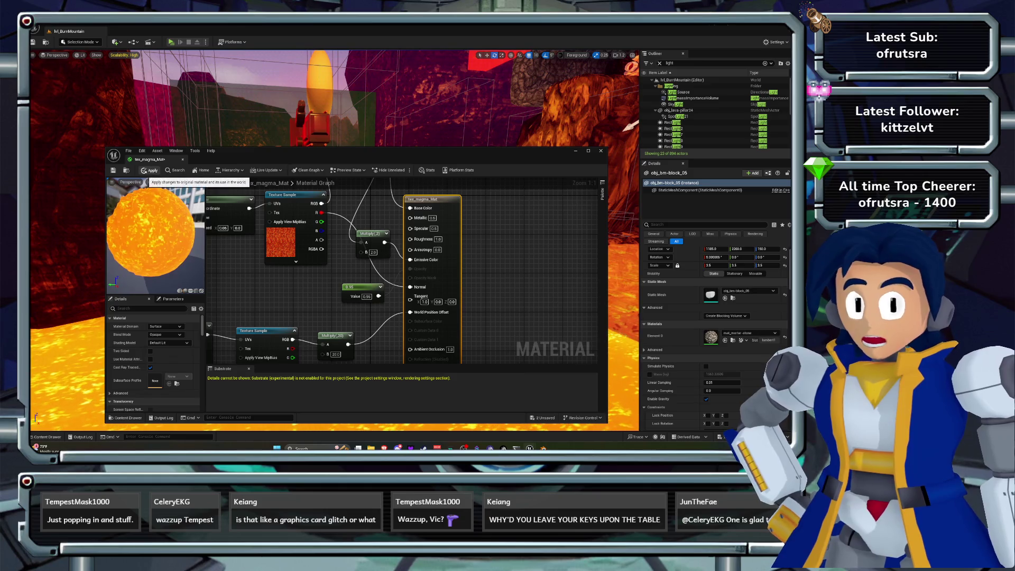
pyautogui.click(149, 171)
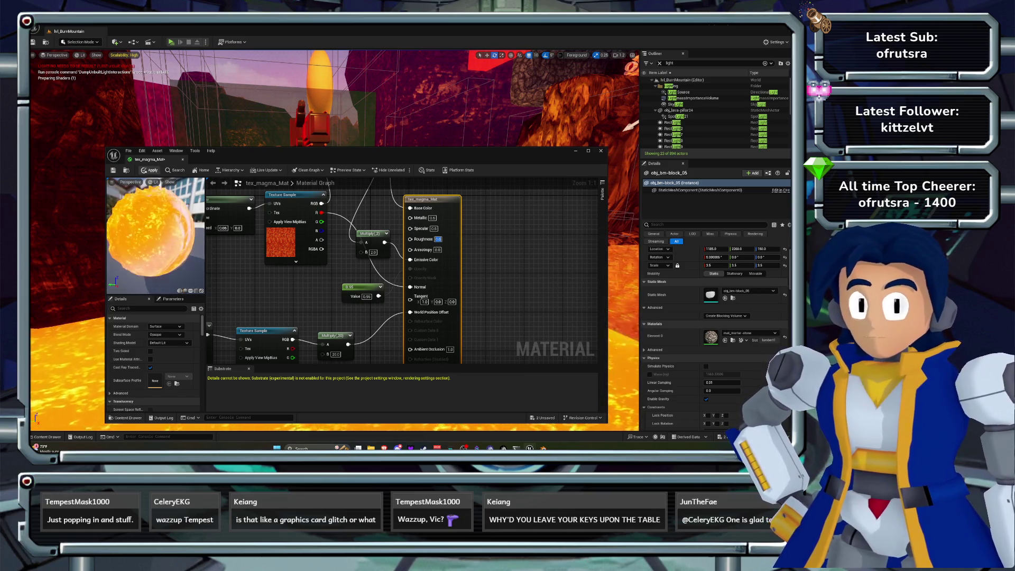
pyautogui.click(150, 171)
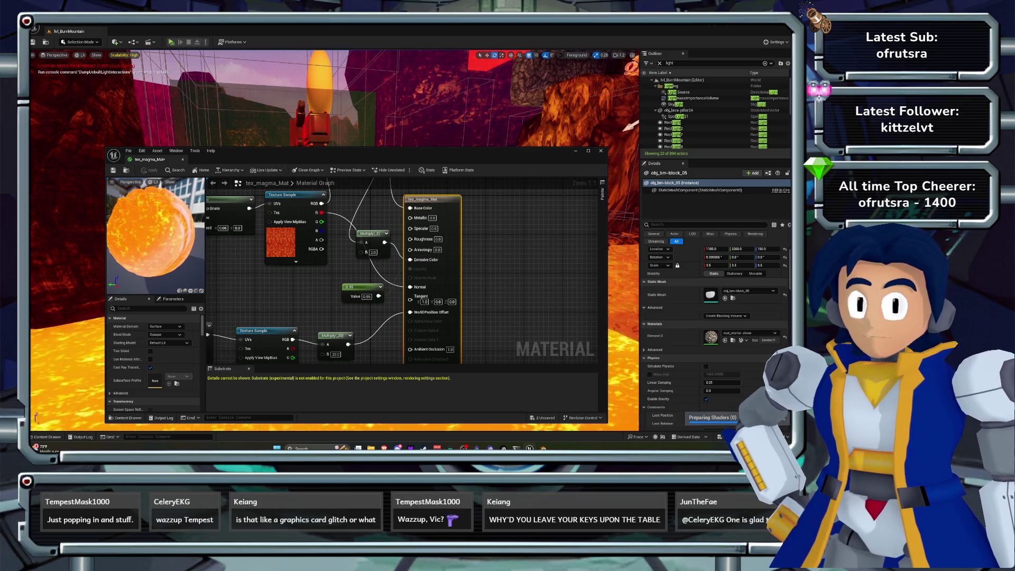
# Disconnect the Value node's output, apply it, and select the lava plane bp_lava_plane.
pyautogui.moveTo(370, 151); pyautogui.dragTo(392, 305)
pyautogui.moveTo(339, 175); pyautogui.dragTo(339, 175)
pyautogui.click(338, 238)
pyautogui.moveTo(218, 304); pyautogui.dragTo(183, 178)
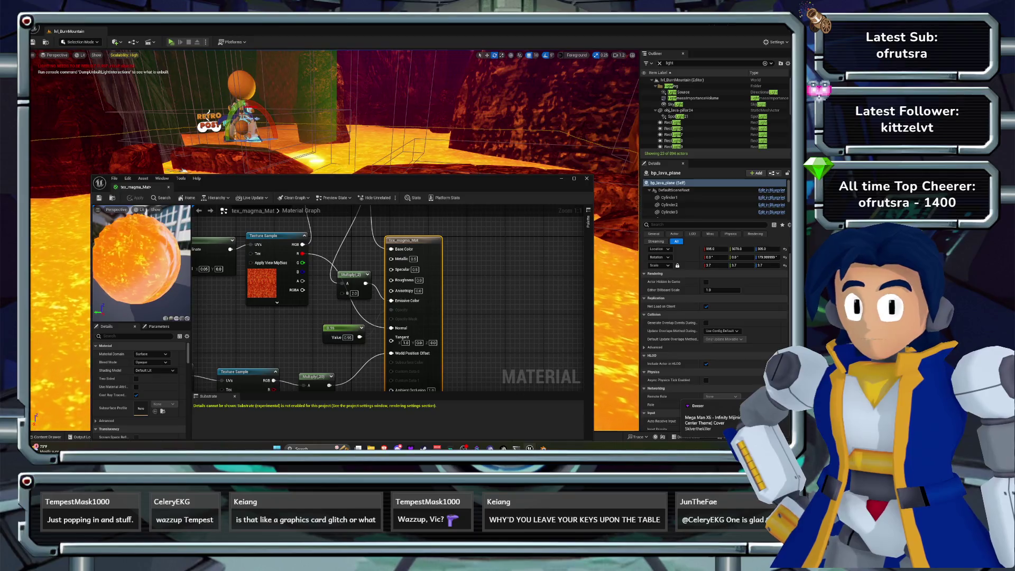
pyautogui.moveTo(360, 337); pyautogui.dragTo(365, 342)
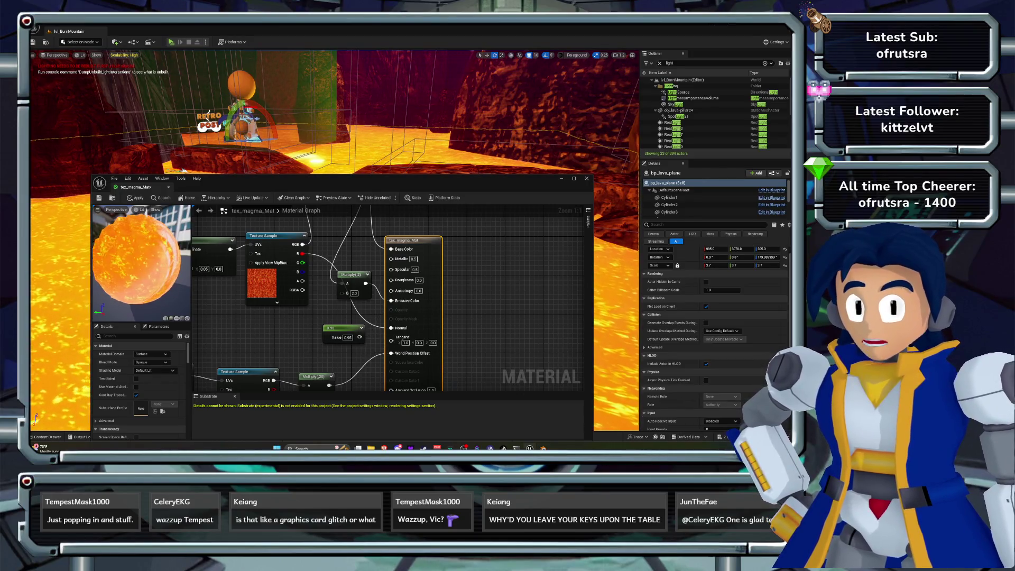
pyautogui.click(136, 198)
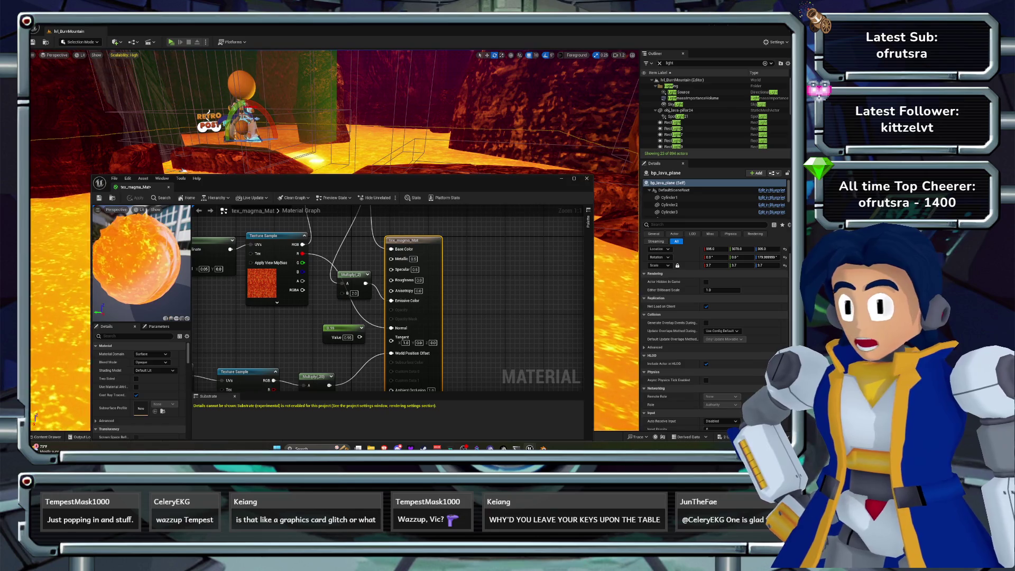
pyautogui.click(182, 171)
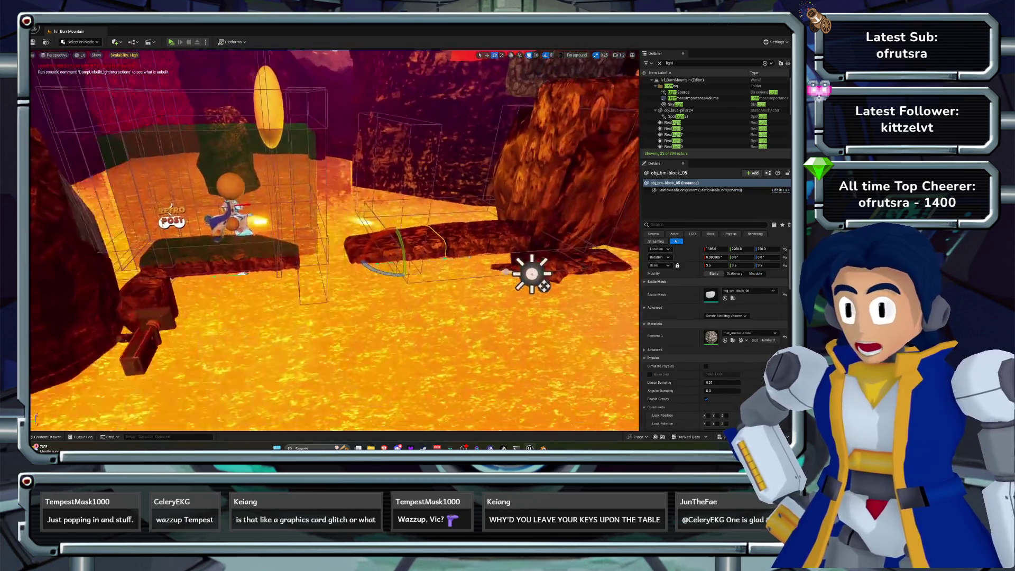
pyautogui.click(339, 297)
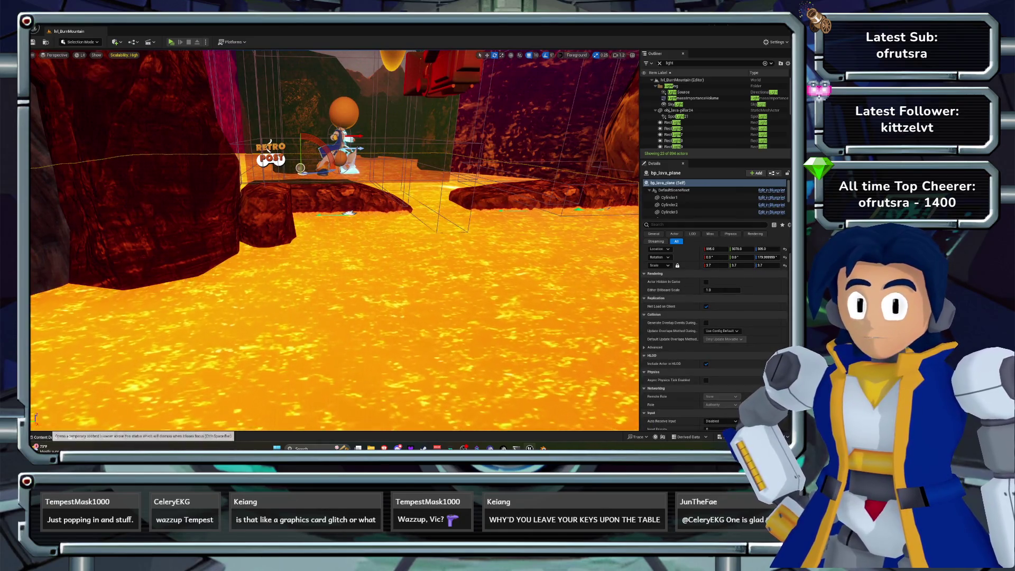
# Reopen tex_magma_Mat, check its Roughness and Metallic inputs, and apply the material.
pyautogui.click(42, 437)
pyautogui.doubleClick(360, 347)
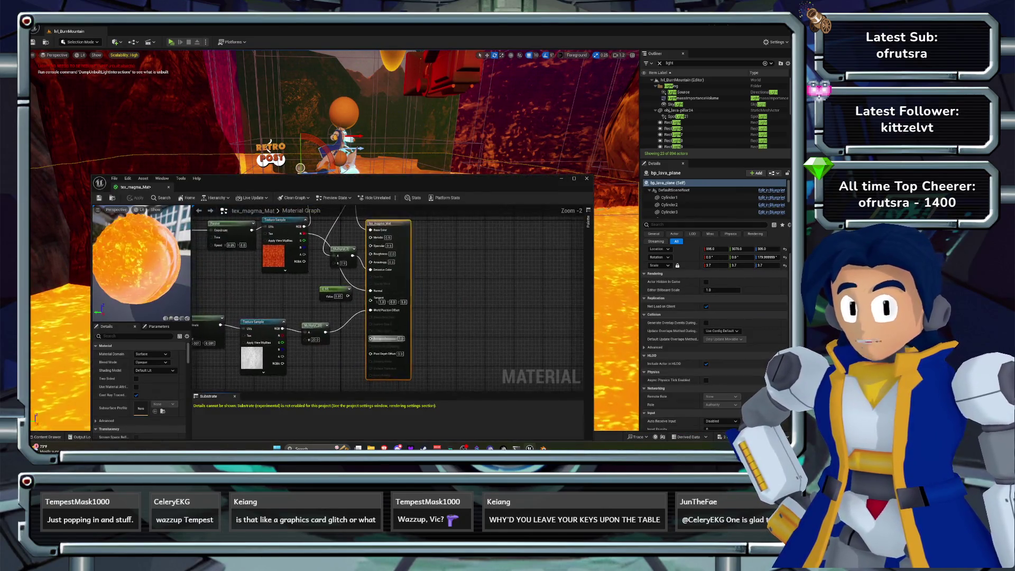
pyautogui.scroll(2, 386, 339)
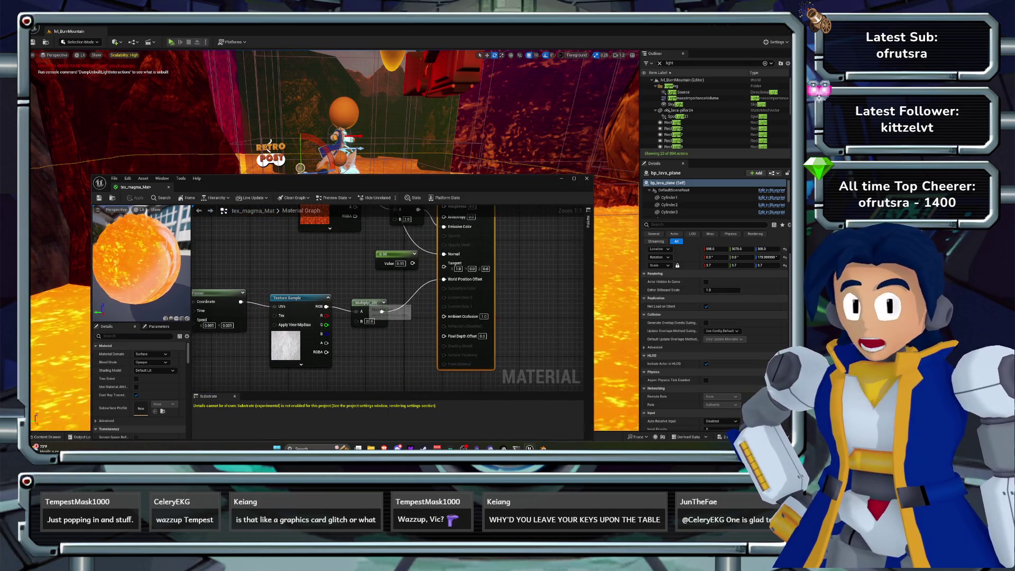
pyautogui.moveTo(357, 296)
pyautogui.mouseDown()
pyautogui.moveTo(416, 268)
pyautogui.moveTo(262, 292)
pyautogui.moveTo(231, 347)
pyautogui.mouseUp()
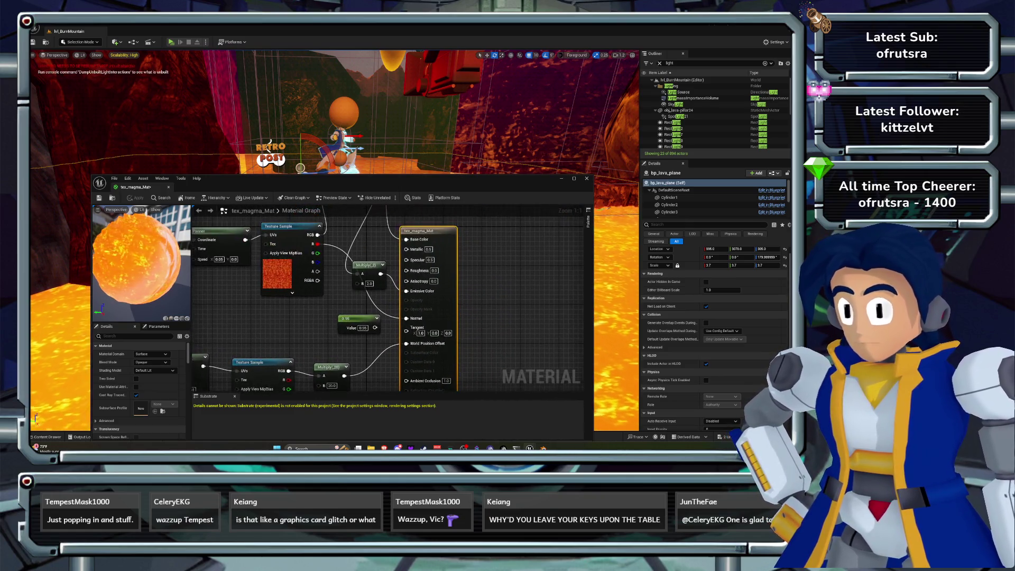
pyautogui.click(434, 271)
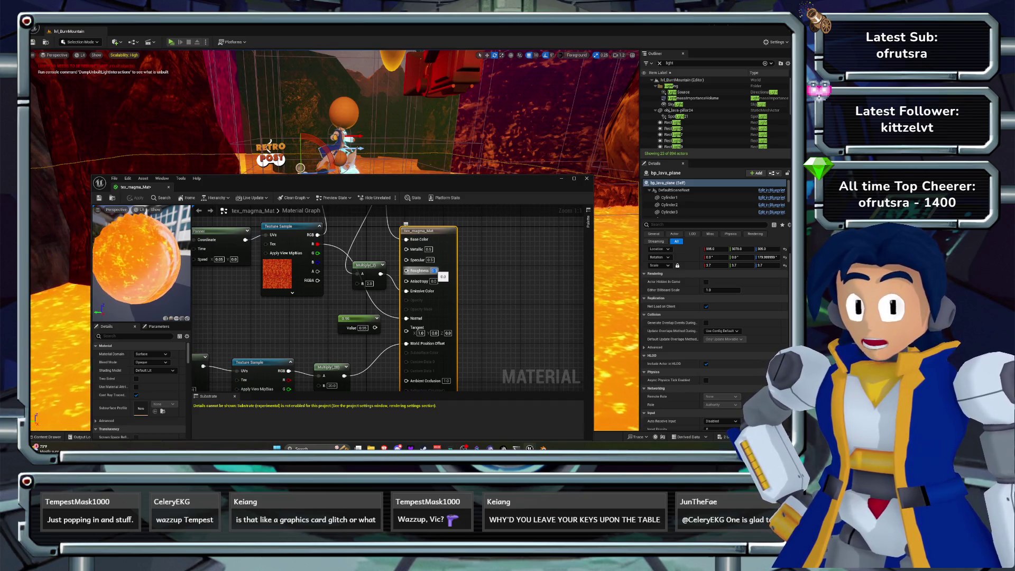
pyautogui.click(428, 250)
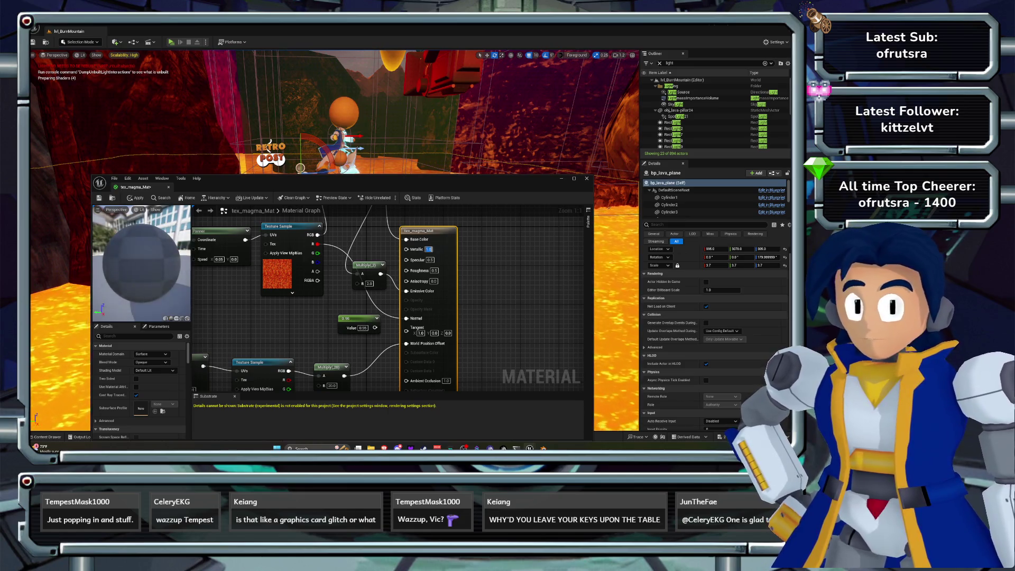
pyautogui.click(135, 198)
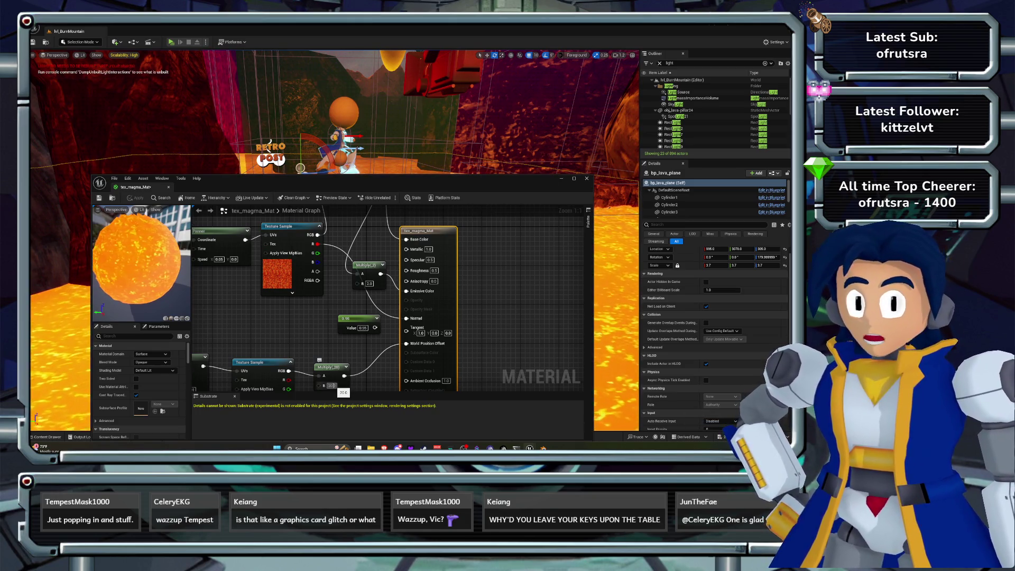
# Set the Multiply node's B to 6, save the material, and close the editor.
pyautogui.click(331, 385)
pyautogui.write('6')
pyautogui.press('Return')
pyautogui.hotkey('ctrl', 's')
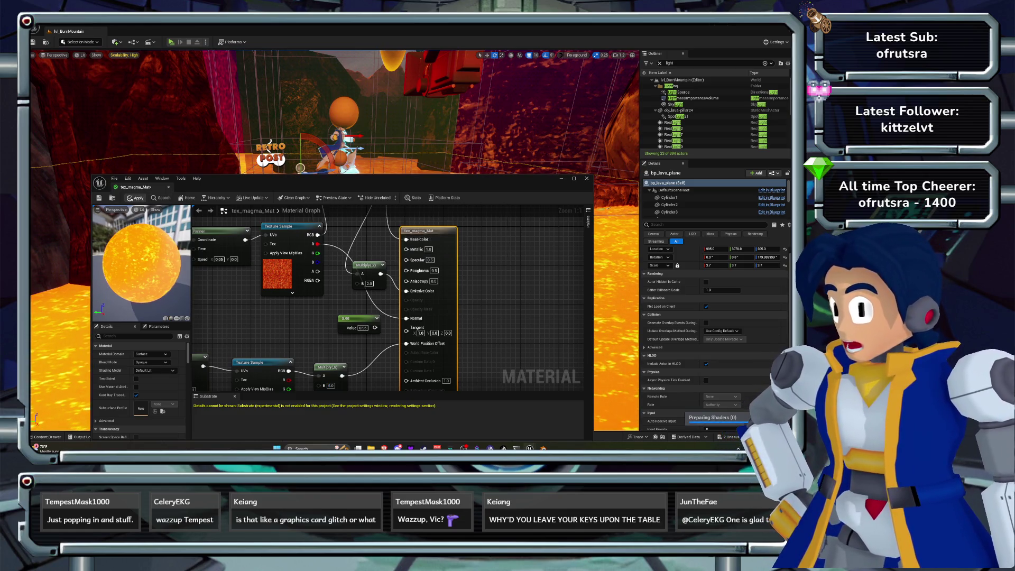
pyautogui.click(586, 179)
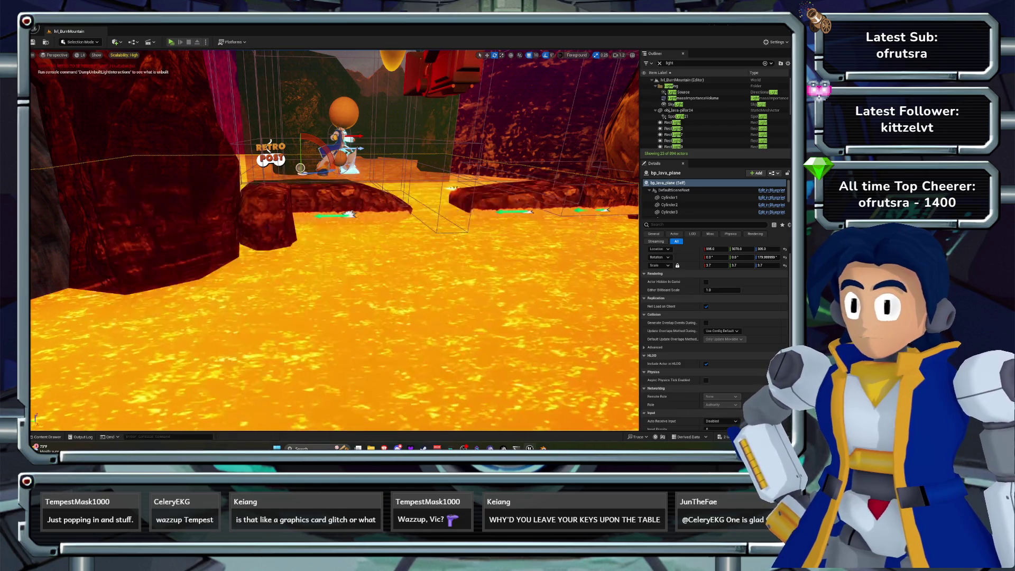
# Select obj_bm-block_22, open tex_magma_Mat, then go up to the VictoryGames content folder.
pyautogui.click(338, 217)
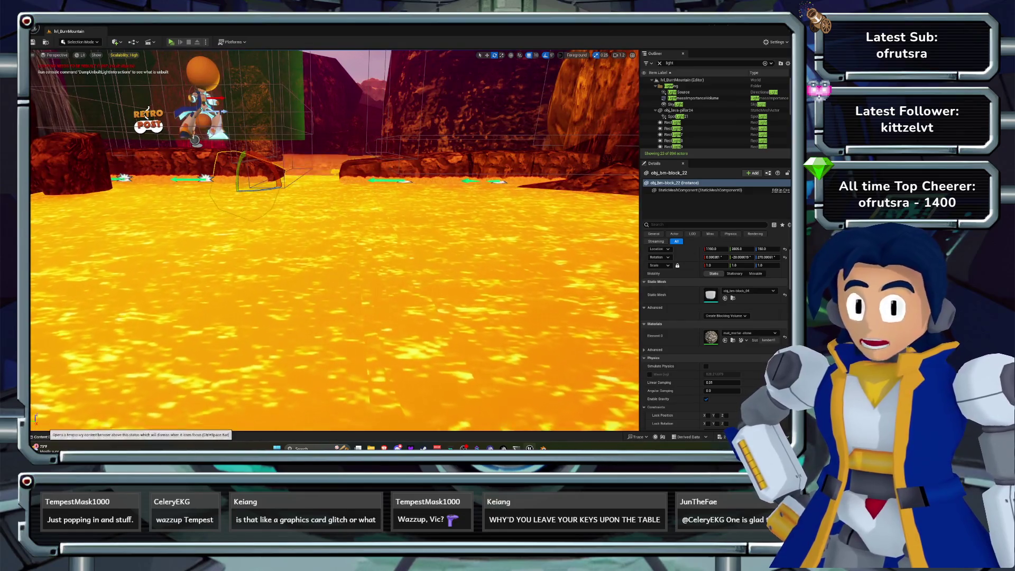
pyautogui.hotkey('ctrl', 'space')
pyautogui.press('Return')
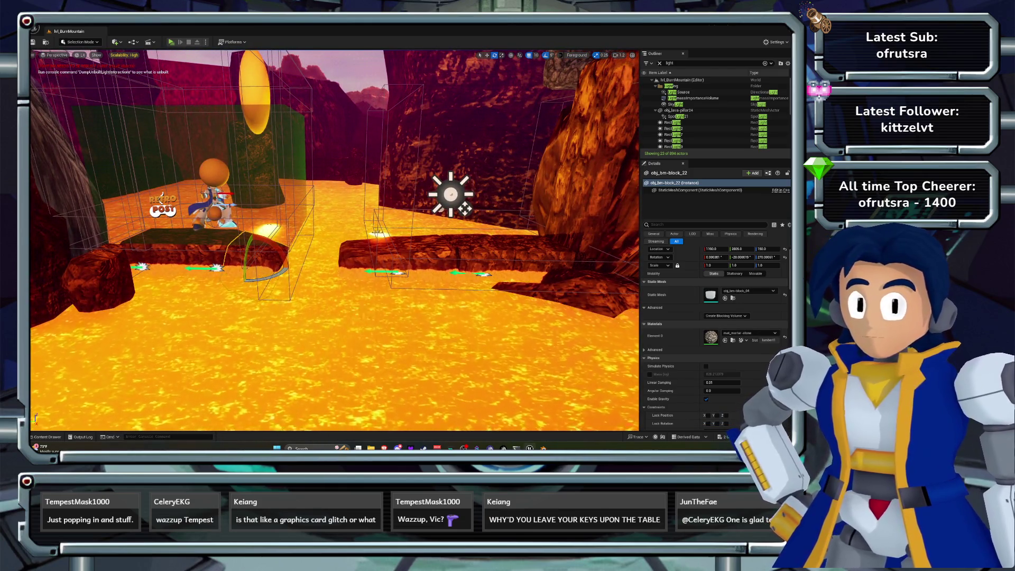
pyautogui.press('Up')
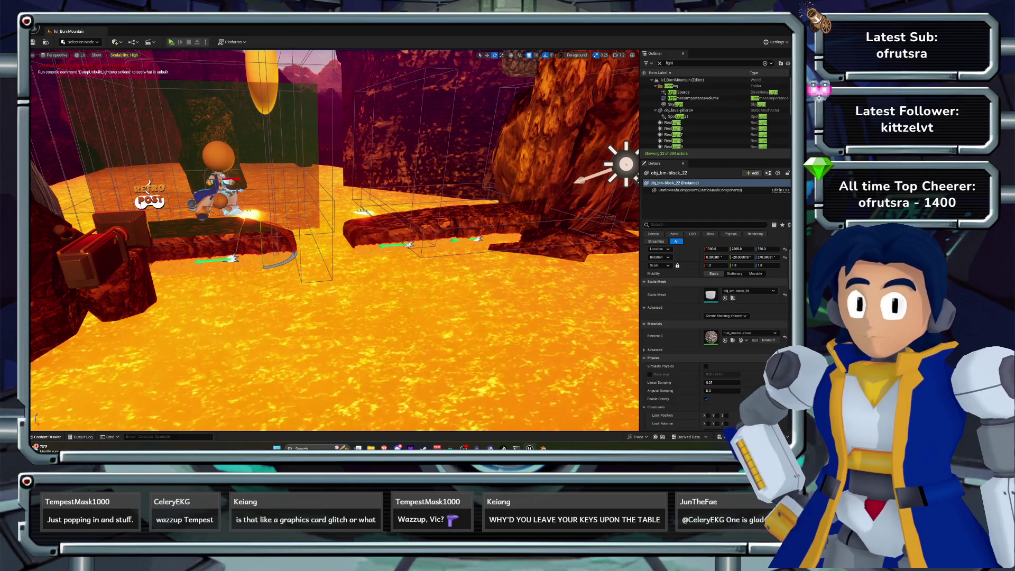
pyautogui.hotkey('ctrl', 'space')
pyautogui.click(193, 297)
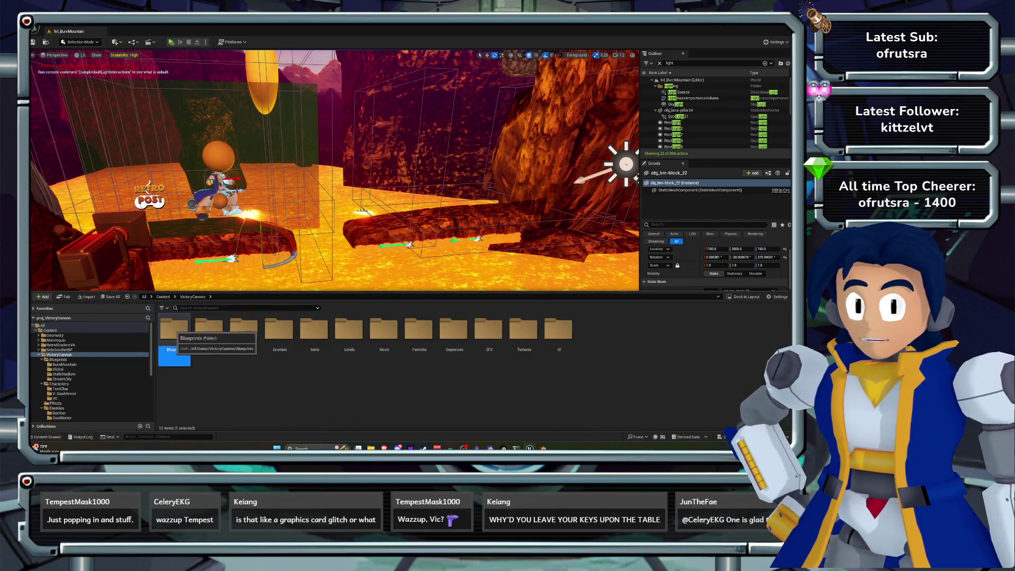
# Open bp_lava_plane from the BurnMountain blueprints and inspect its cylinder pieces in the Viewport.
pyautogui.doubleClick(175, 331)
pyautogui.doubleClick(175, 331)
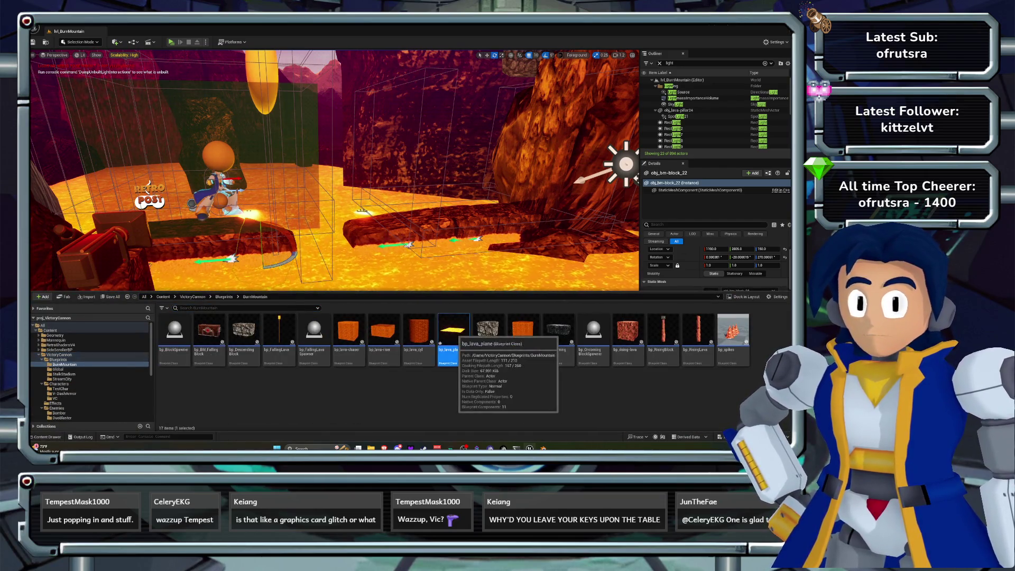
pyautogui.doubleClick(453, 331)
pyautogui.click(185, 210)
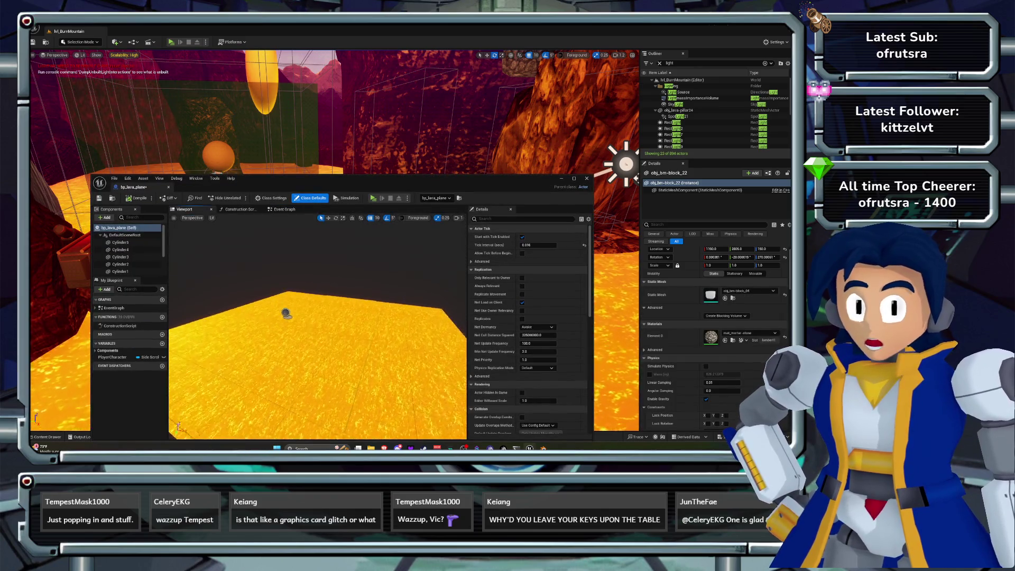
pyautogui.click(121, 272)
pyautogui.moveTo(317, 370); pyautogui.dragTo(349, 365)
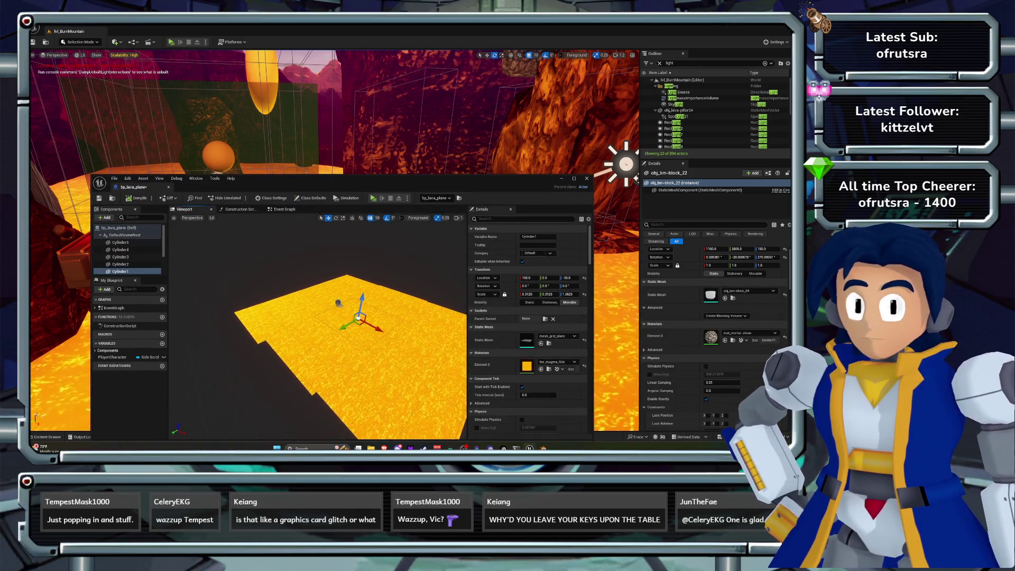
pyautogui.click(120, 250)
pyautogui.click(339, 303)
pyautogui.click(452, 320)
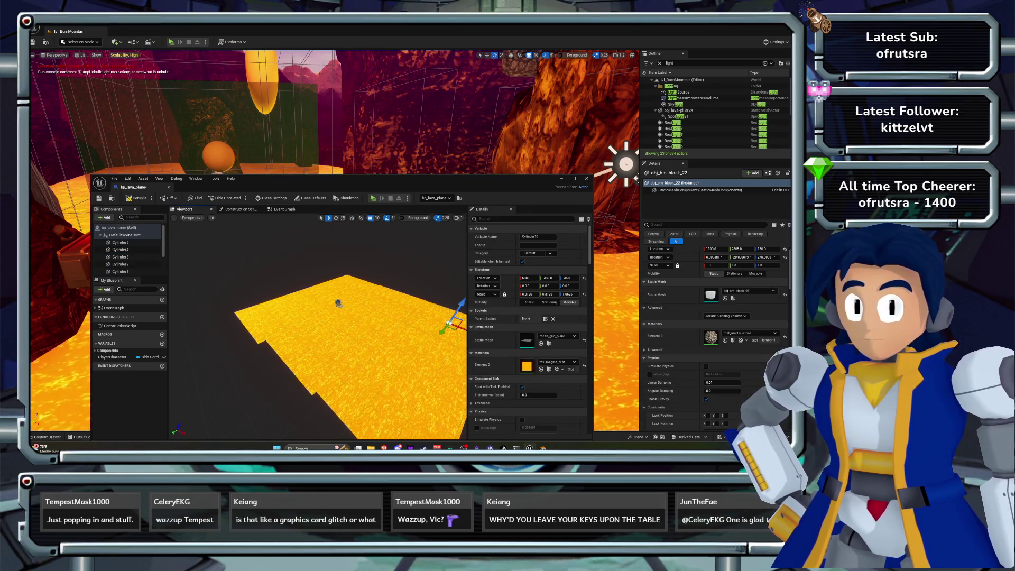
pyautogui.click(351, 288)
pyautogui.click(394, 396)
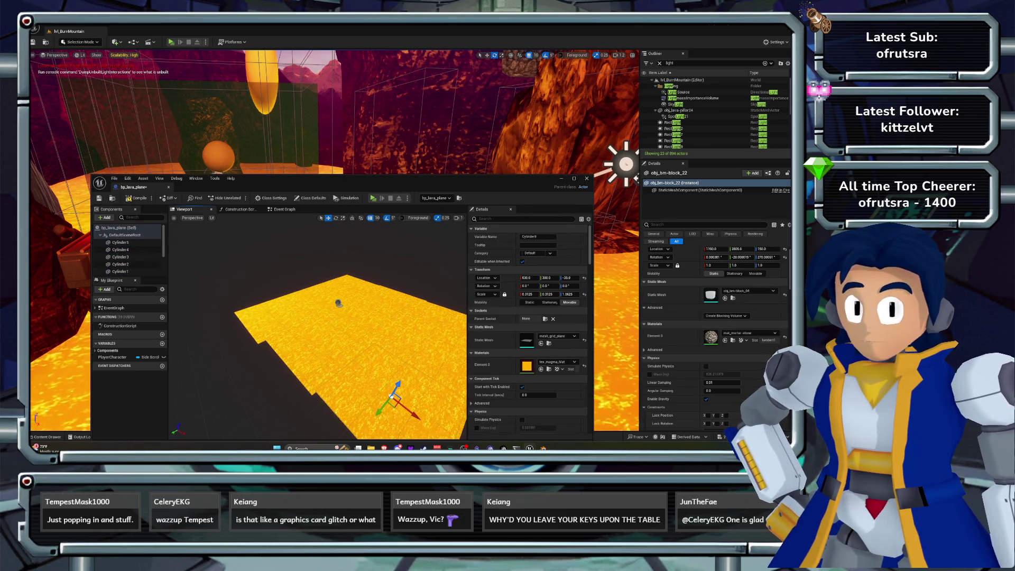
pyautogui.click(359, 317)
pyautogui.moveTo(339, 318); pyautogui.dragTo(338, 301)
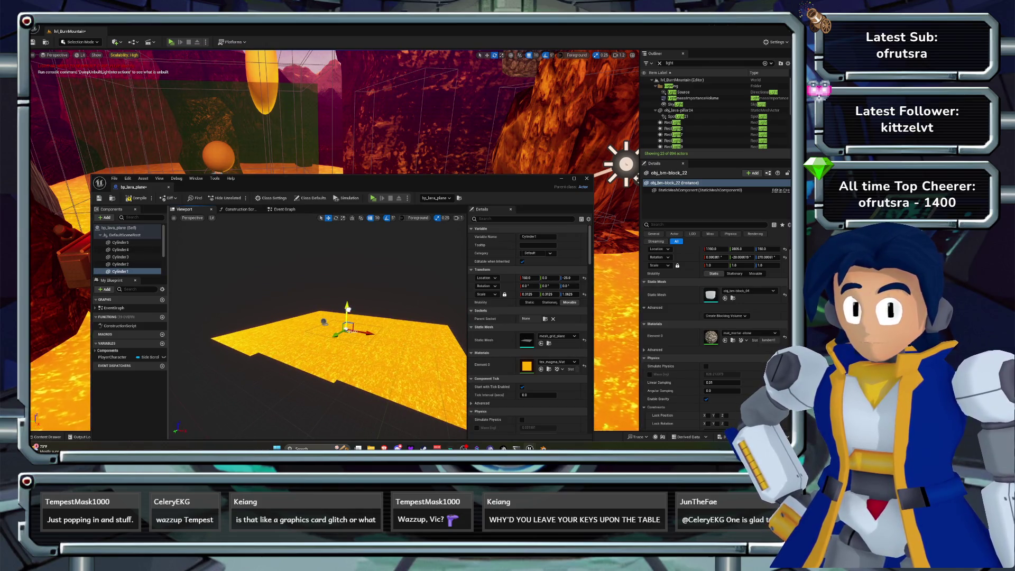
# Lower Cylinder4 and Cylinder9 from Z -35 to -45.
pyautogui.click(261, 335)
pyautogui.moveTo(259, 314); pyautogui.dragTo(259, 318)
pyautogui.click(410, 369)
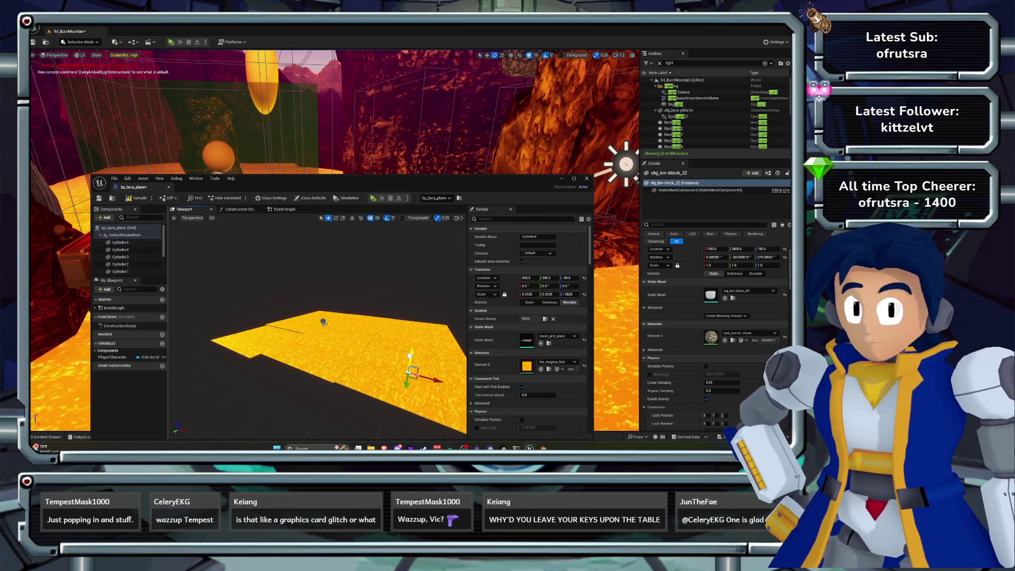
pyautogui.moveTo(418, 307); pyautogui.dragTo(418, 309)
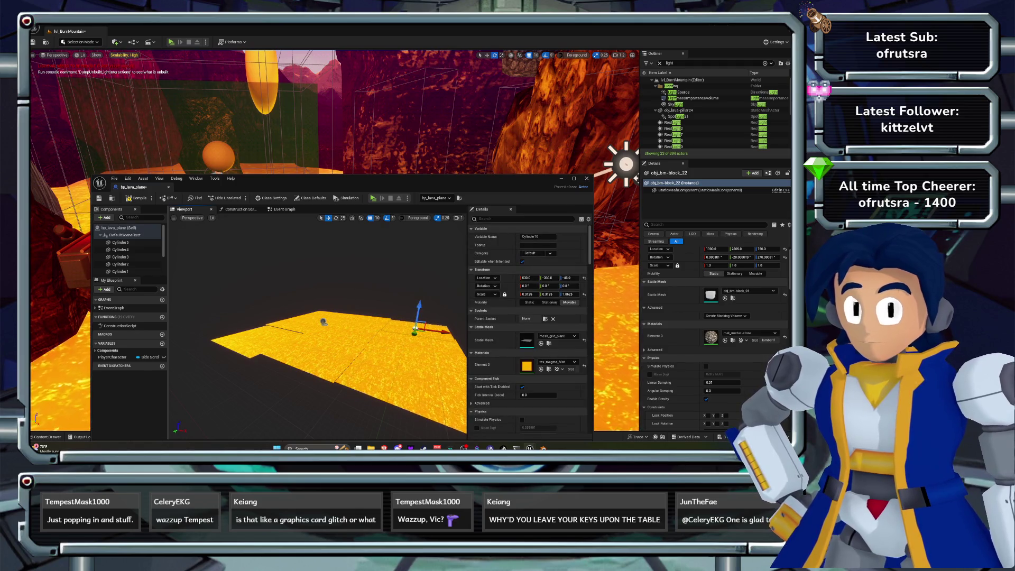
# Check the Cylinder5, Cylinder4 and Cylinder9 positions, then save and close bp_lava_plane.
pyautogui.click(121, 242)
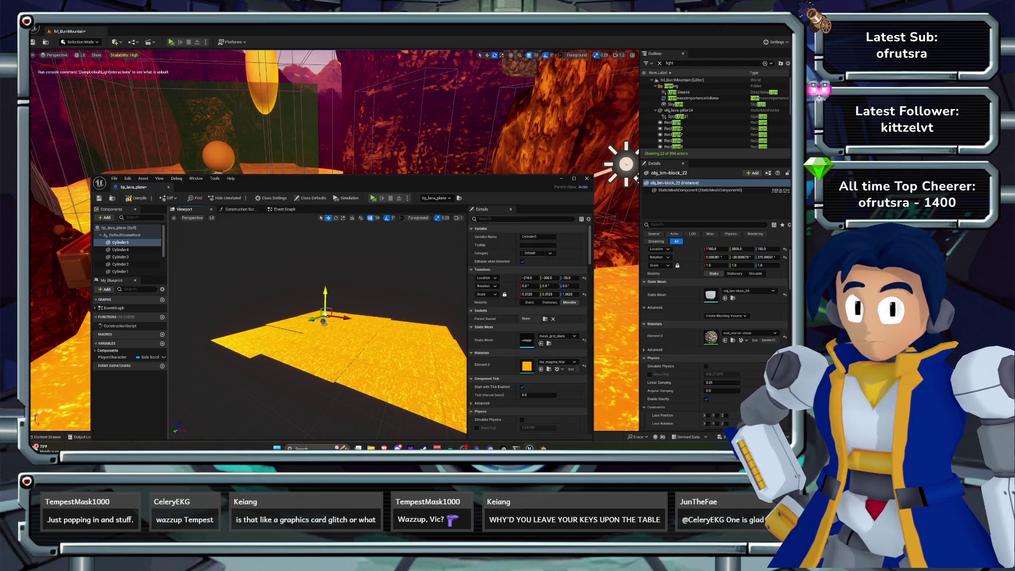
pyautogui.press('f')
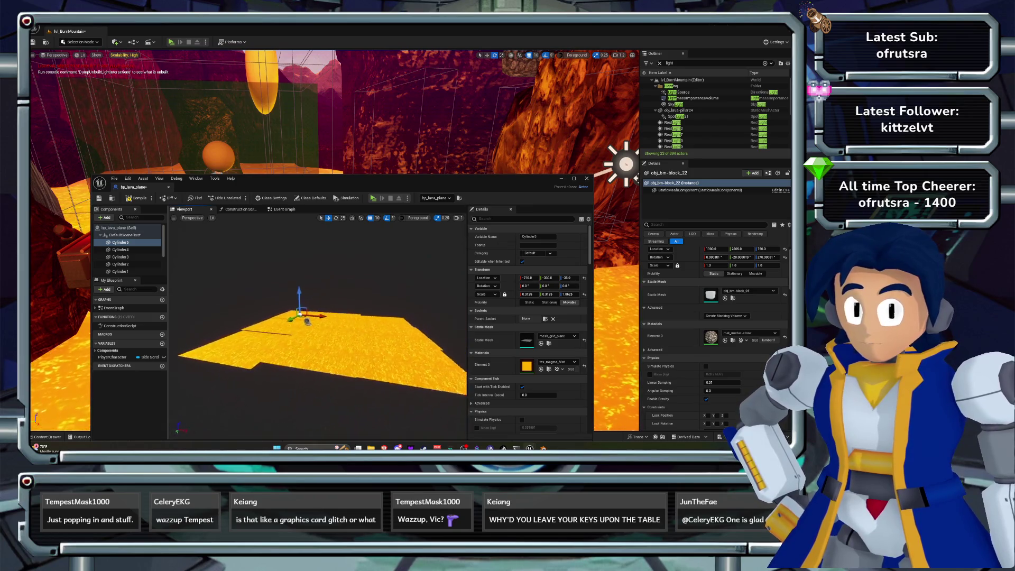
pyautogui.click(121, 250)
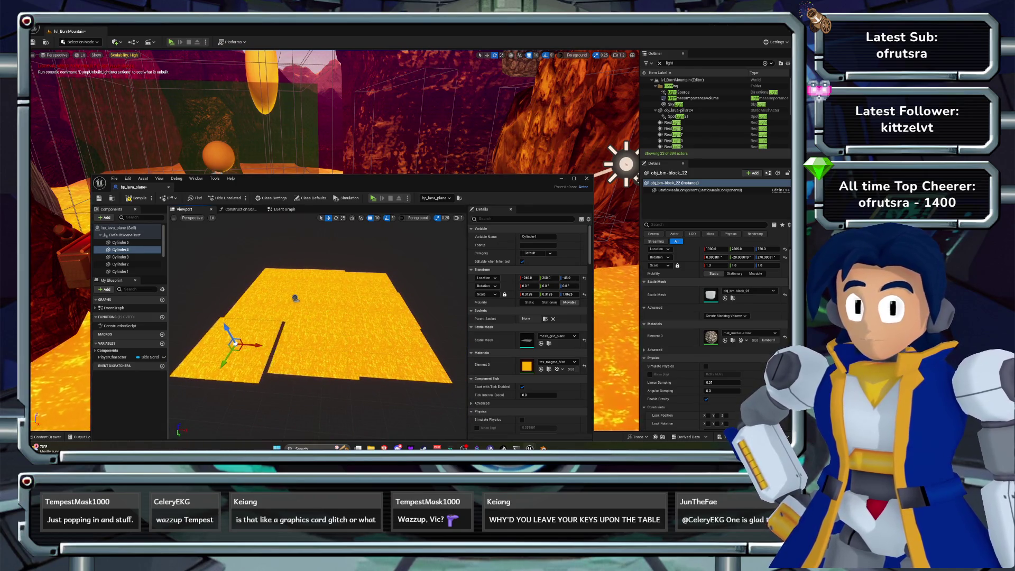
pyautogui.click(394, 343)
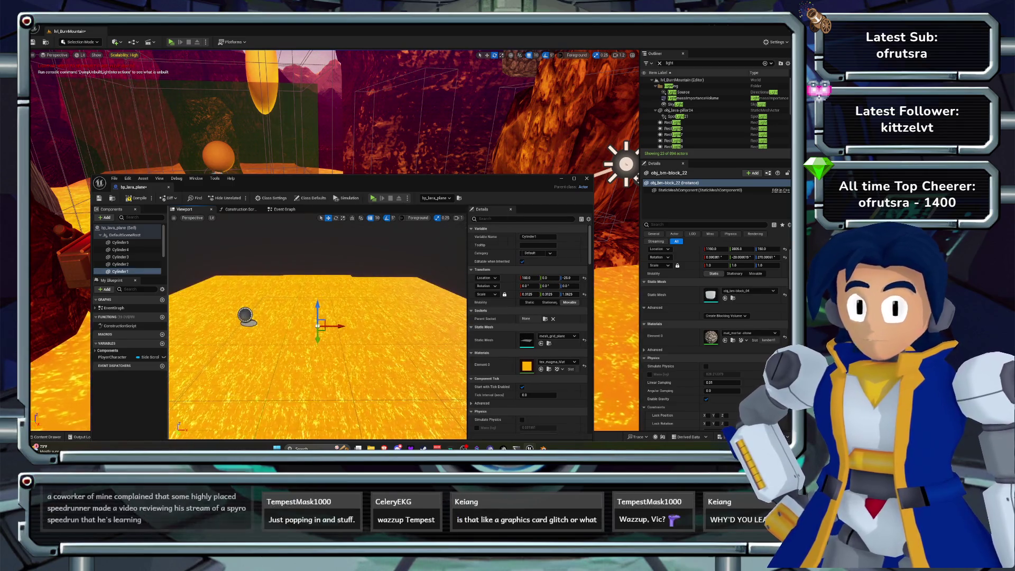
pyautogui.hotkey('ctrl', 's')
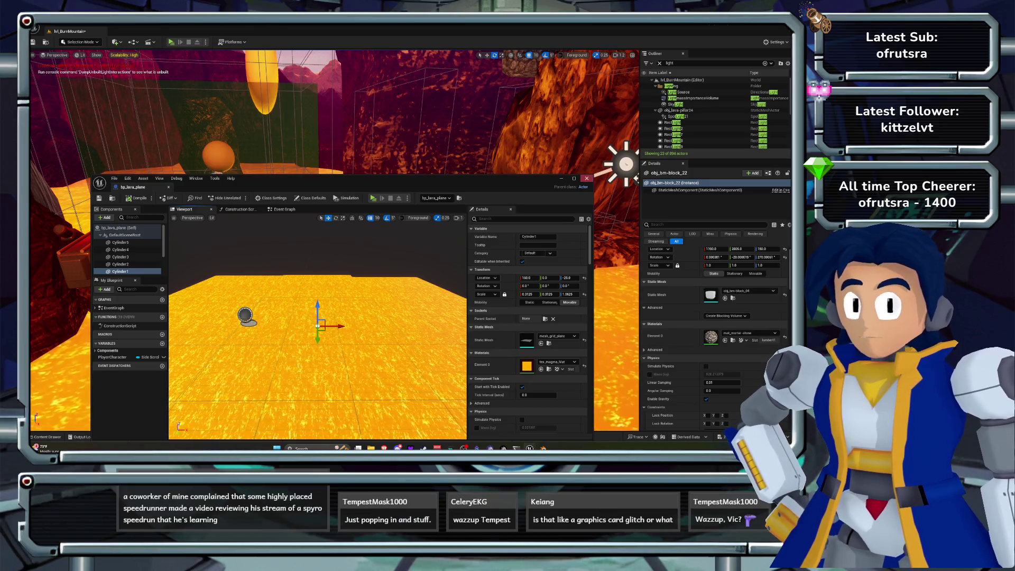
pyautogui.hotkey('alt', 'Tab')
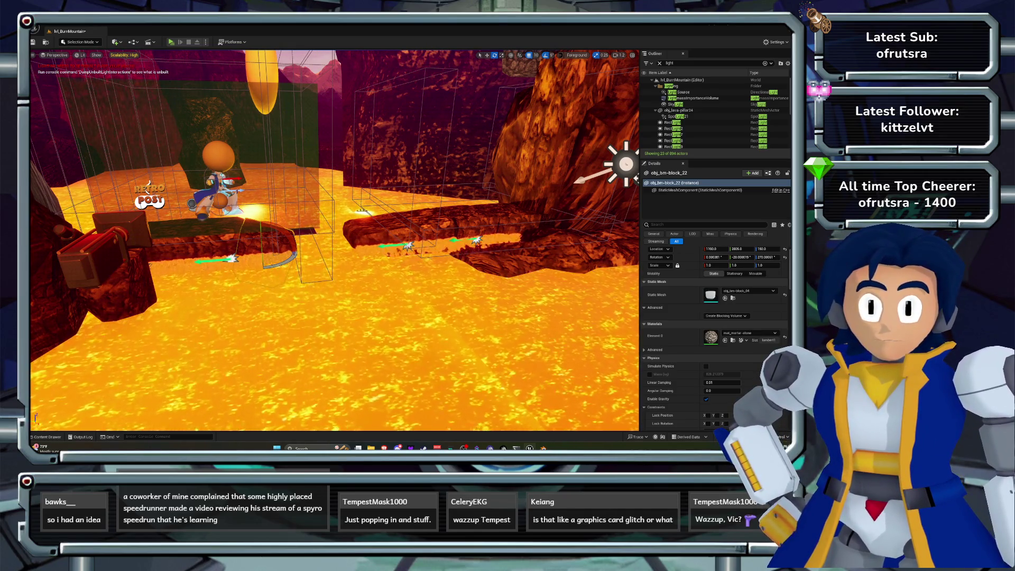
# Fly the camera back along the lava, play-test, stop, and bring up the BurnMountain blueprints.
pyautogui.press('s')
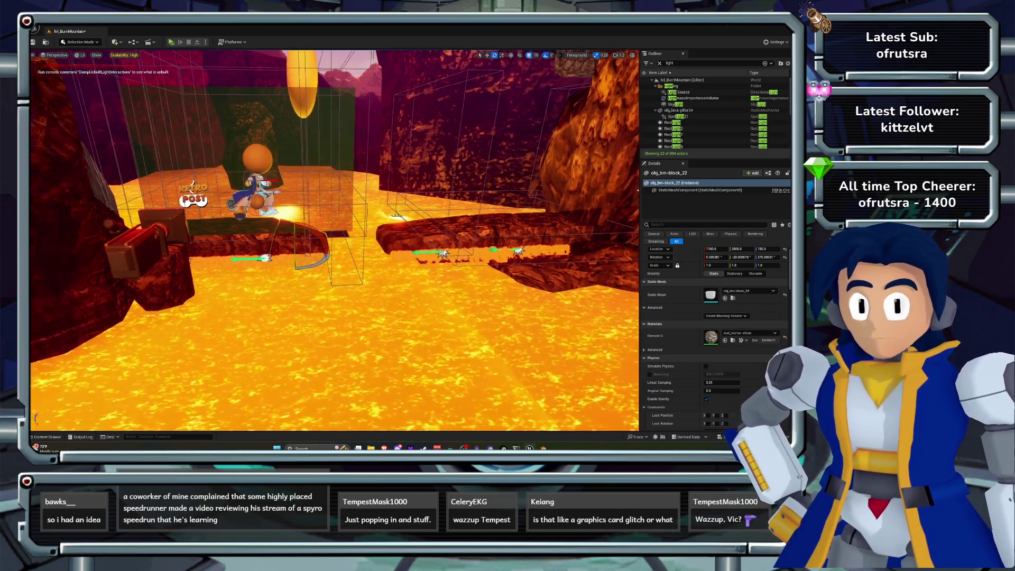
pyautogui.press('s')
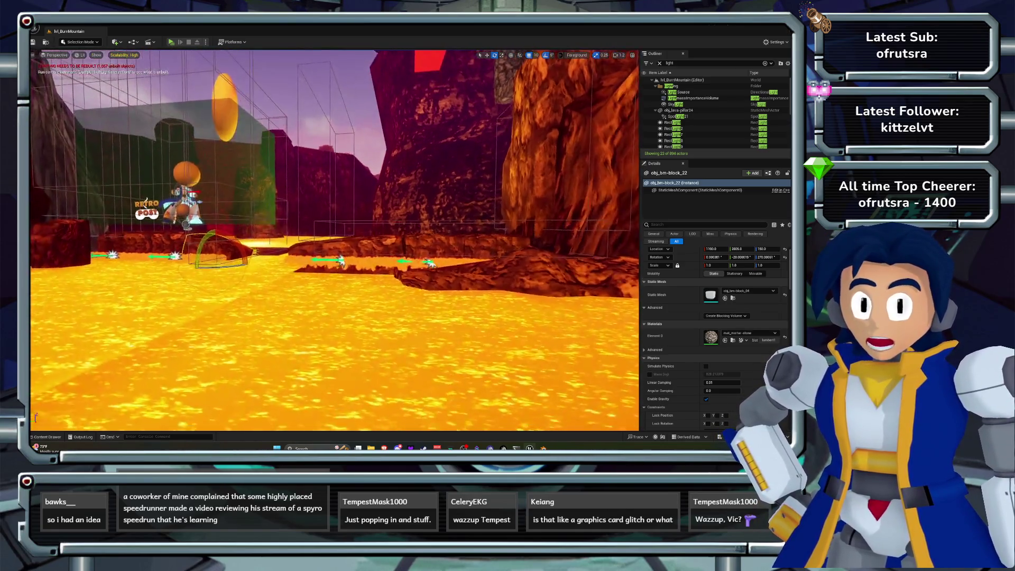
pyautogui.press('a')
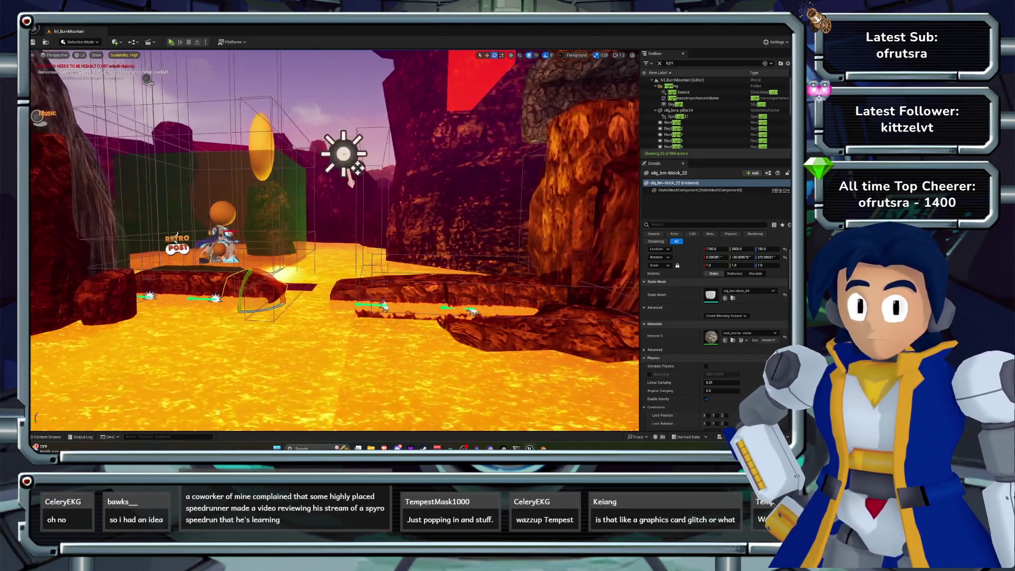
pyautogui.hotkey('alt', 'p')
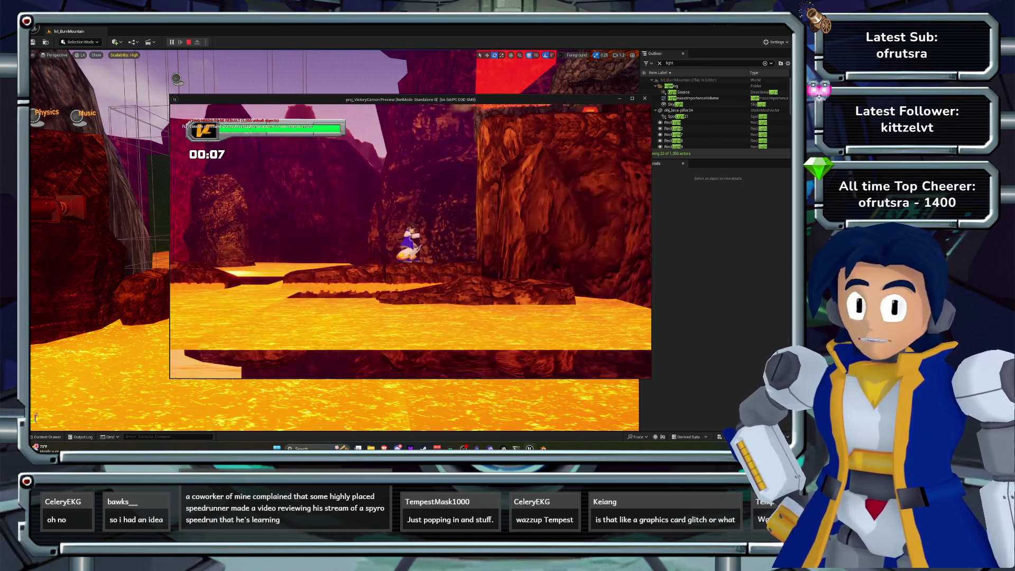
pyautogui.press('Escape')
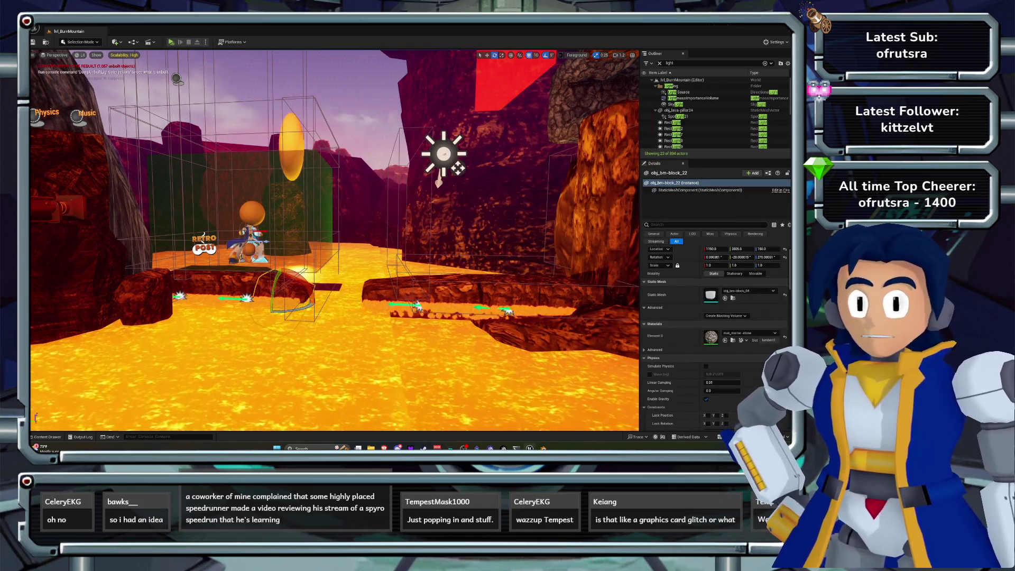
pyautogui.hotkey('ctrl', 'space')
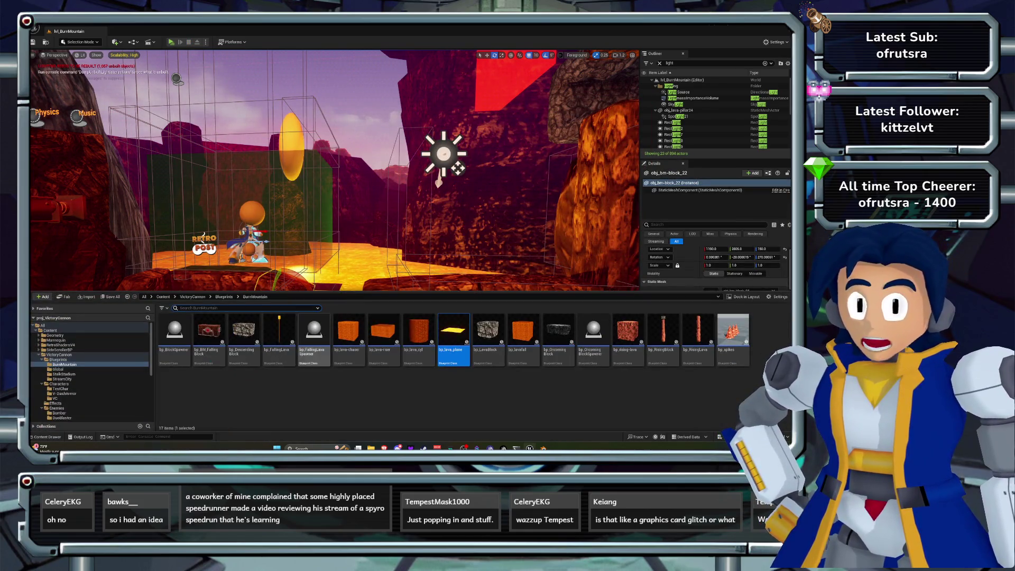
# Open bp_lava_plane, remove the extra cylinders, set Cylinder1's X scale to 1, and close it.
pyautogui.press('Return')
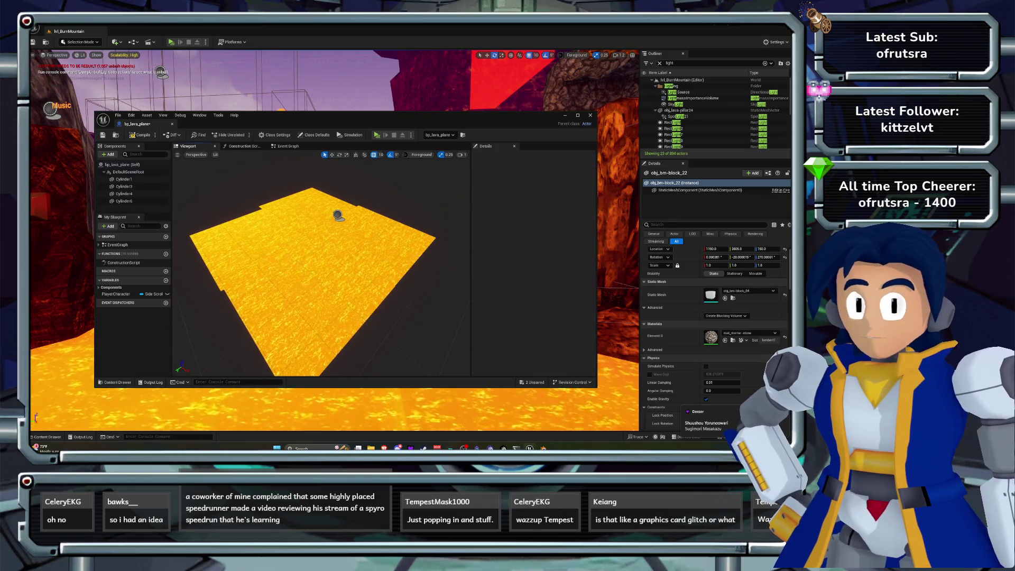
pyautogui.hotkey('ctrl', 'z')
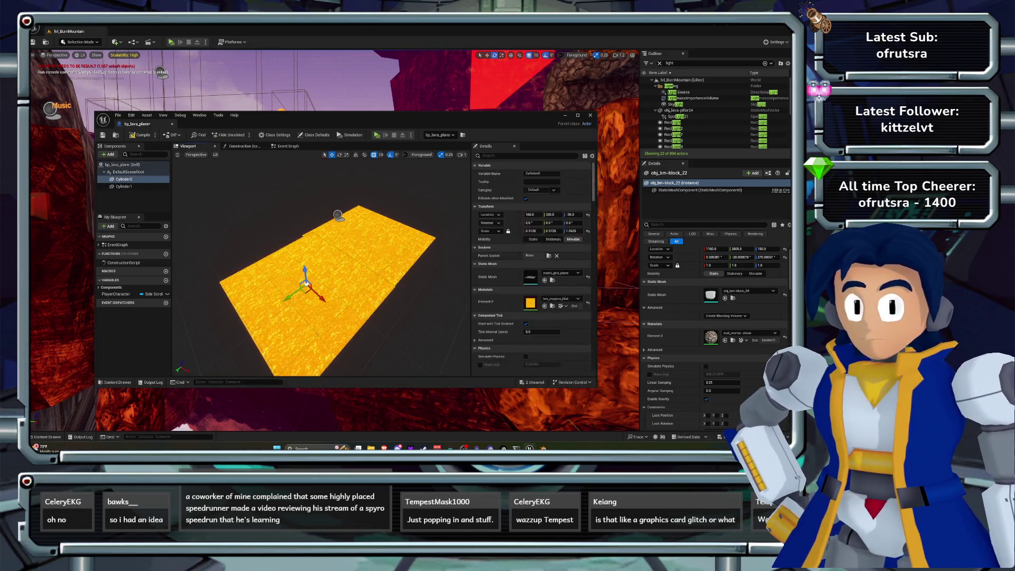
pyautogui.click(529, 231)
pyautogui.write('1')
pyautogui.press('Return')
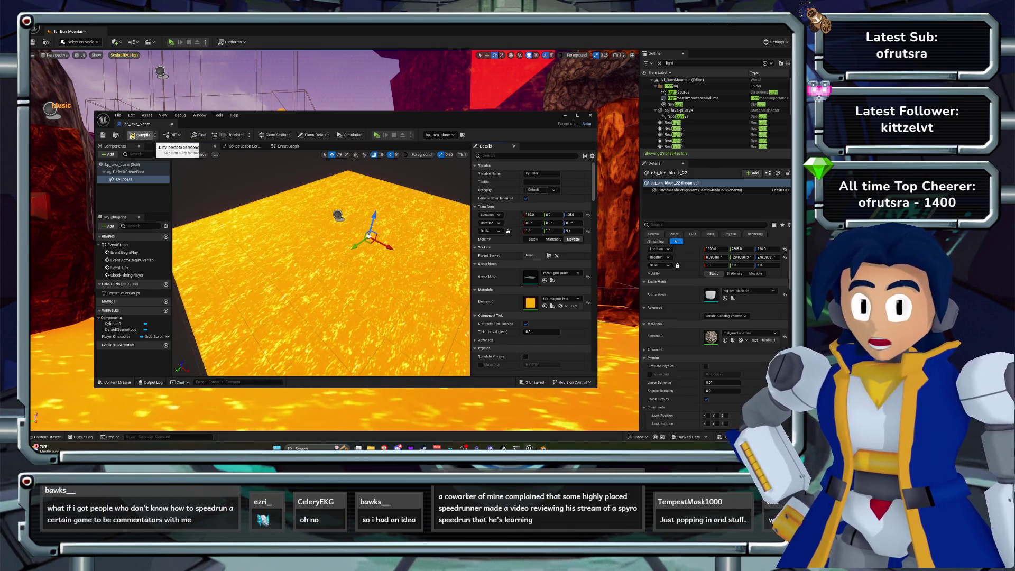
pyautogui.click(591, 115)
# Browse from VictoryCannon into Levels > BurnMountain and open tex_magma_Mat.
pyautogui.press('f')
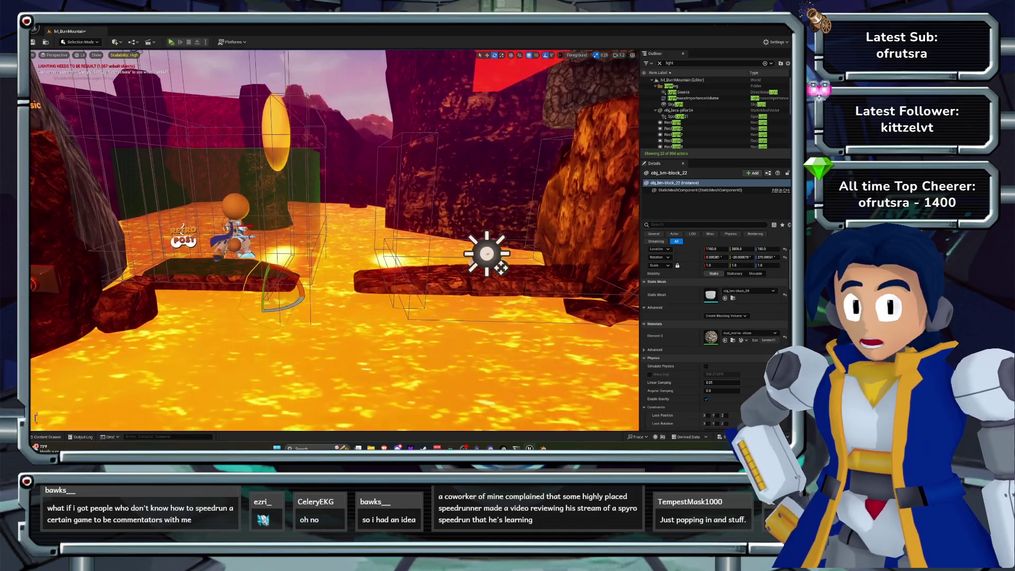
pyautogui.click(47, 437)
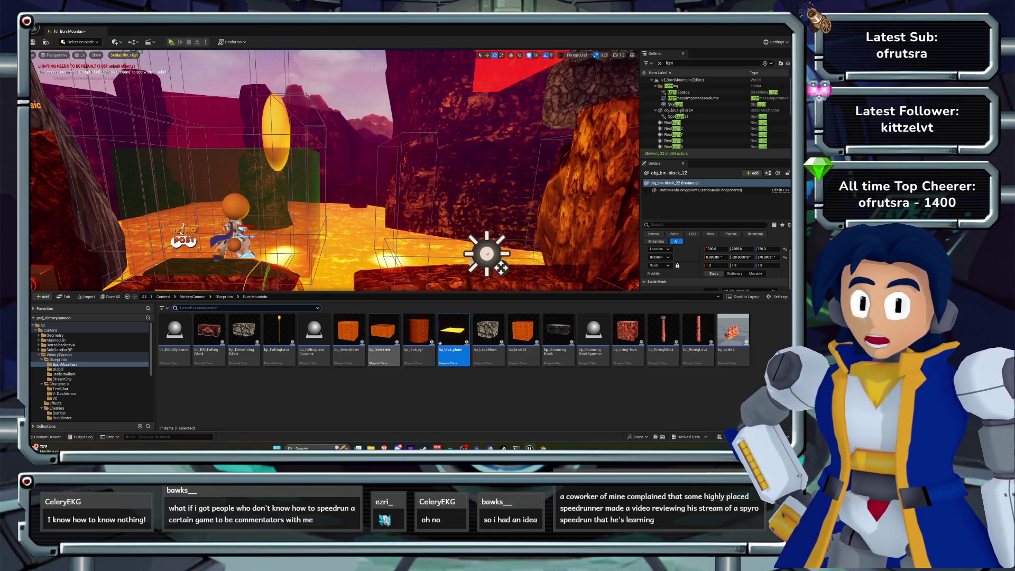
pyautogui.hotkey('ctrl', 'space')
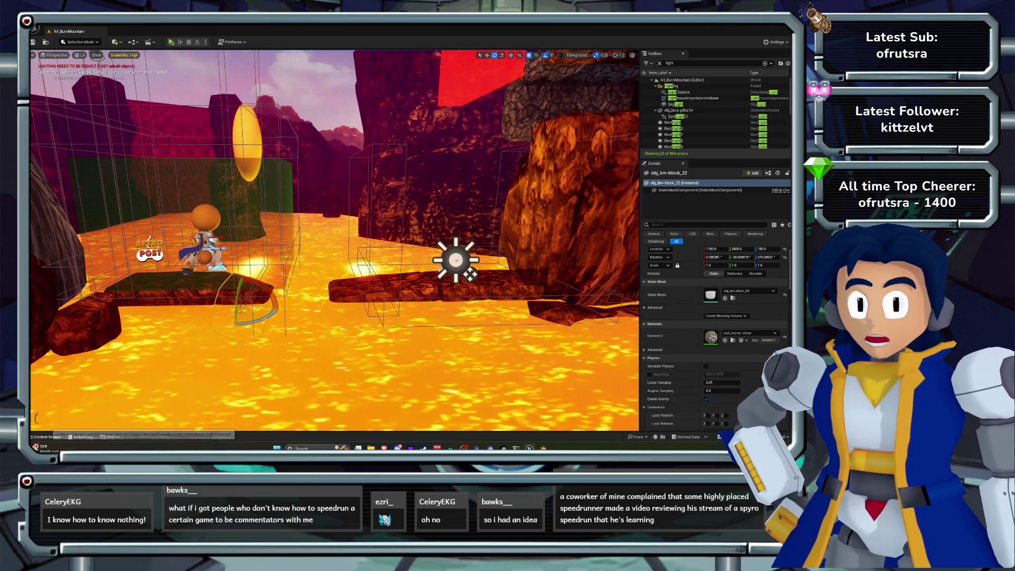
pyautogui.hotkey('ctrl', 'space')
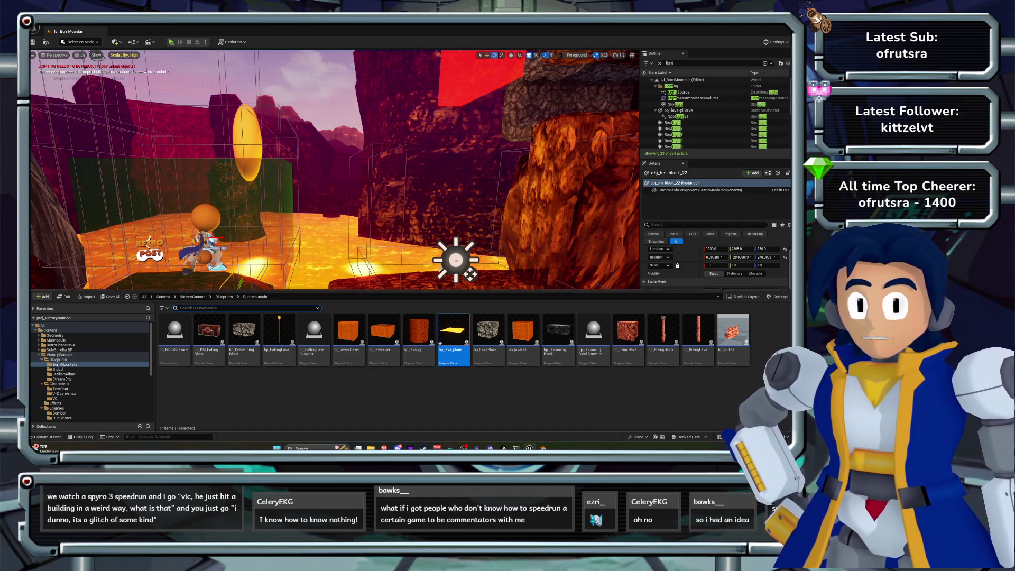
pyautogui.click(192, 297)
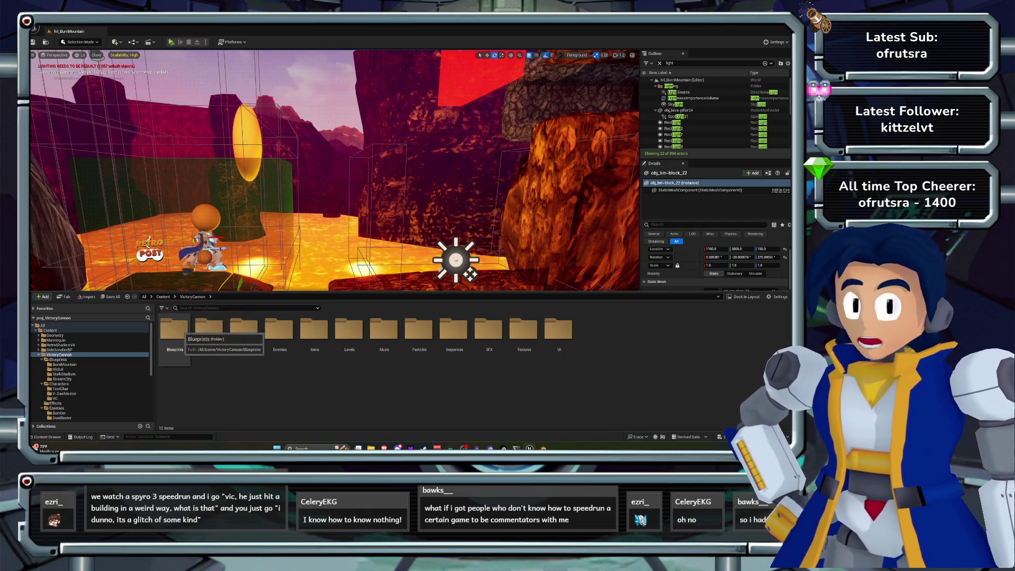
pyautogui.doubleClick(349, 330)
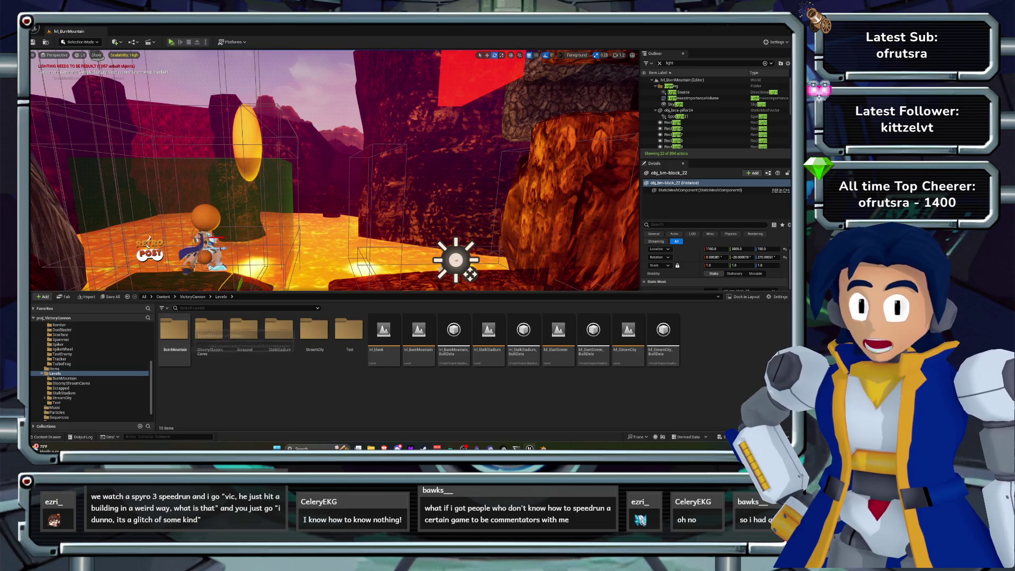
pyautogui.doubleClick(175, 330)
pyautogui.scroll(-10, 470, 371)
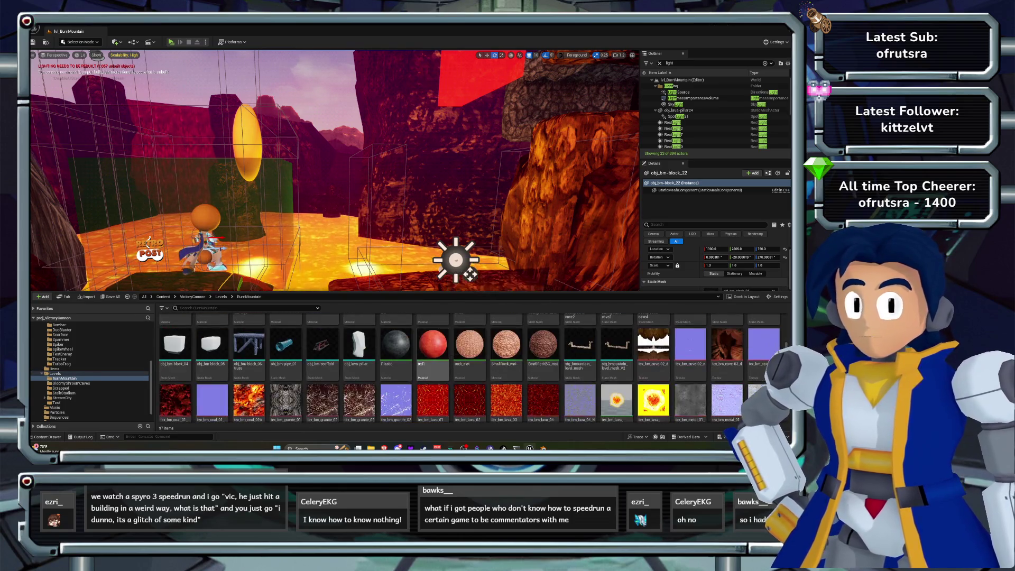
pyautogui.click(323, 384)
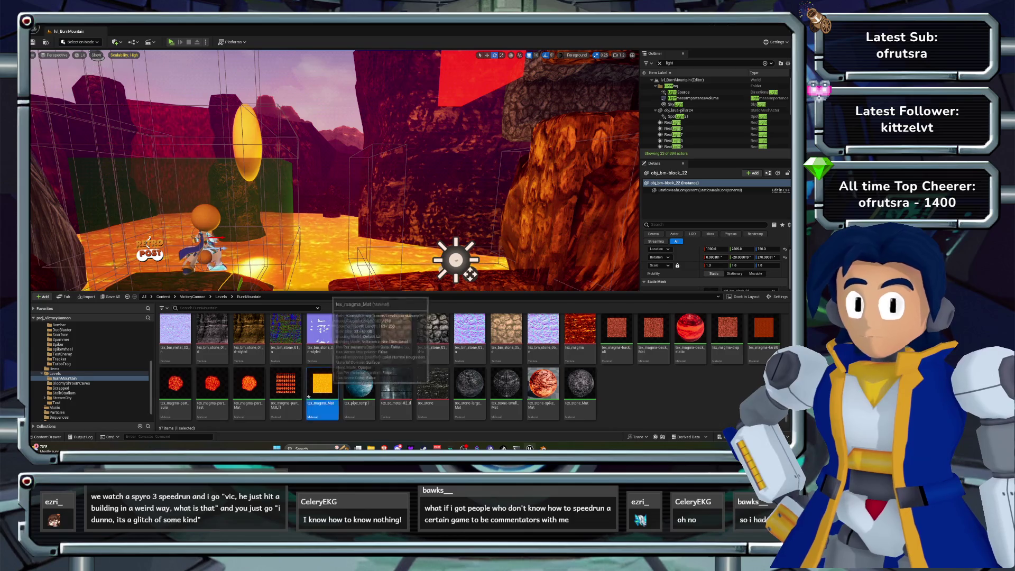
pyautogui.doubleClick(323, 384)
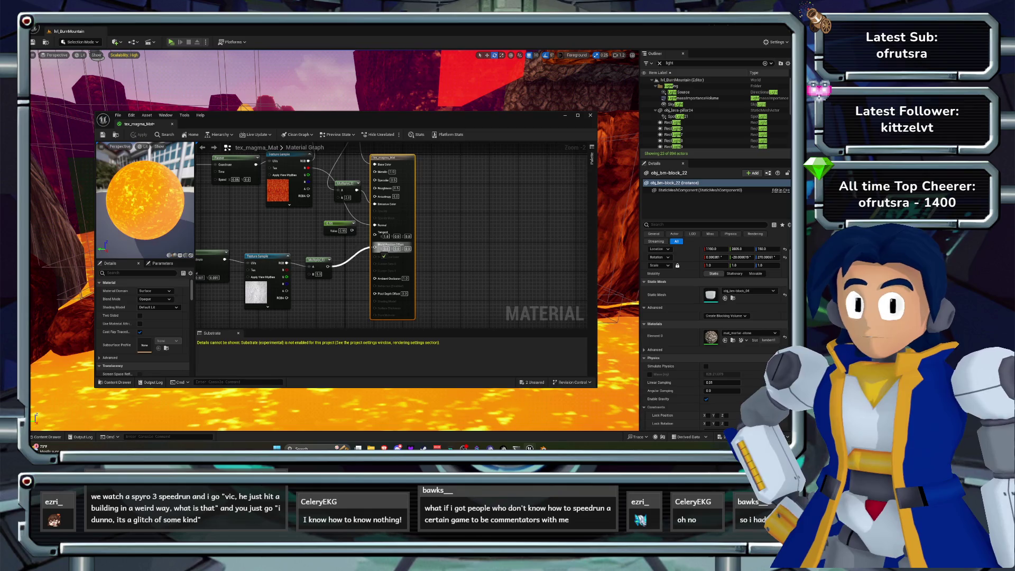
# Set tex_magma_Mat's multiplier to 20 and apply it.
pyautogui.click(318, 274)
pyautogui.write('20')
pyautogui.press('Return')
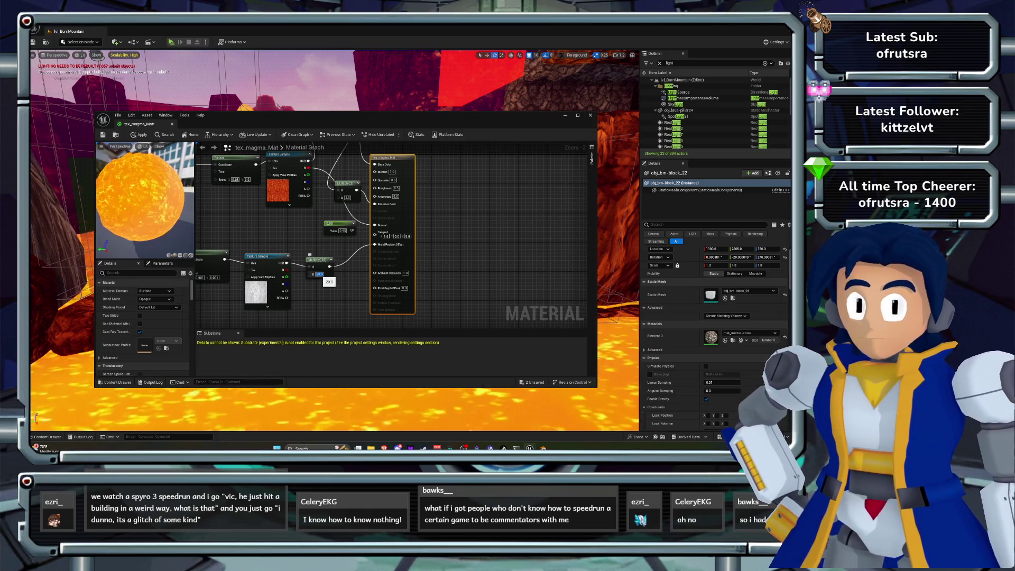
pyautogui.click(139, 134)
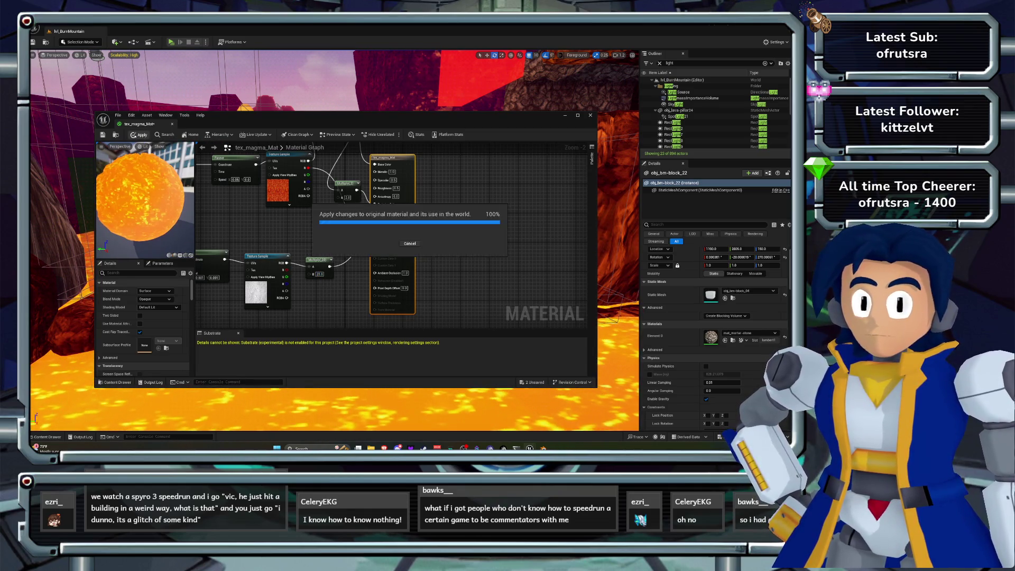
# Set the upper TexCoord node's U tiling to 10 and apply.
pyautogui.click(270, 185)
pyautogui.click(156, 299)
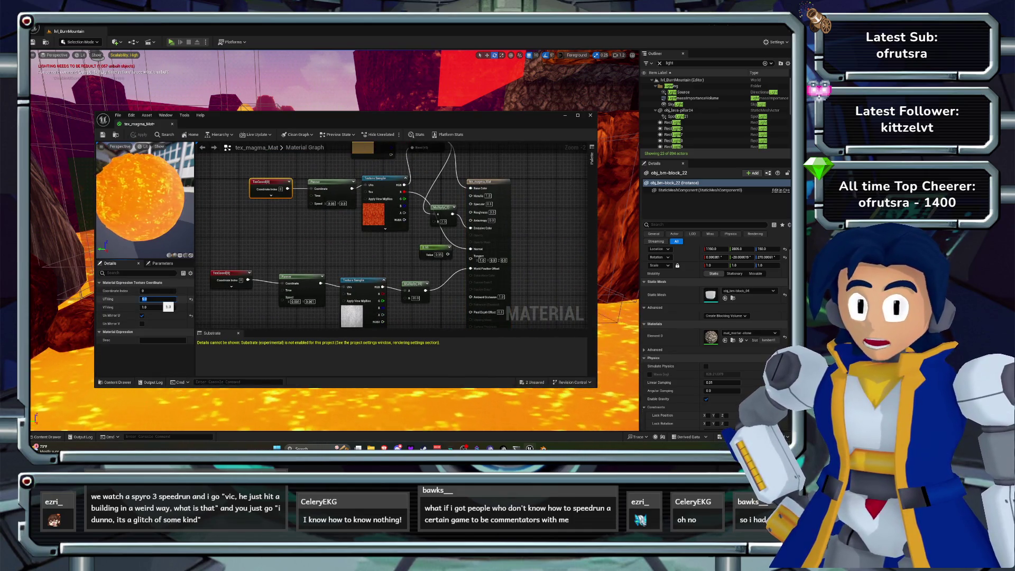
pyautogui.write('10')
pyautogui.press('Tab')
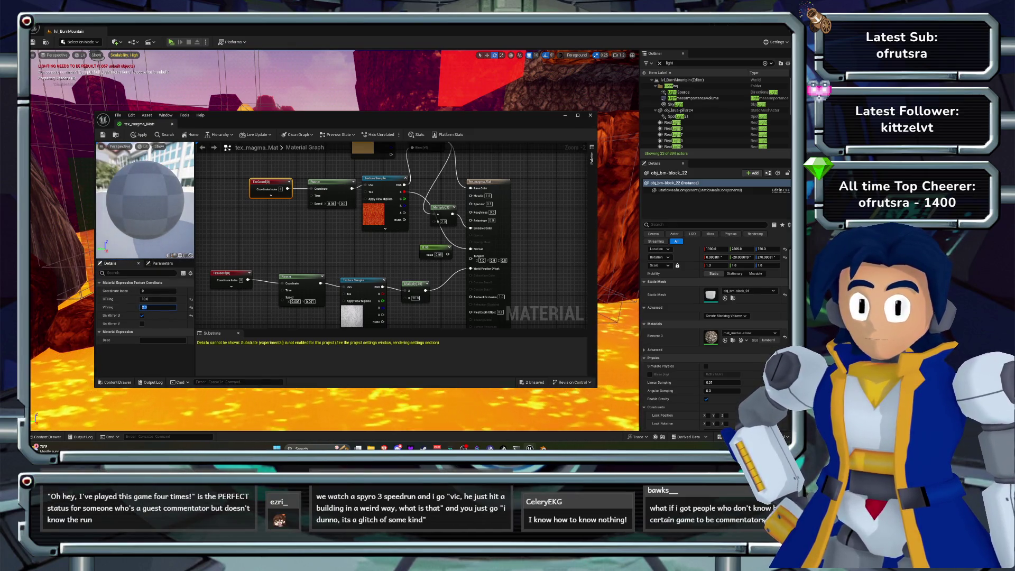
pyautogui.click(139, 135)
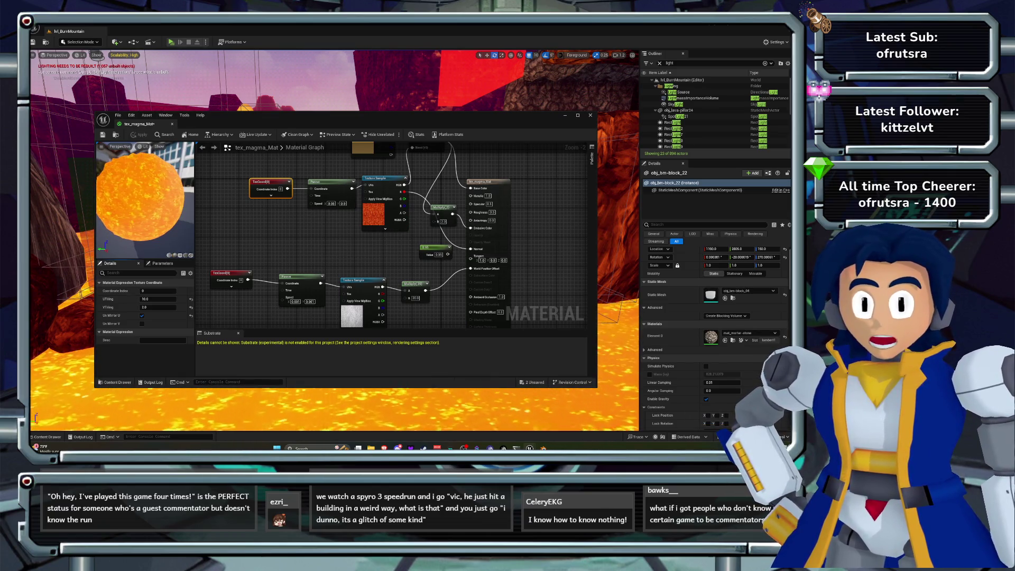
# Set the lower TexCoord node's U and V tiling to 2, apply, and close the material.
pyautogui.click(232, 275)
pyautogui.click(159, 300)
pyautogui.write('2')
pyautogui.press('Return')
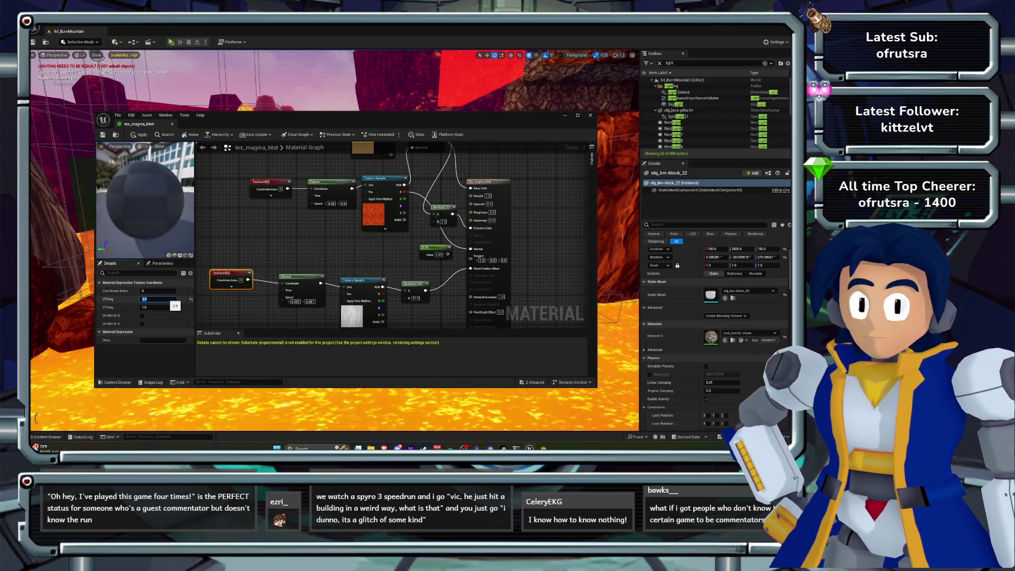
pyautogui.click(158, 307)
pyautogui.write('2')
pyautogui.press('Return')
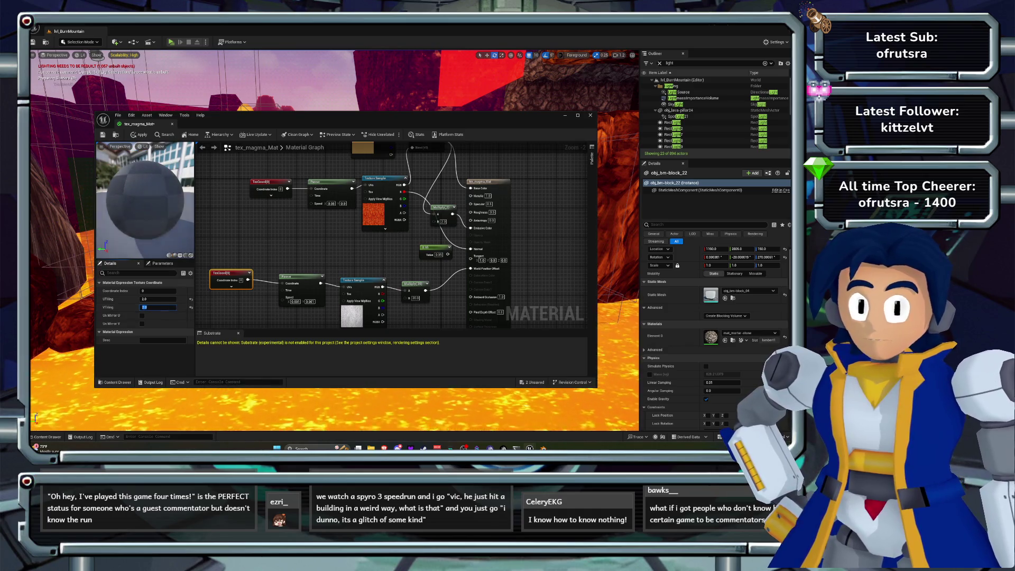
pyautogui.click(138, 135)
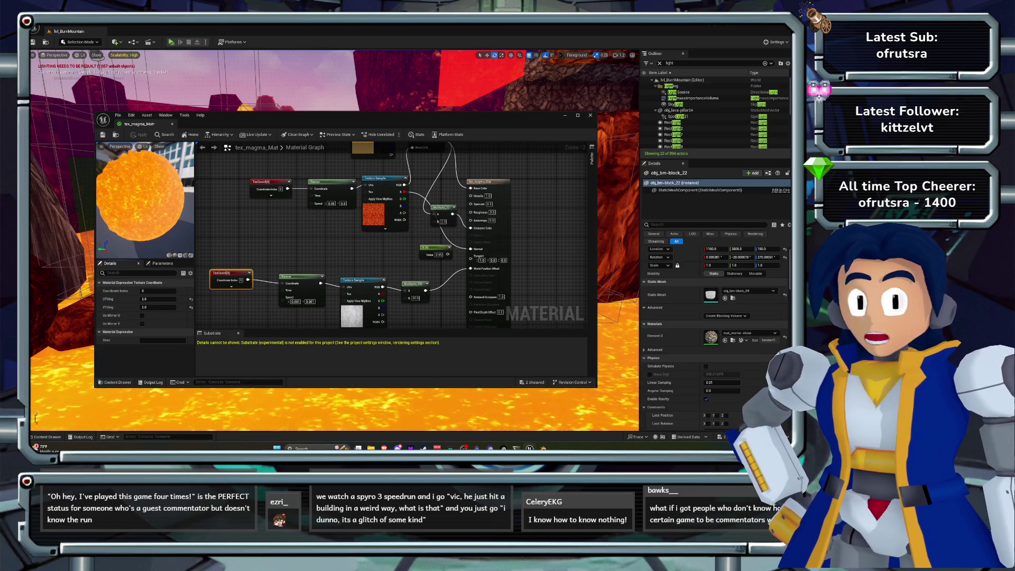
pyautogui.click(591, 115)
pyautogui.moveTo(471, 274); pyautogui.dragTo(460, 307)
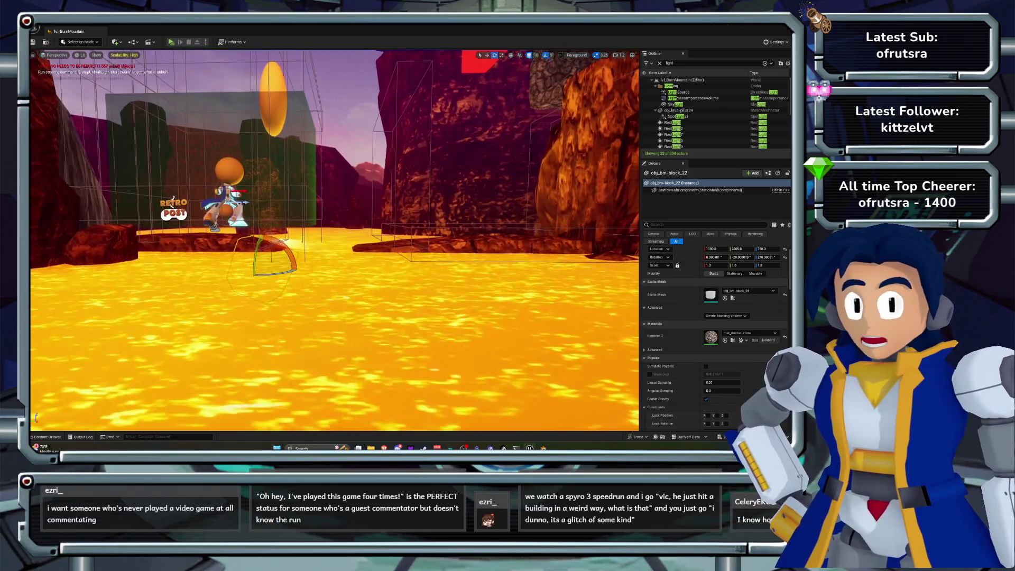
# Reopen tex_magma_Mat and apply a multiplier of 50.
pyautogui.hotkey('ctrl', 'space')
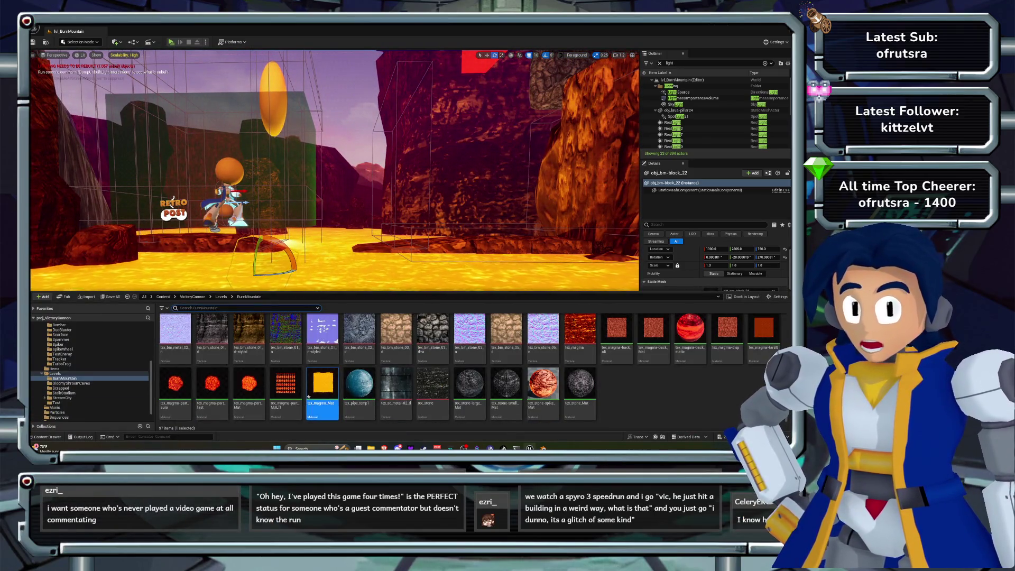
pyautogui.doubleClick(323, 384)
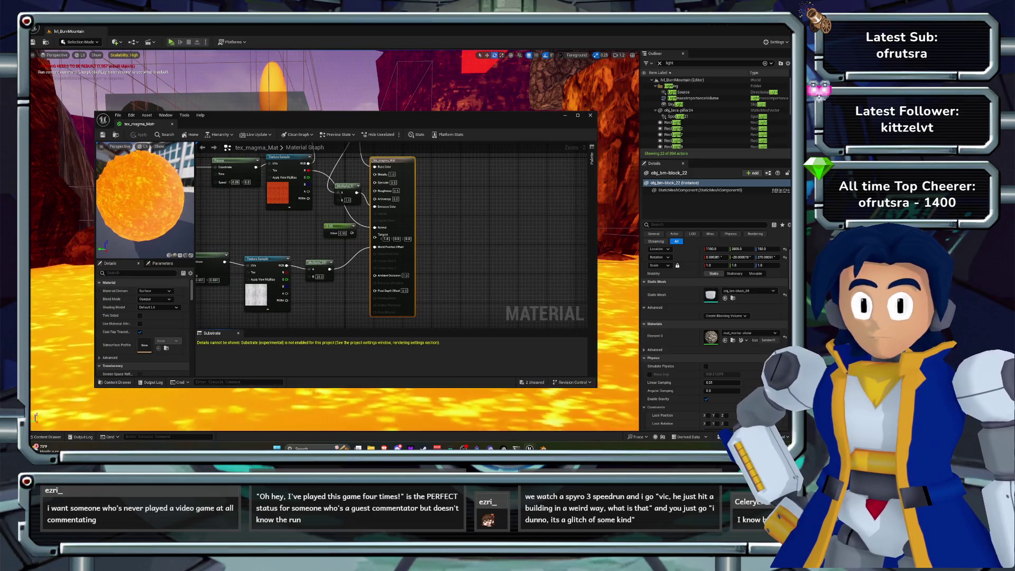
pyautogui.write('50')
pyautogui.press('Return')
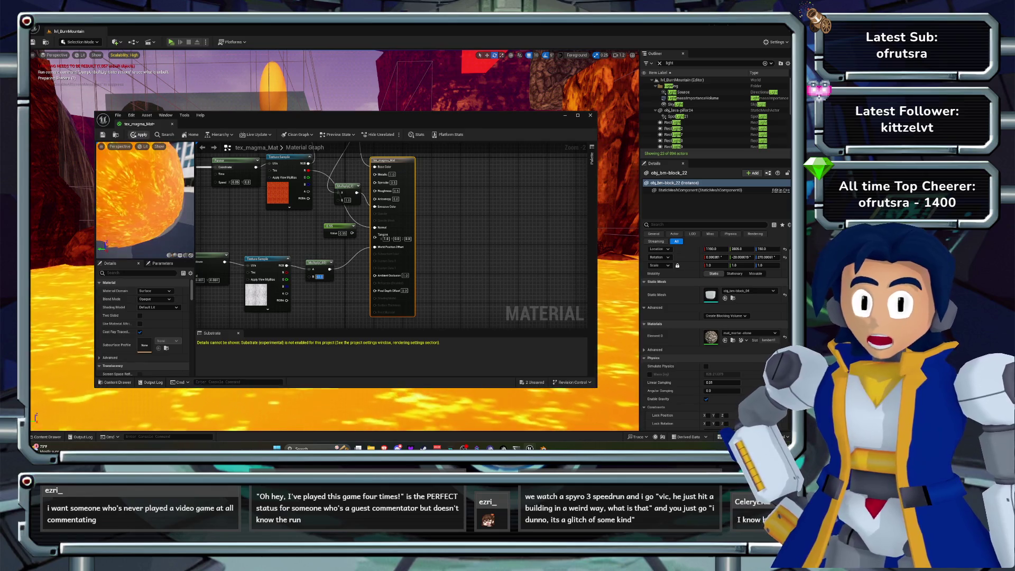
pyautogui.click(139, 134)
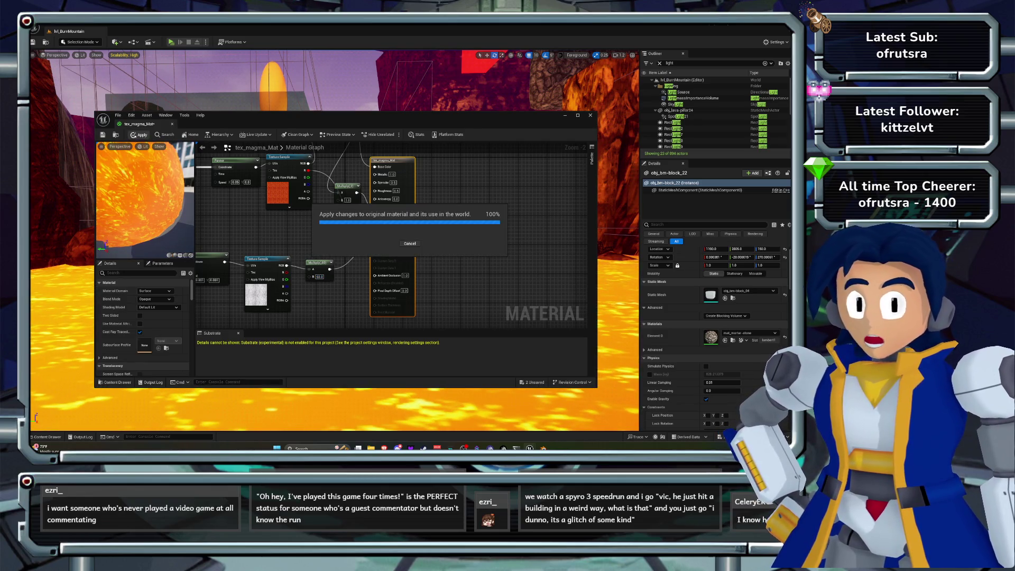
# Return the multiplier to 20 and apply it to the level.
pyautogui.moveTo(317, 115); pyautogui.dragTo(326, 268)
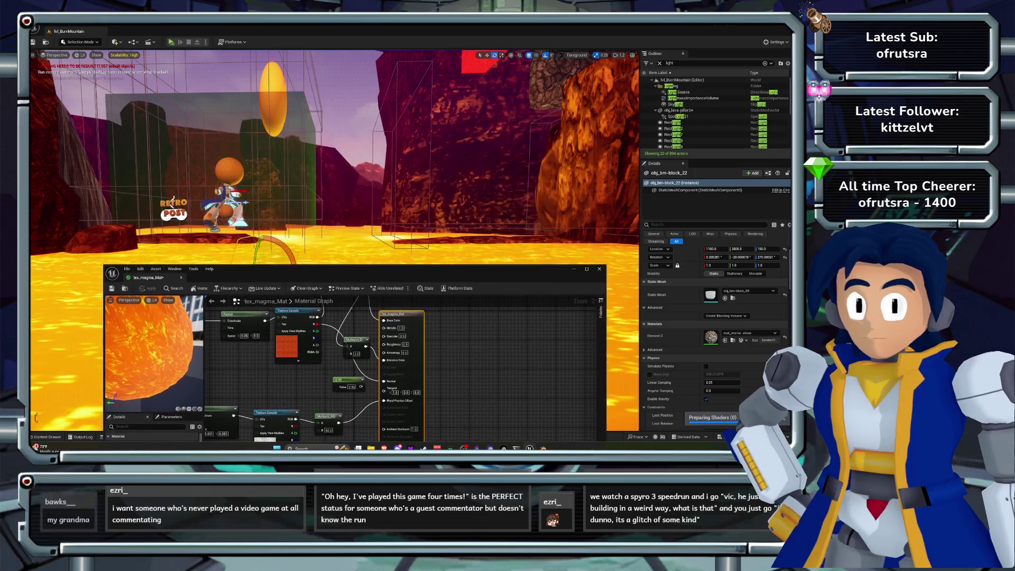
pyautogui.moveTo(533, 96); pyautogui.dragTo(533, 74)
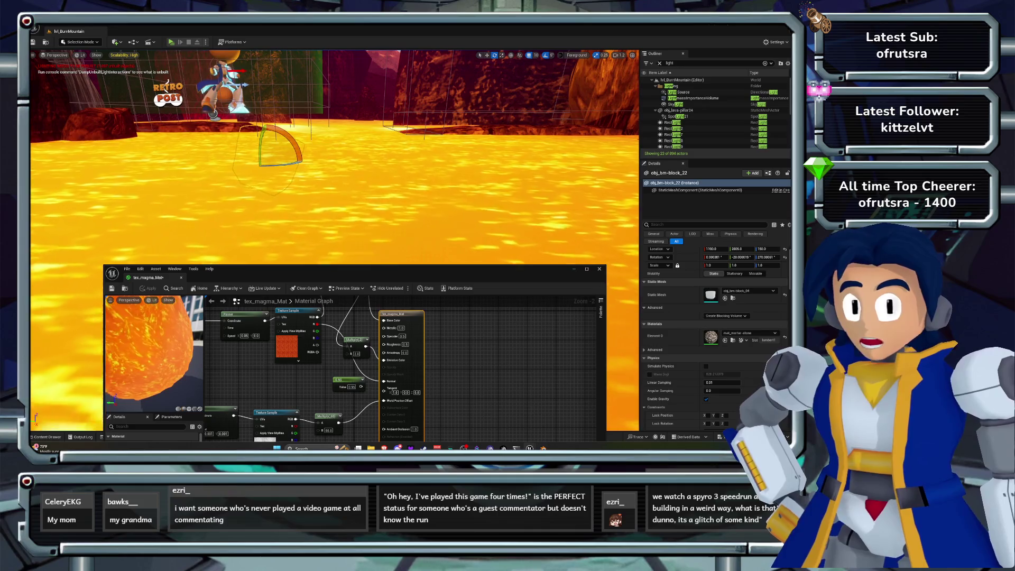
pyautogui.moveTo(402, 269); pyautogui.dragTo(413, 180)
pyautogui.click(339, 342)
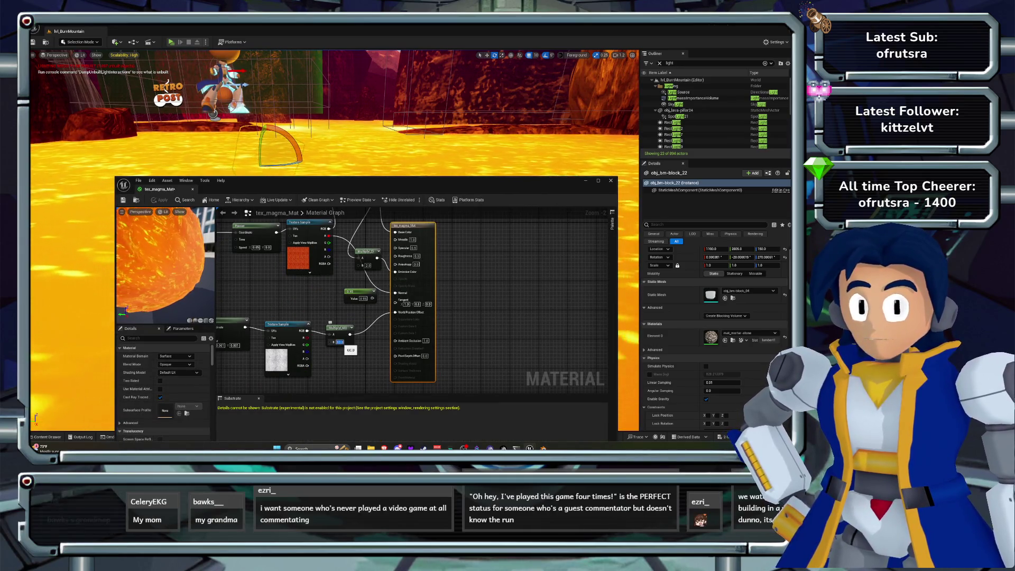
pyautogui.write('20')
pyautogui.press('Return')
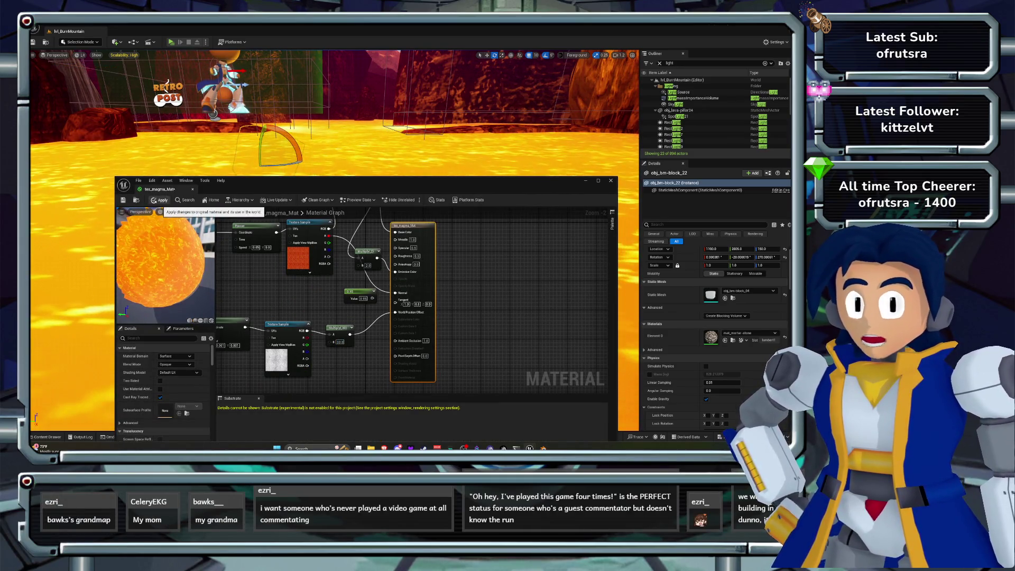
pyautogui.click(158, 200)
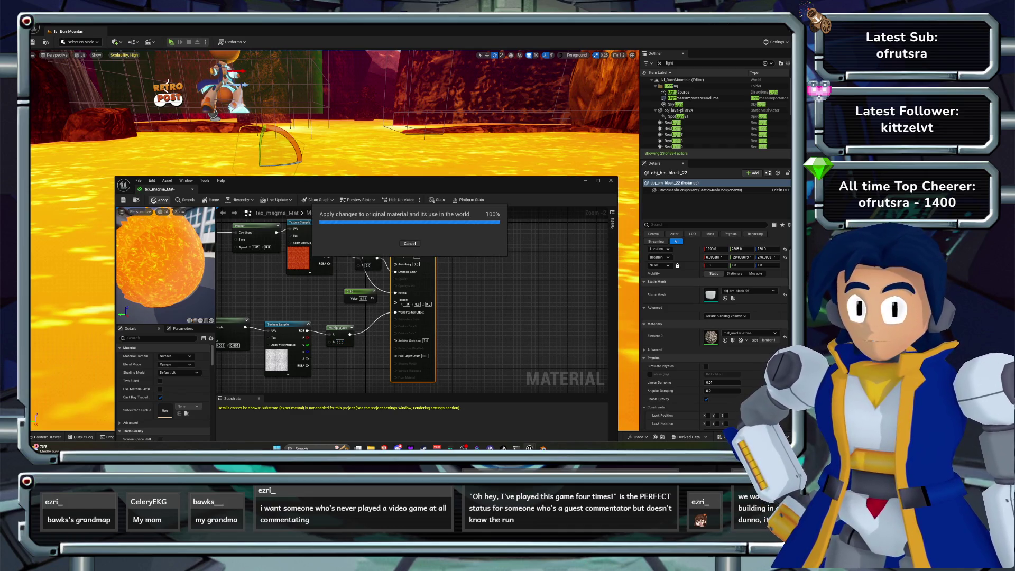
# Set the lower TexCoord node's U and V tiling to 10 and apply.
pyautogui.moveTo(254, 308); pyautogui.dragTo(347, 301)
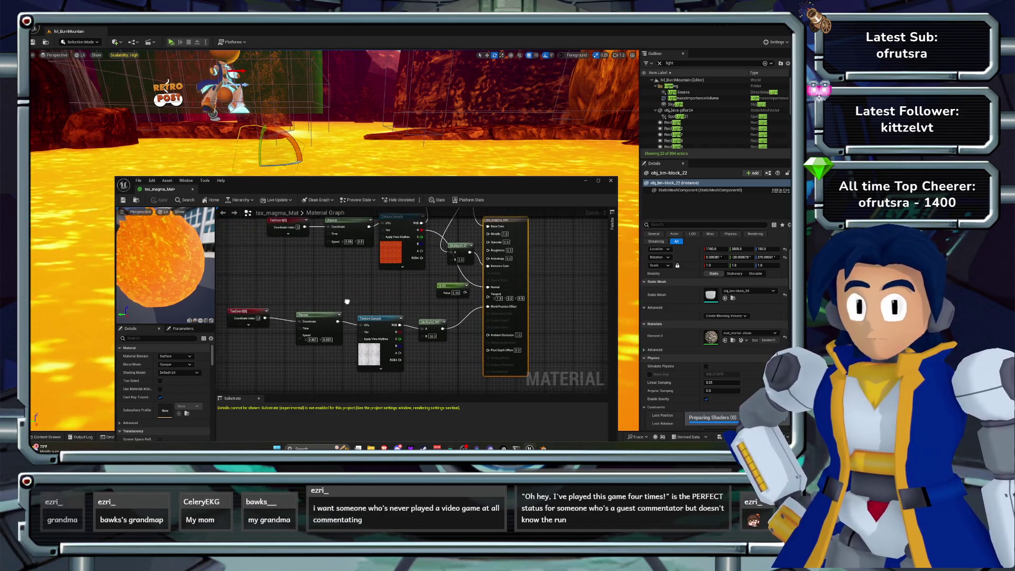
pyautogui.click(248, 312)
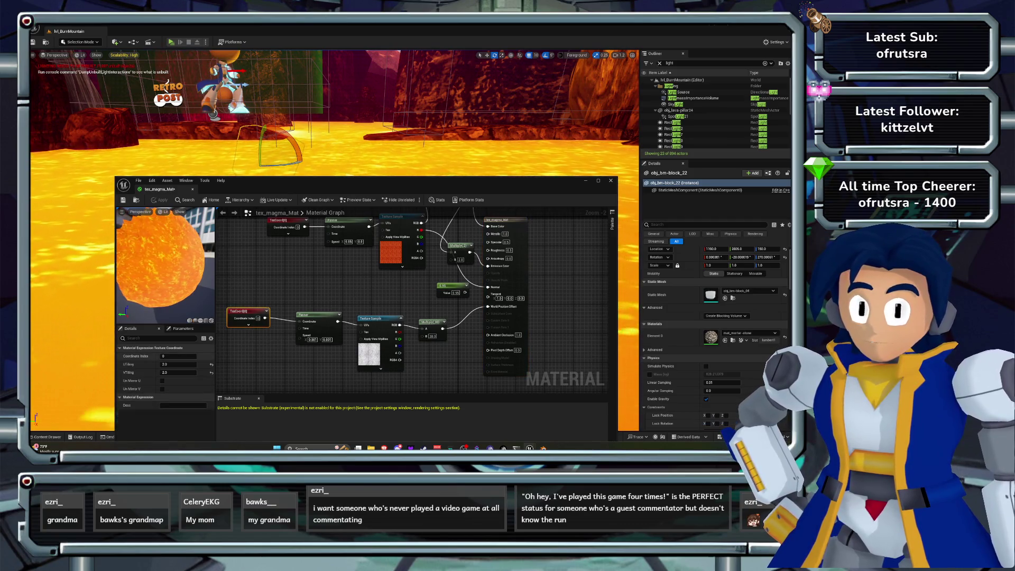
pyautogui.write('10')
pyautogui.click(179, 372)
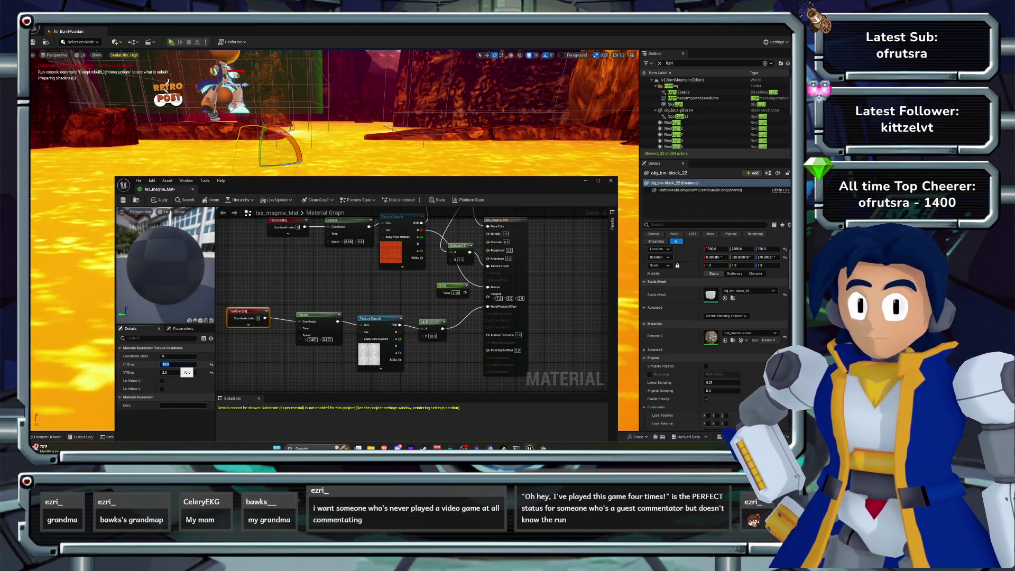
pyautogui.write('10')
pyautogui.press('Return')
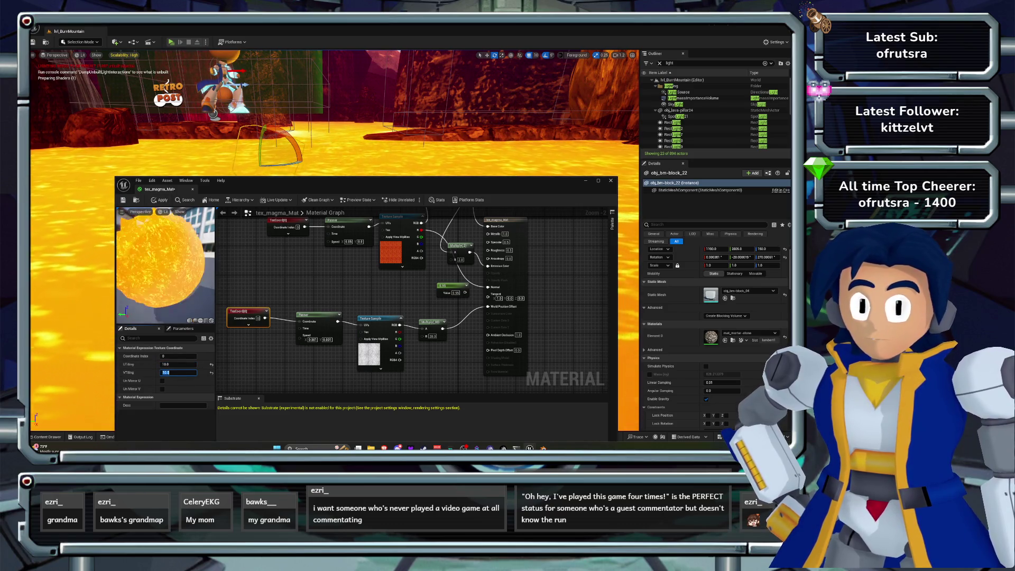
pyautogui.click(161, 201)
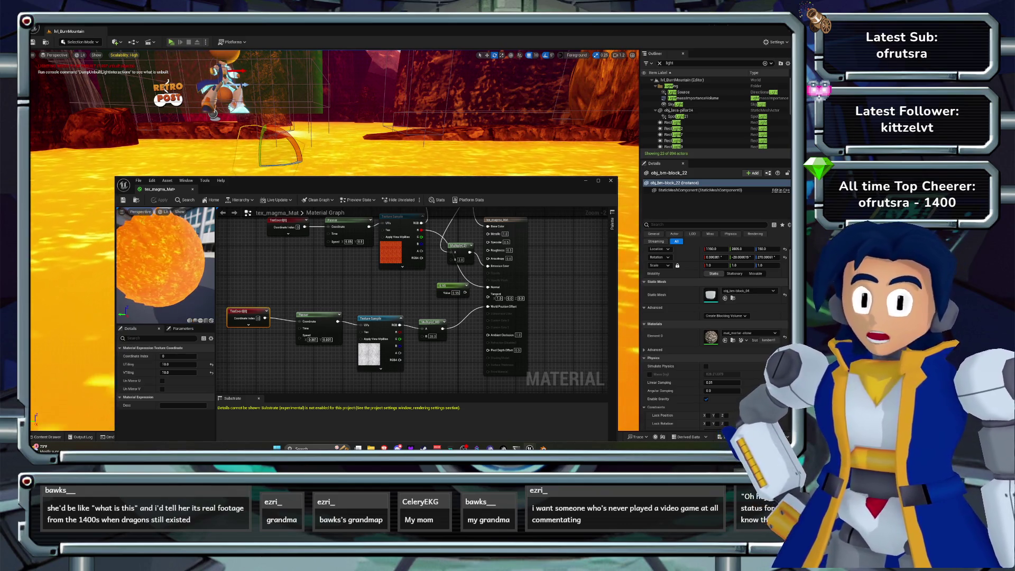
# Set the upper texture coordinate node's V tiling to 10 and apply it to the level.
pyautogui.press('d')
pyautogui.click(281, 239)
pyautogui.click(177, 373)
pyautogui.write('10')
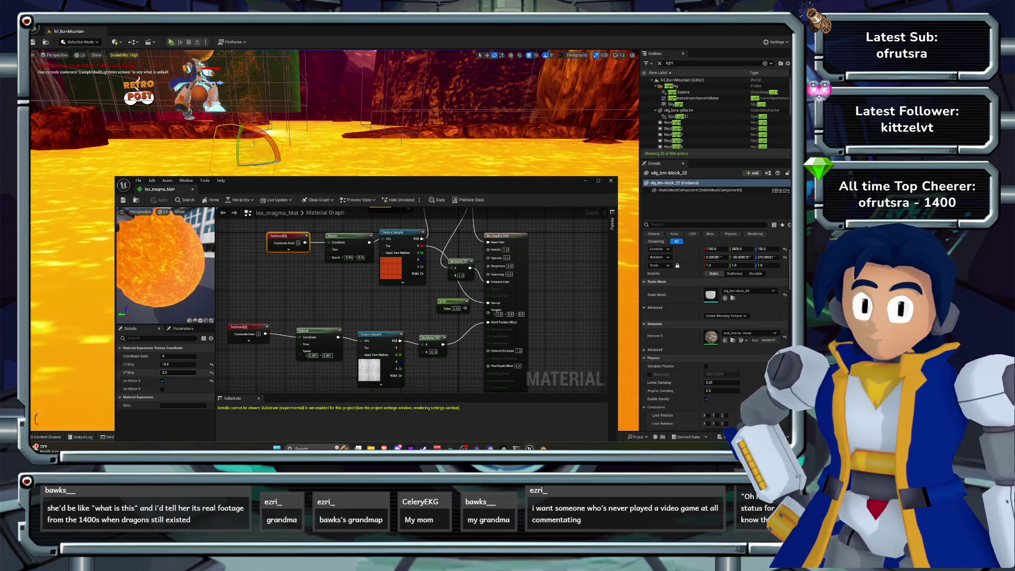
pyautogui.press('Return')
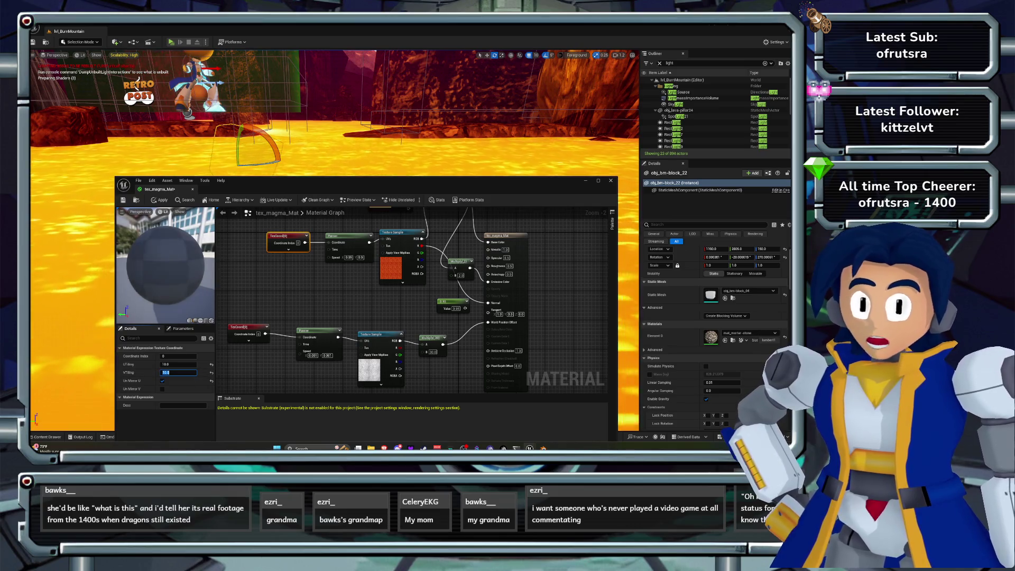
pyautogui.hotkey('ctrl', 's')
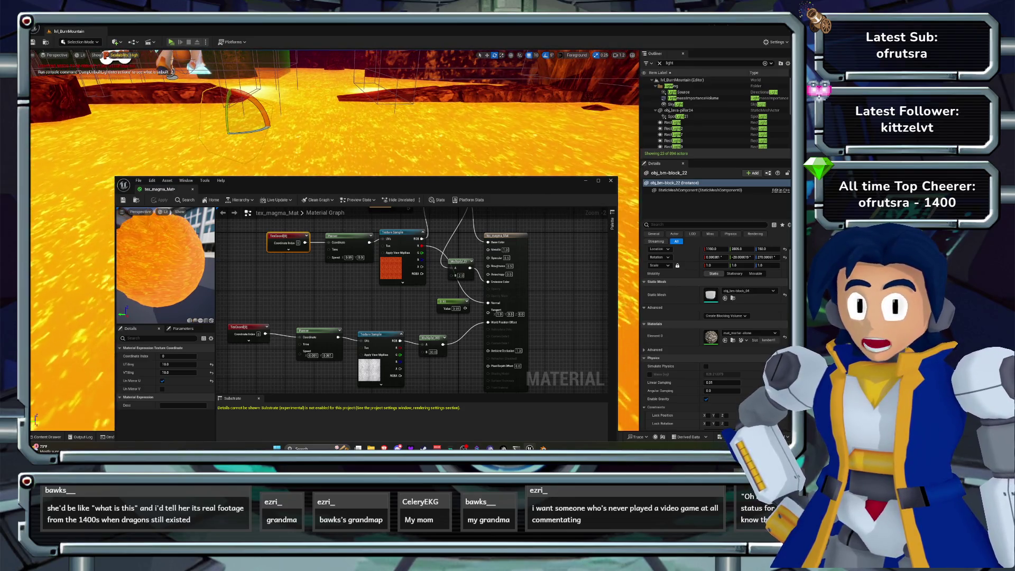
# Lower the V tiling to 5 and apply the material changes again.
pyautogui.click(170, 372)
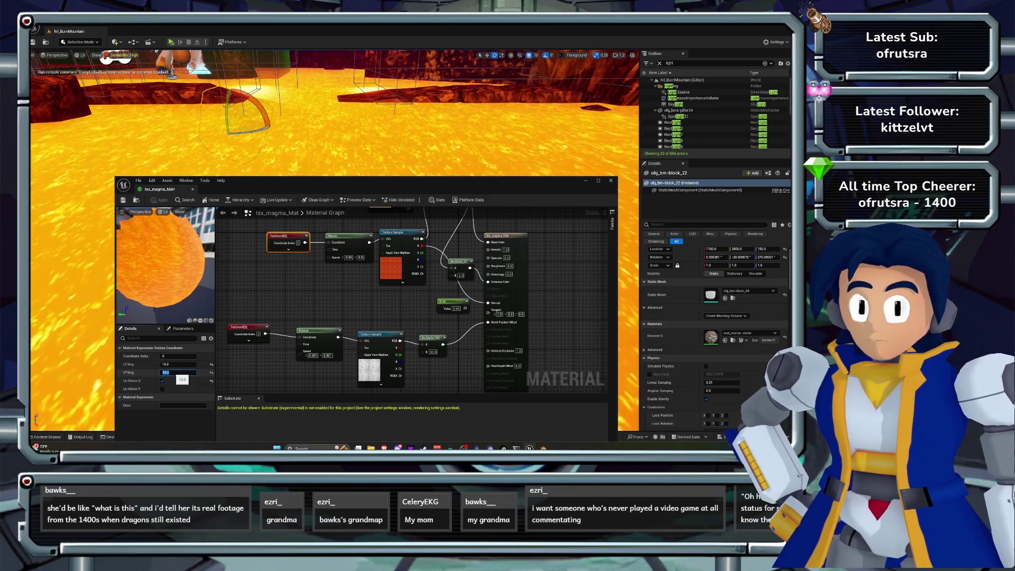
pyautogui.write('5')
pyautogui.press('Return')
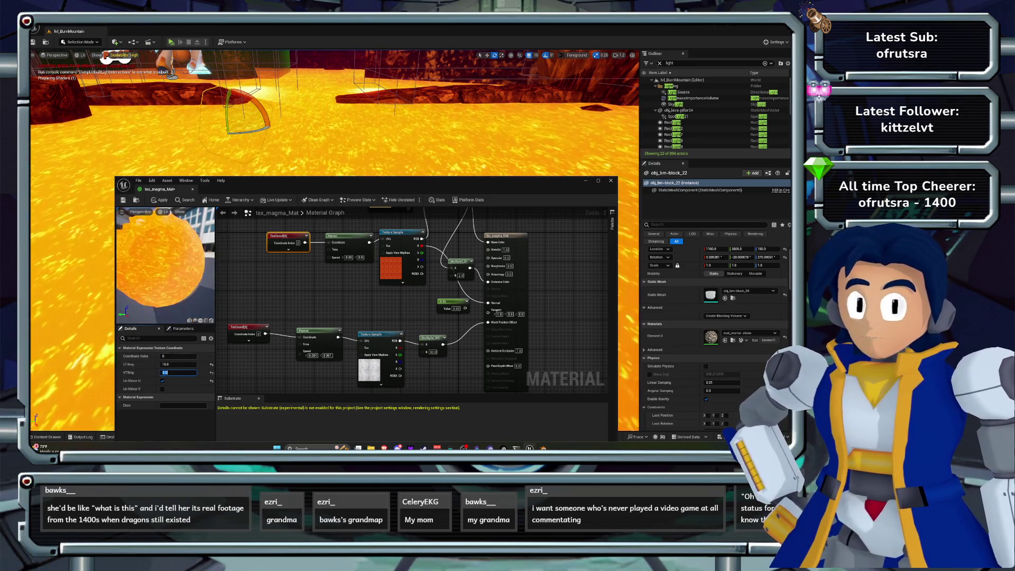
pyautogui.click(159, 200)
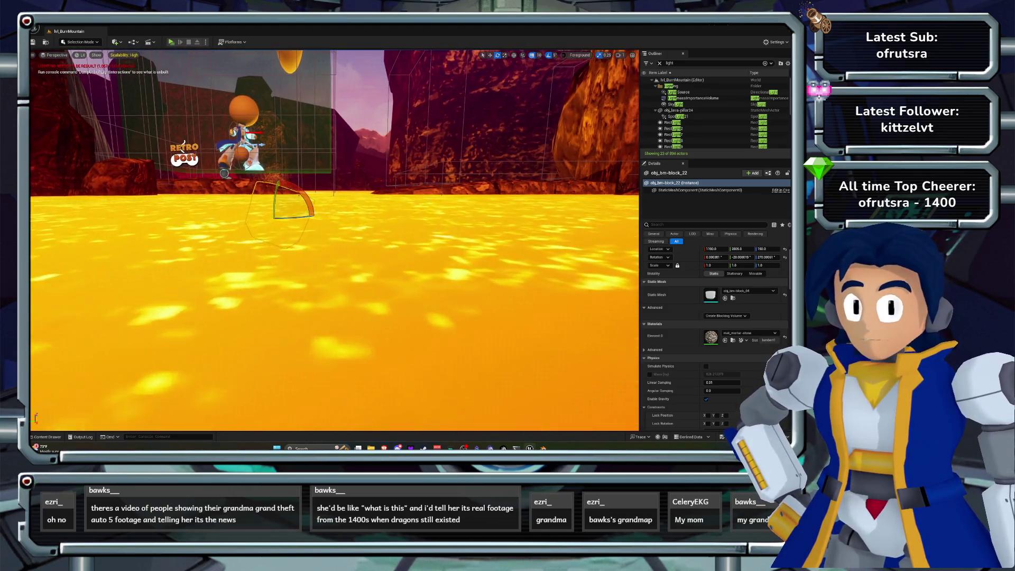
# Inspect the lava plane and platform blocks, save all changed packages, then fly over the lava.
pyautogui.click(333, 264)
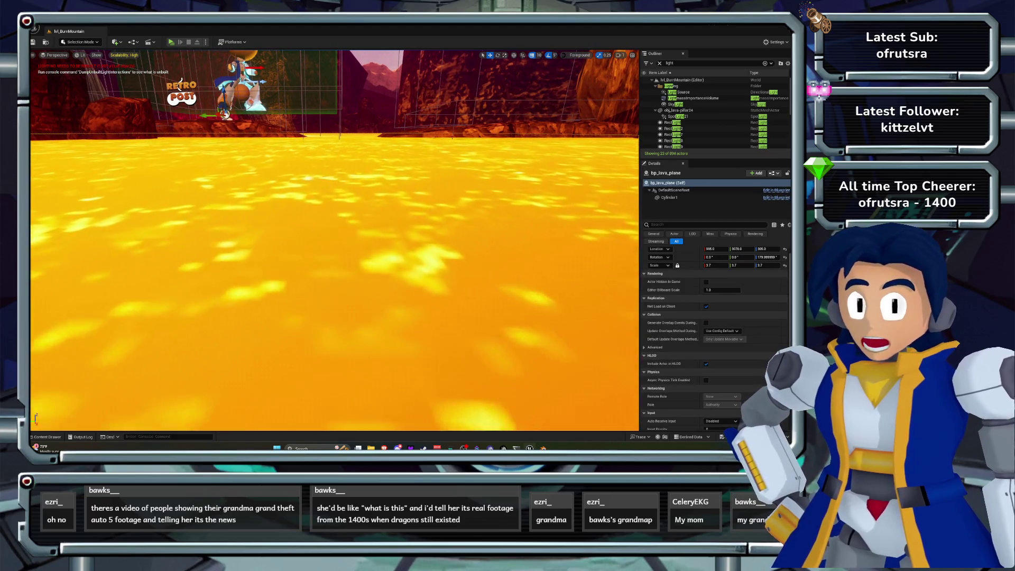
pyautogui.click(418, 186)
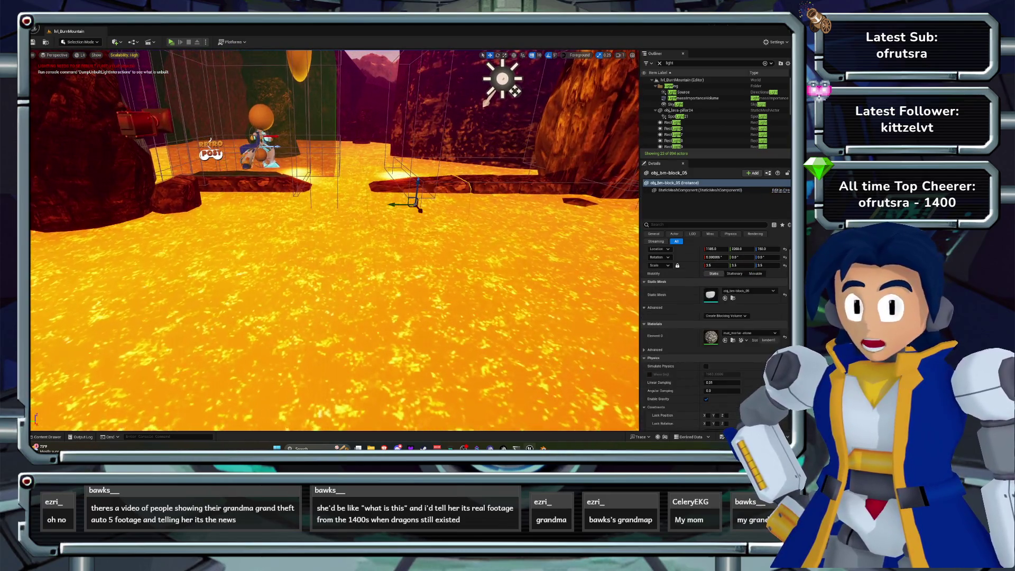
pyautogui.click(333, 296)
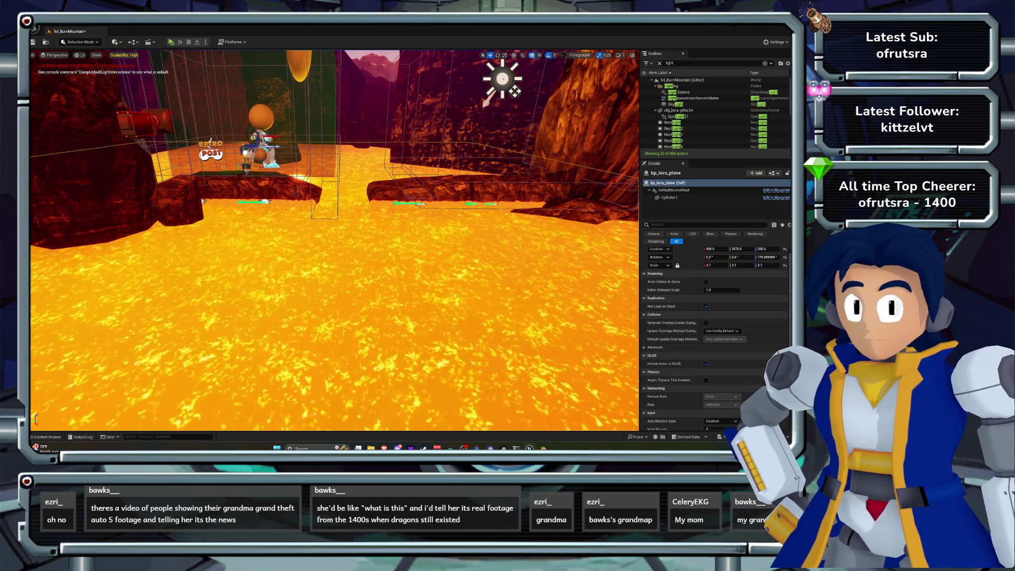
pyautogui.click(229, 200)
pyautogui.hotkey('ctrl', 's')
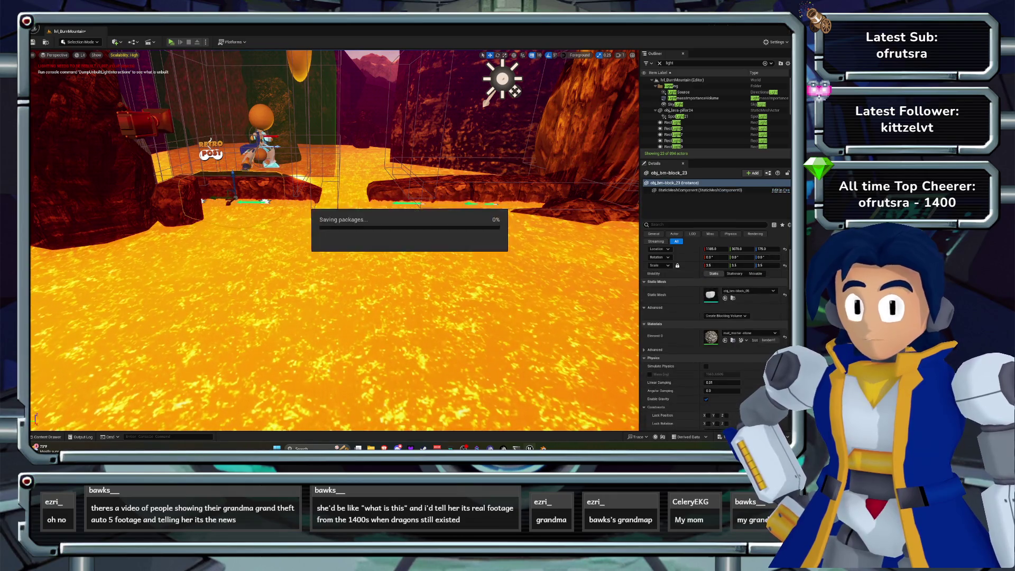
pyautogui.press('w')
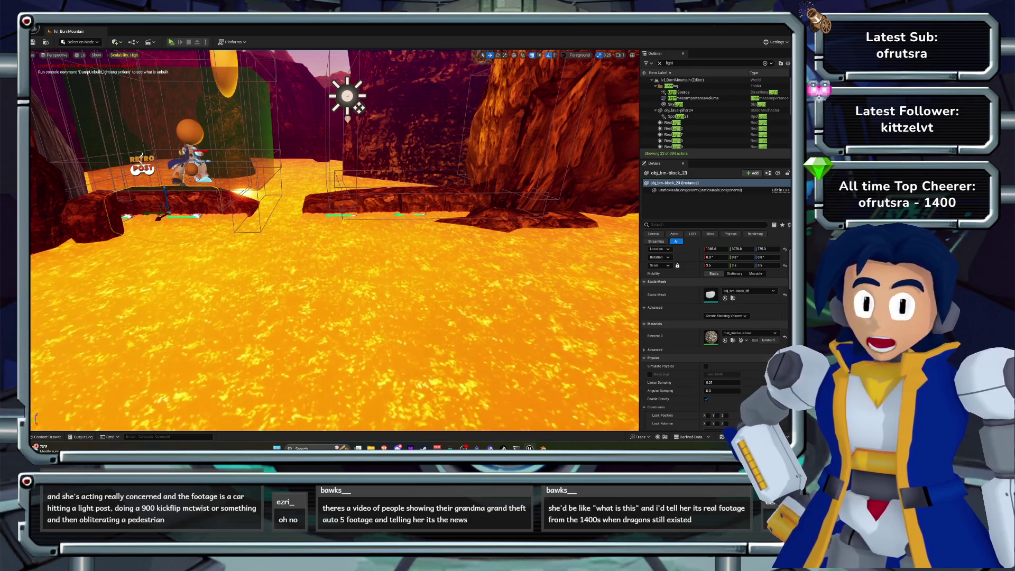
pyautogui.press('w')
pyautogui.press('w')
# End the lava play-test and reopen tex_magma_Mat from the Burn Mountain assets.
pyautogui.press('e')
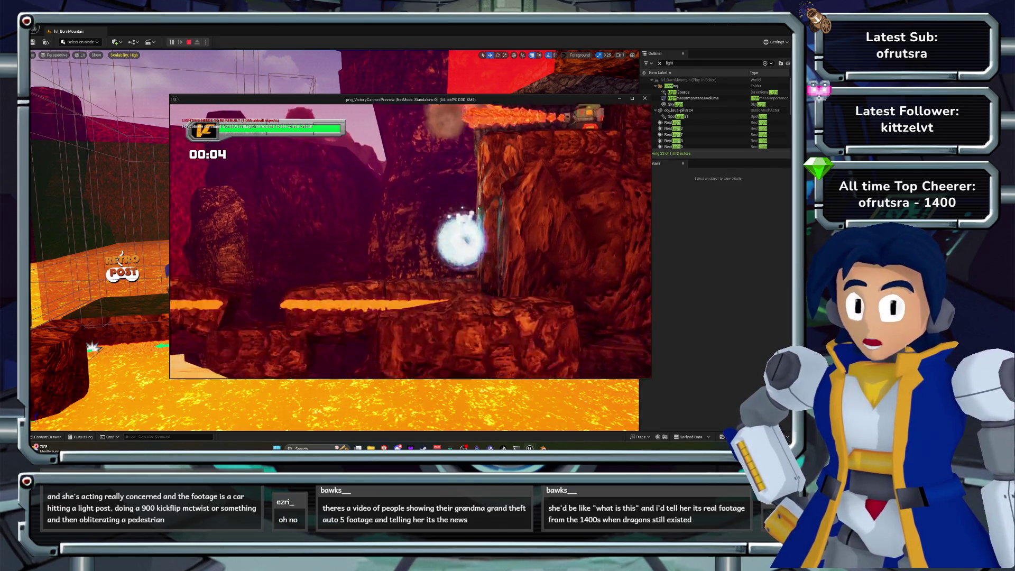
pyautogui.press('Escape')
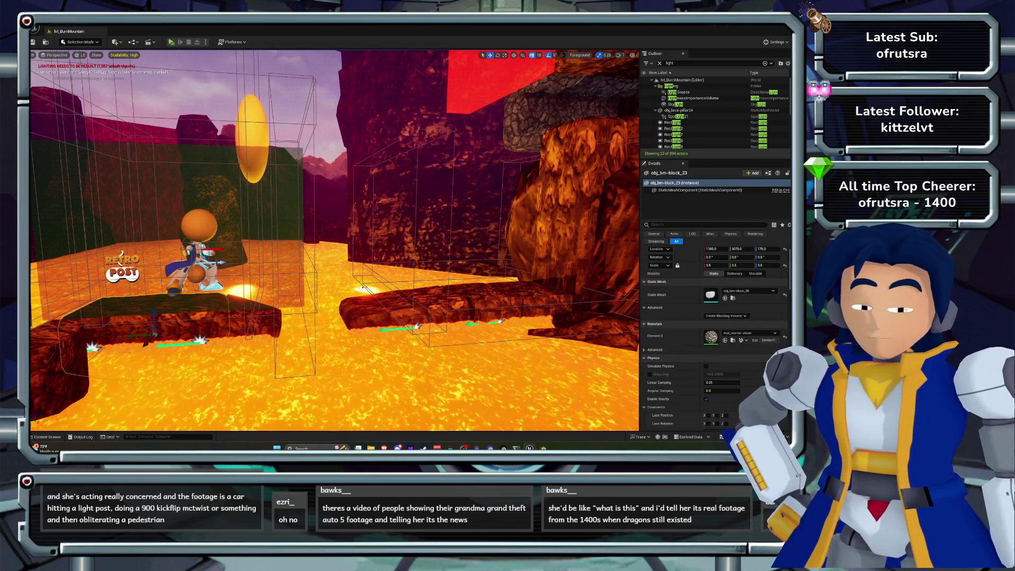
pyautogui.click(46, 437)
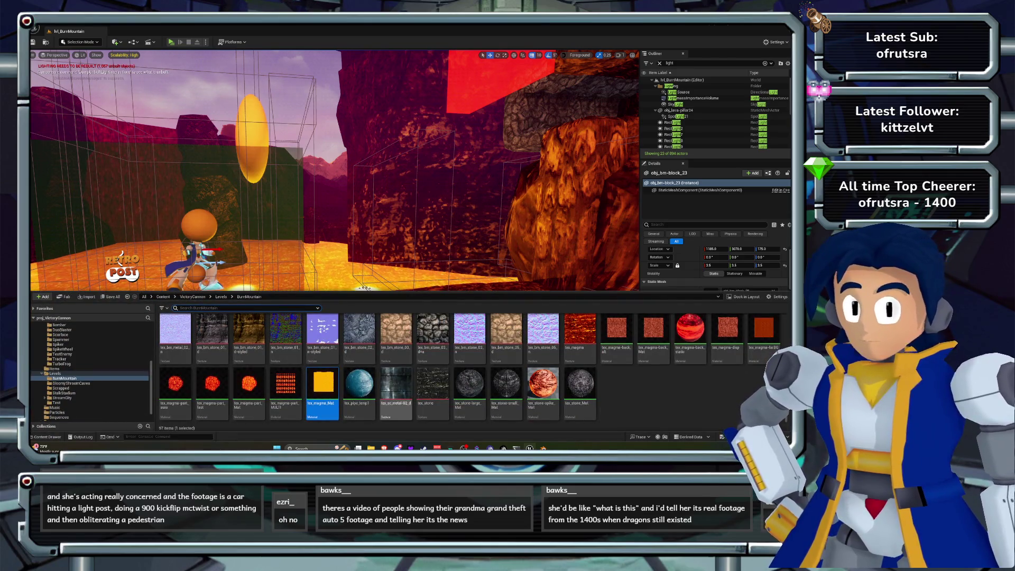
pyautogui.doubleClick(320, 382)
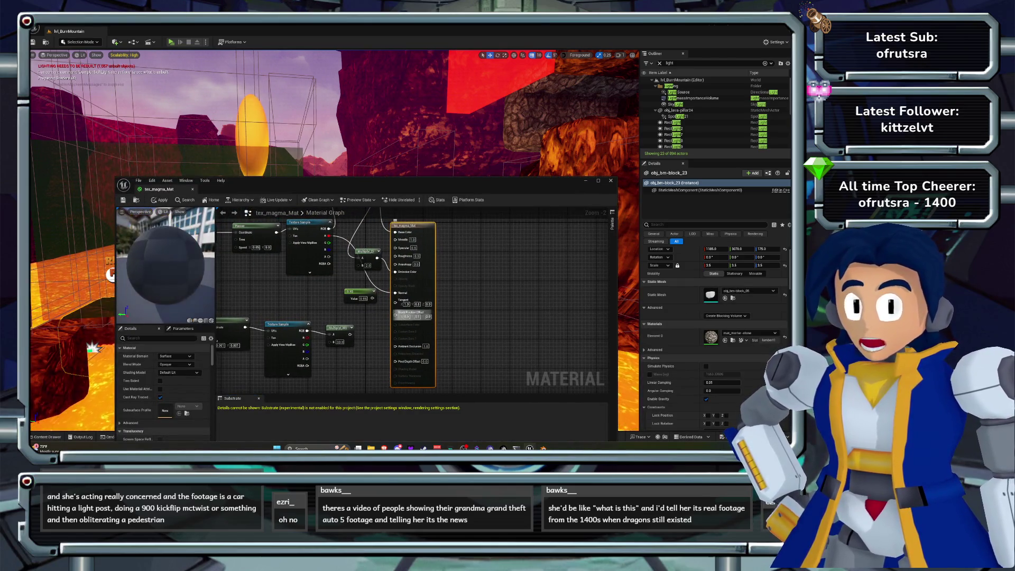
# Apply and close the magma material, then set the lava plane's height to 275.
pyautogui.hotkey('ctrl', 's')
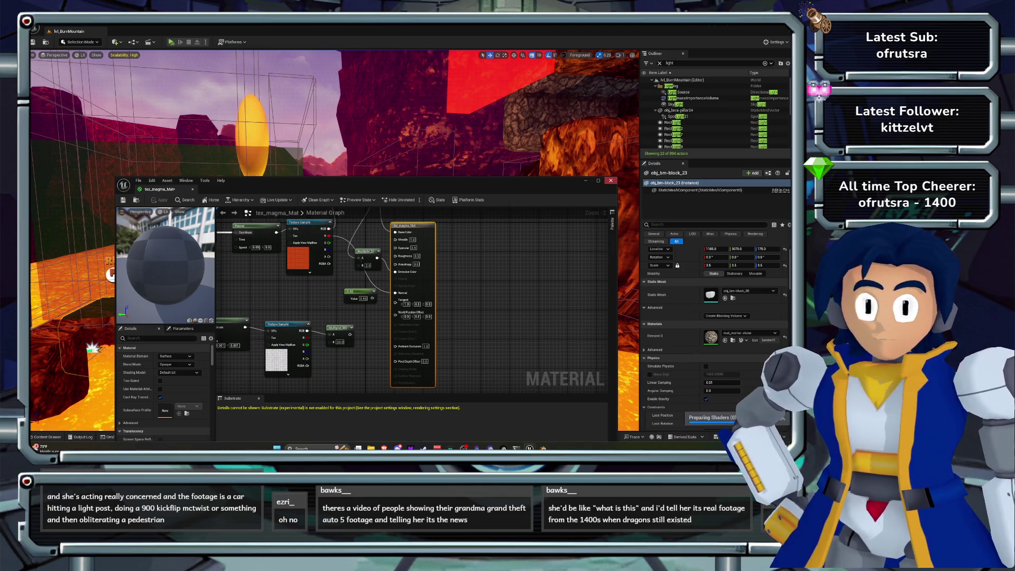
pyautogui.hotkey('ctrl', 'w')
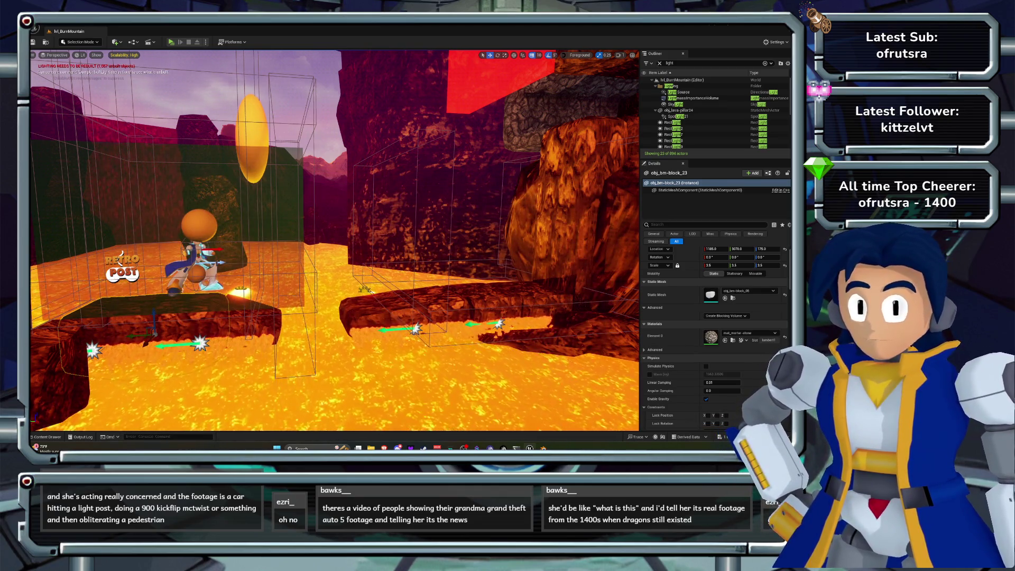
pyautogui.click(576, 413)
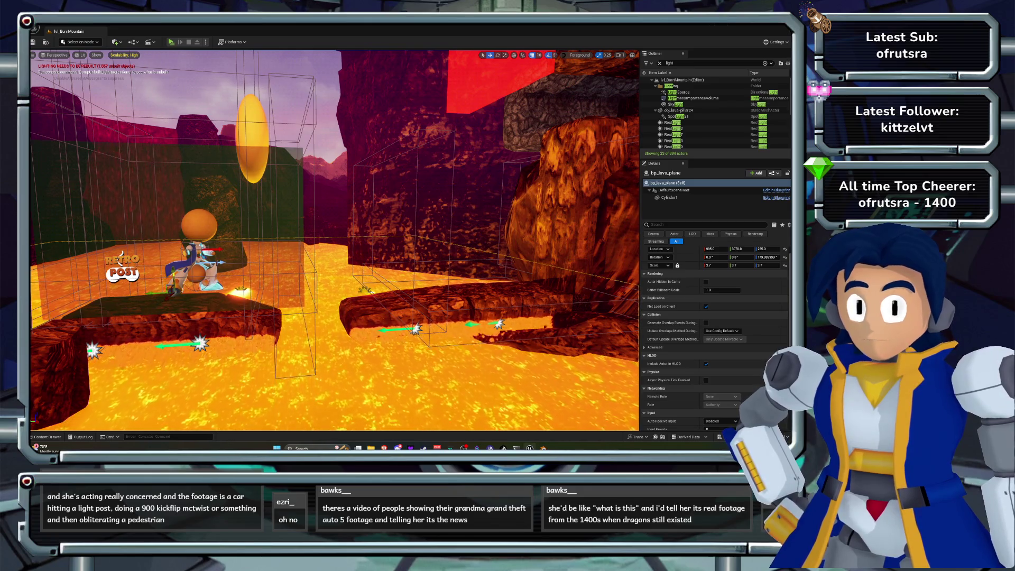
pyautogui.write('275')
pyautogui.press('Return')
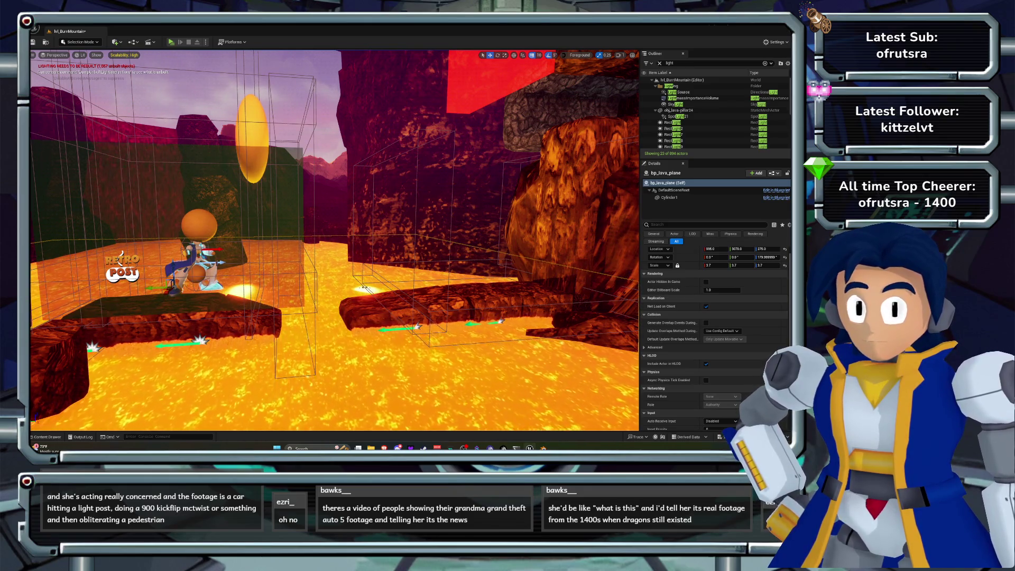
# Try a lava height of 285, revert to 275, and run a quick play-test.
pyautogui.write('285')
pyautogui.press('Return')
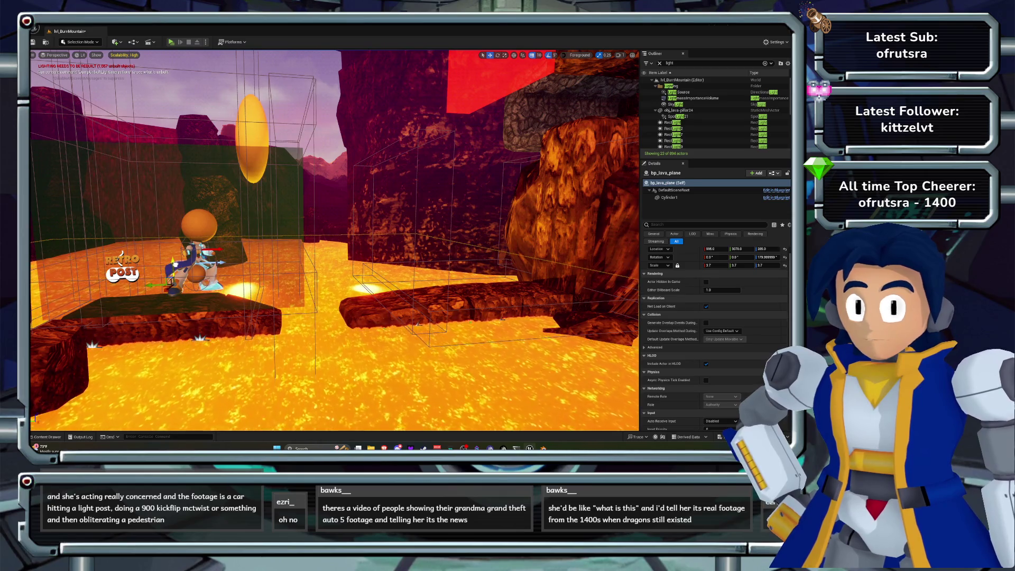
pyautogui.hotkey('ctrl', 'z')
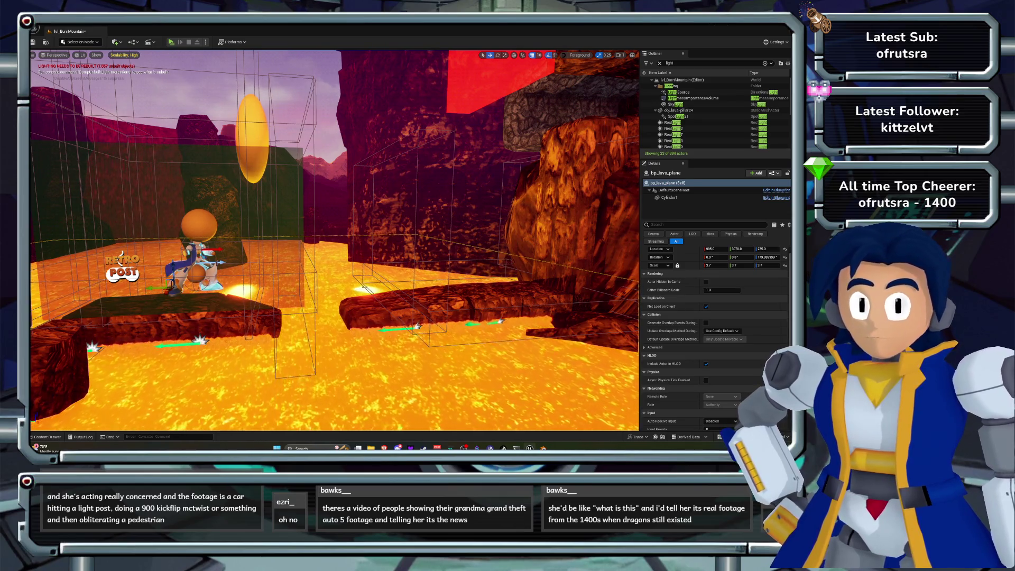
pyautogui.hotkey('alt', 'p')
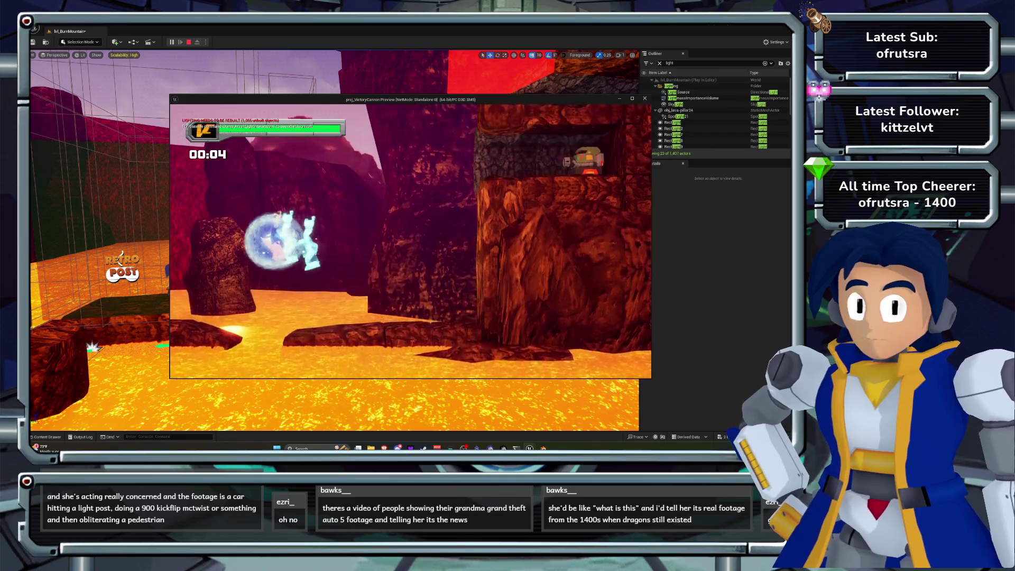
pyautogui.press('Escape')
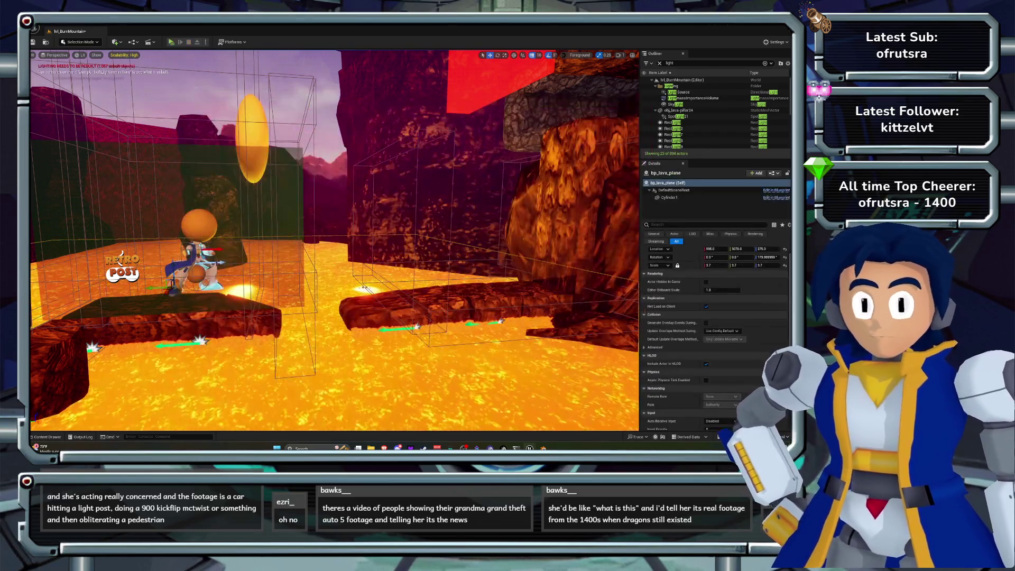
pyautogui.press('s')
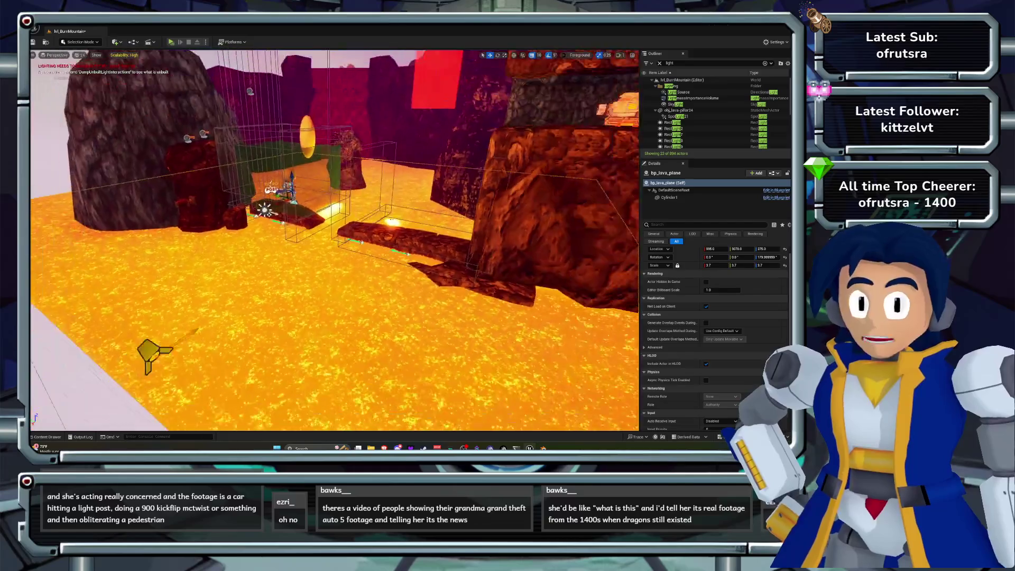
pyautogui.moveTo(332, 210); pyautogui.dragTo(320, 218)
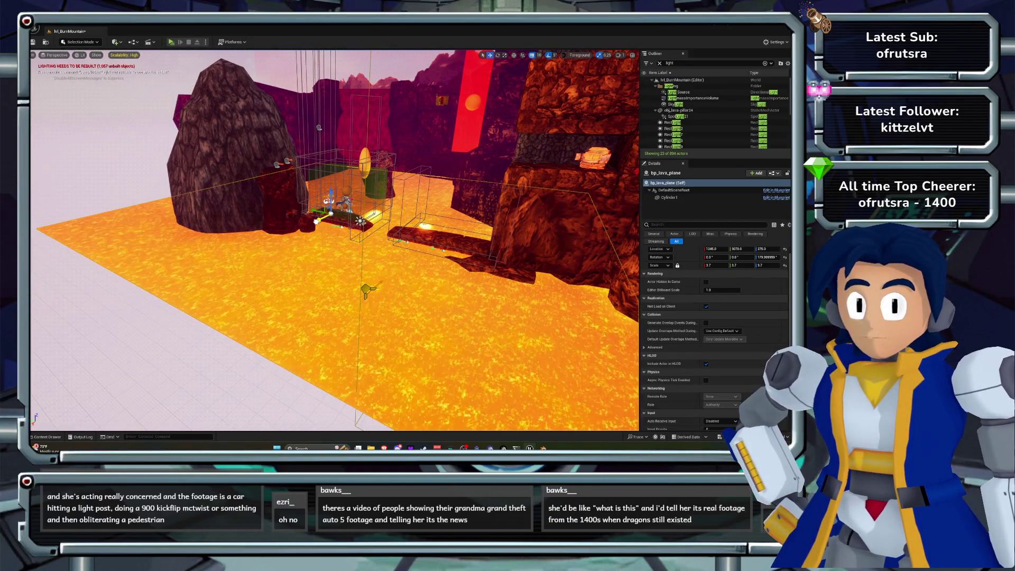
pyautogui.press('w')
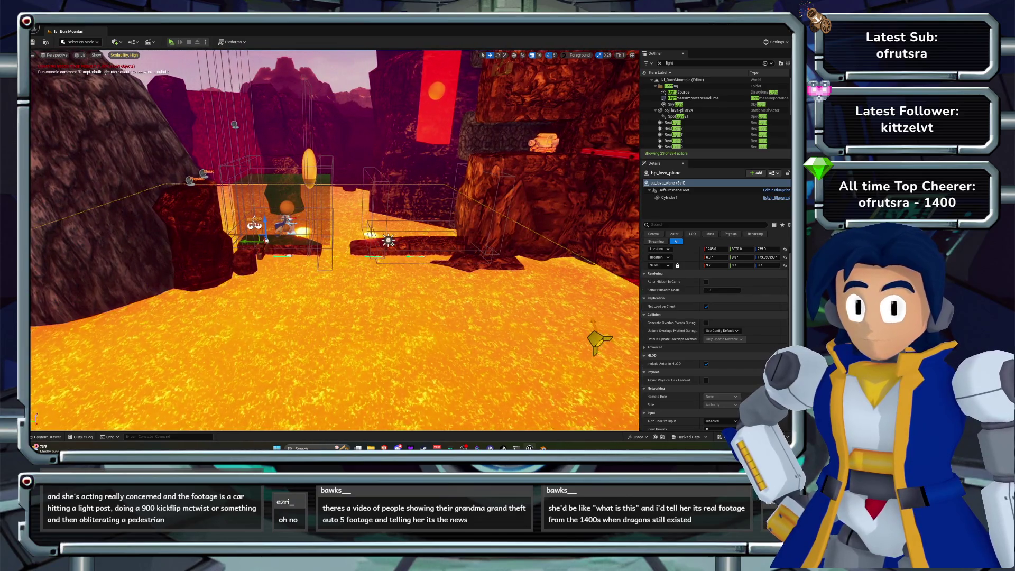
pyautogui.press('w')
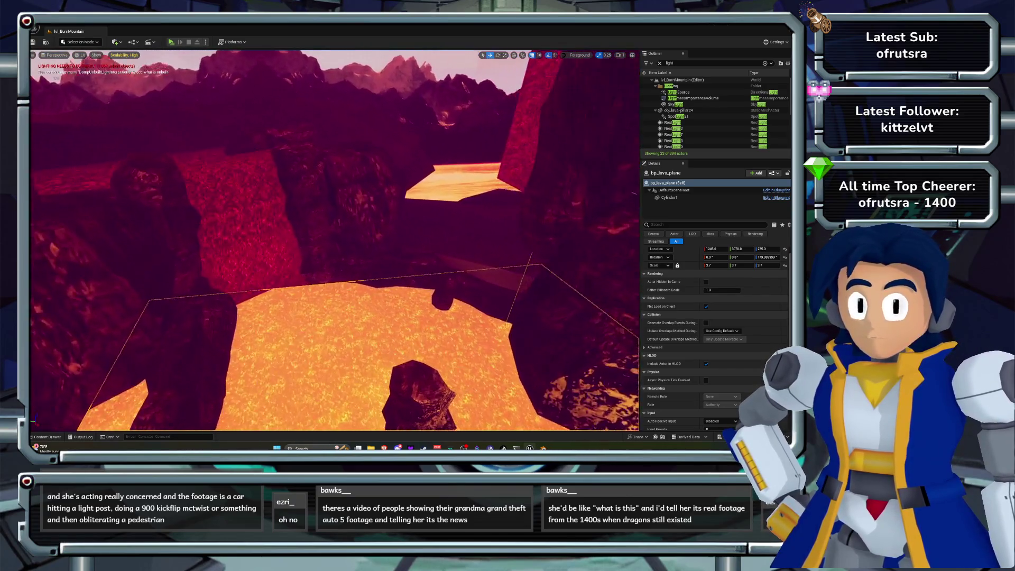
pyautogui.click(175, 212)
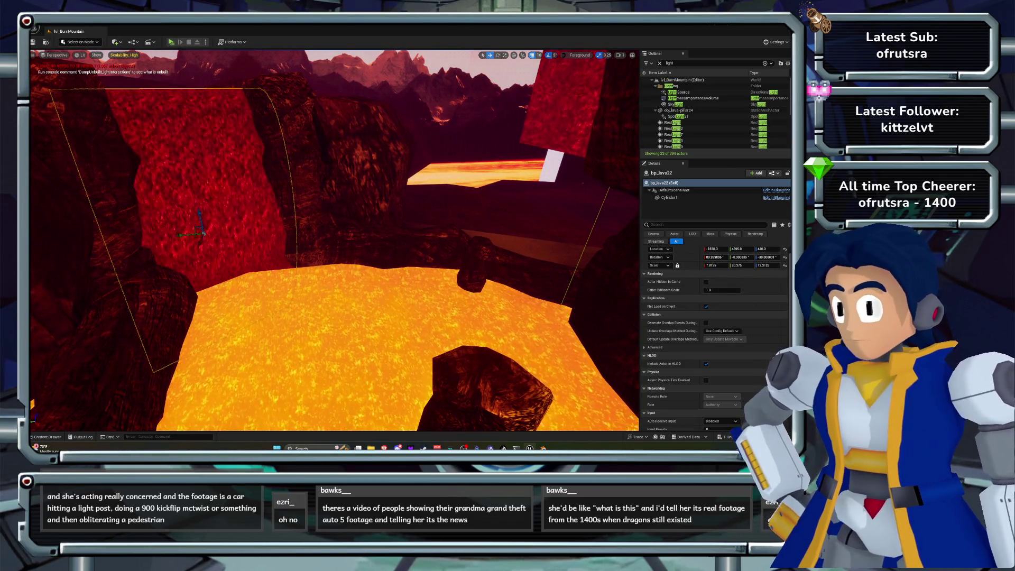
pyautogui.click(669, 197)
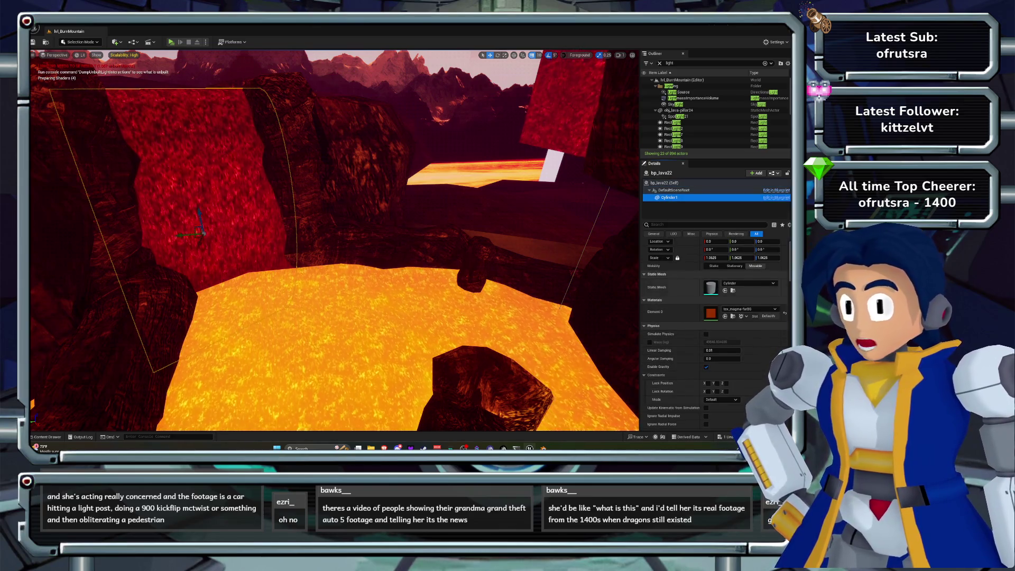
pyautogui.click(745, 309)
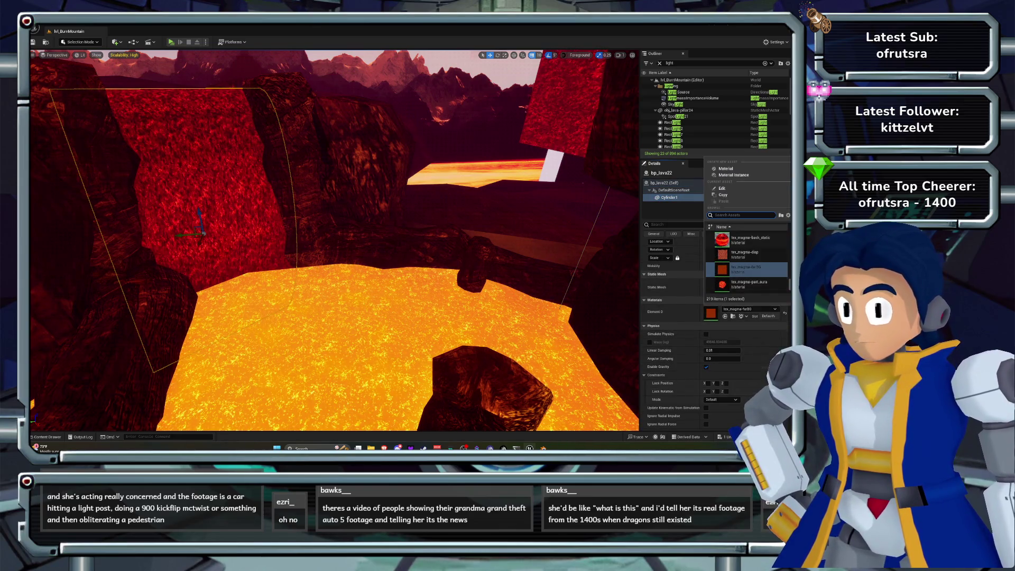
pyautogui.scroll(-3, 748, 262)
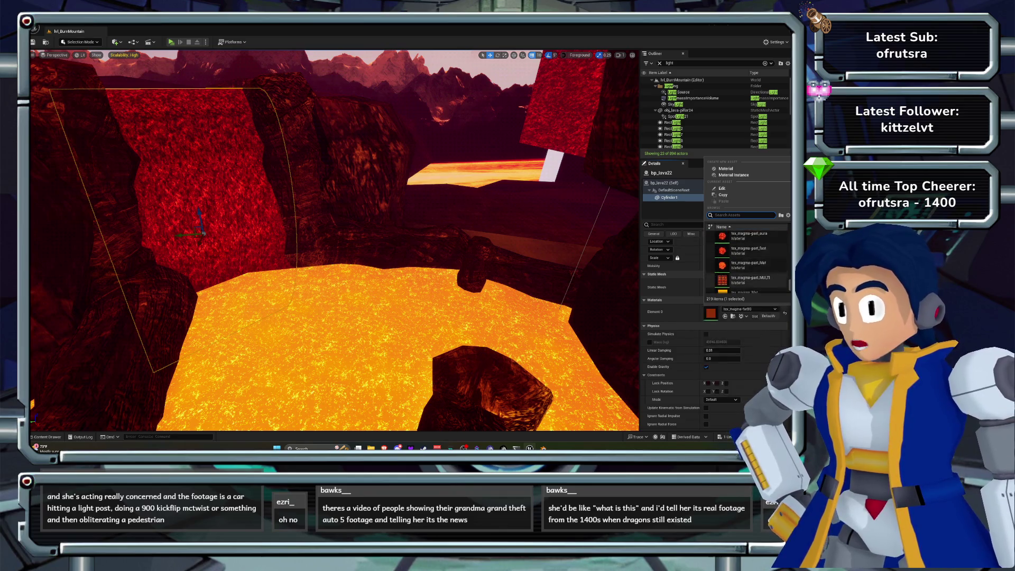
pyautogui.click(748, 269)
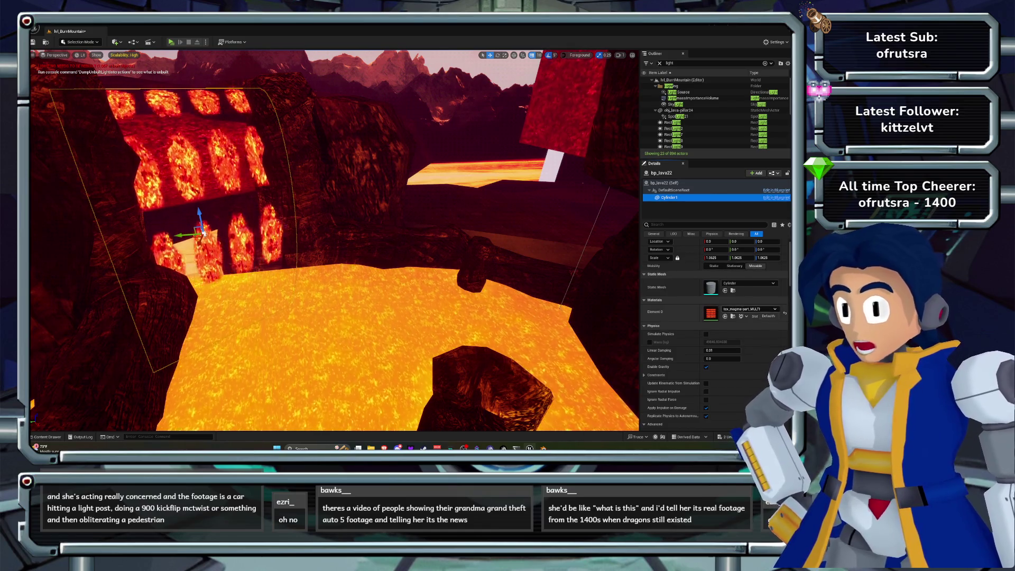
pyautogui.click(748, 309)
pyautogui.click(746, 265)
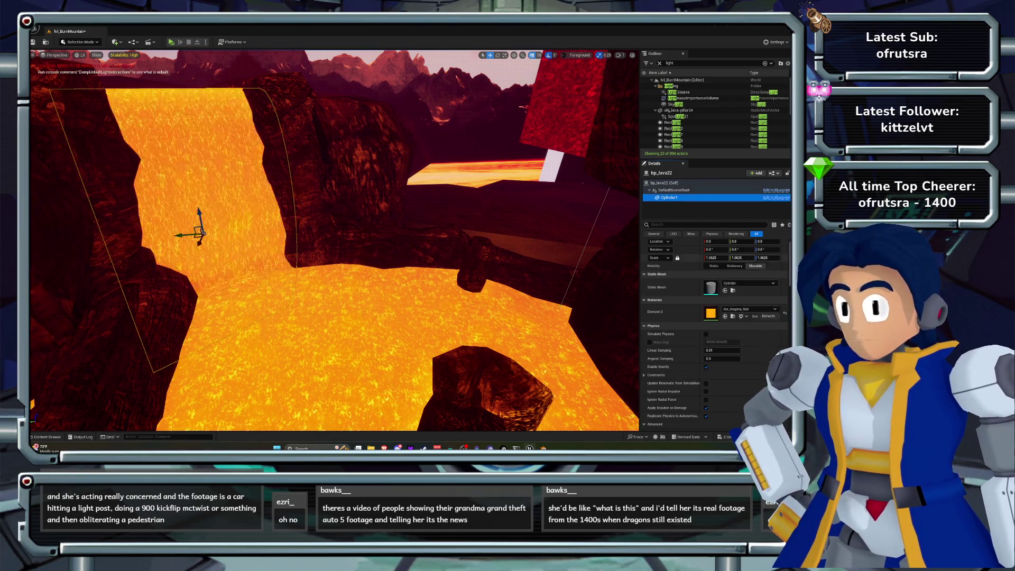
pyautogui.scroll(-4, 335, 241)
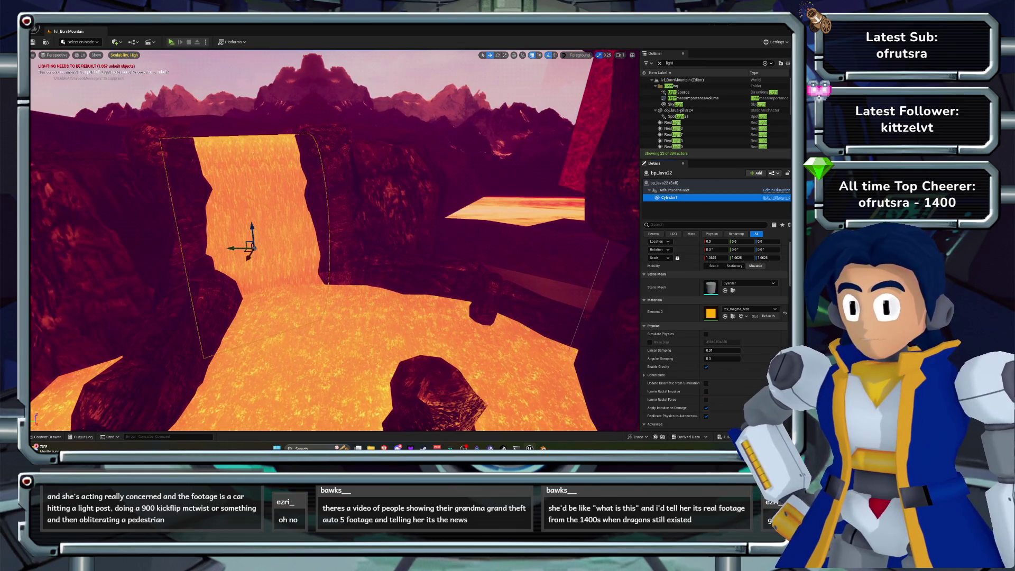
pyautogui.scroll(5, 335, 241)
pyautogui.scroll(-10, 335, 241)
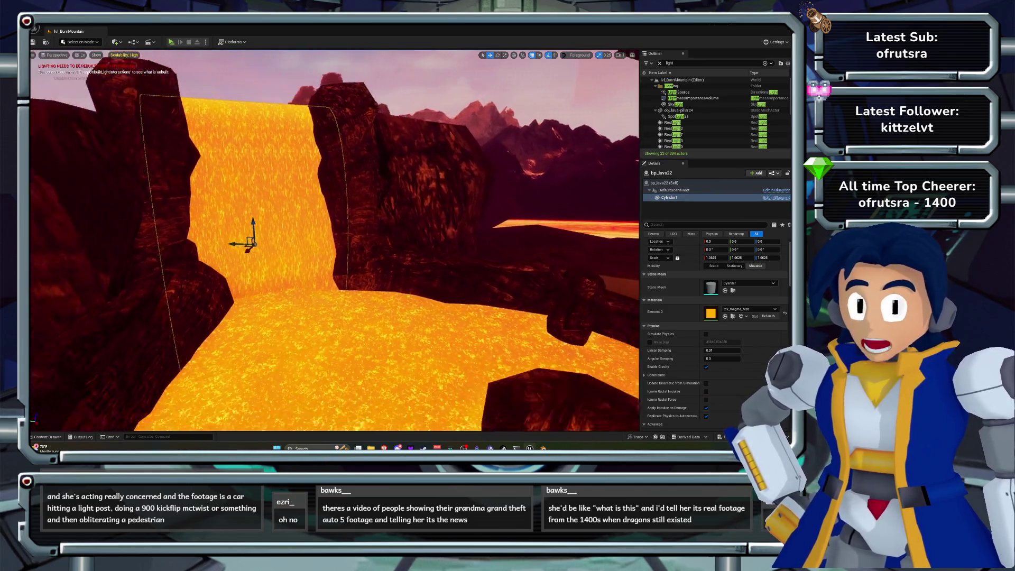
pyautogui.moveTo(465, 275)
pyautogui.mouseDown()
pyautogui.moveTo(446, 167)
pyautogui.moveTo(569, 177)
pyautogui.mouseUp()
pyautogui.scroll(8, 446, 168)
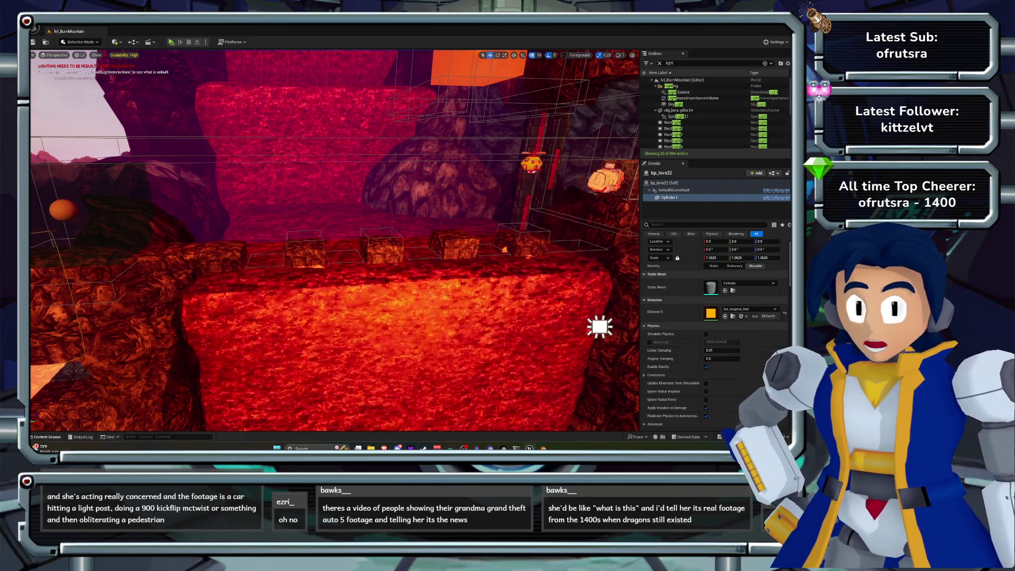
# Find the bp_lavafall's material and open tex_magma-farBG in the Material Editor.
pyautogui.hotkey('ctrl', 'space')
pyautogui.click(370, 275)
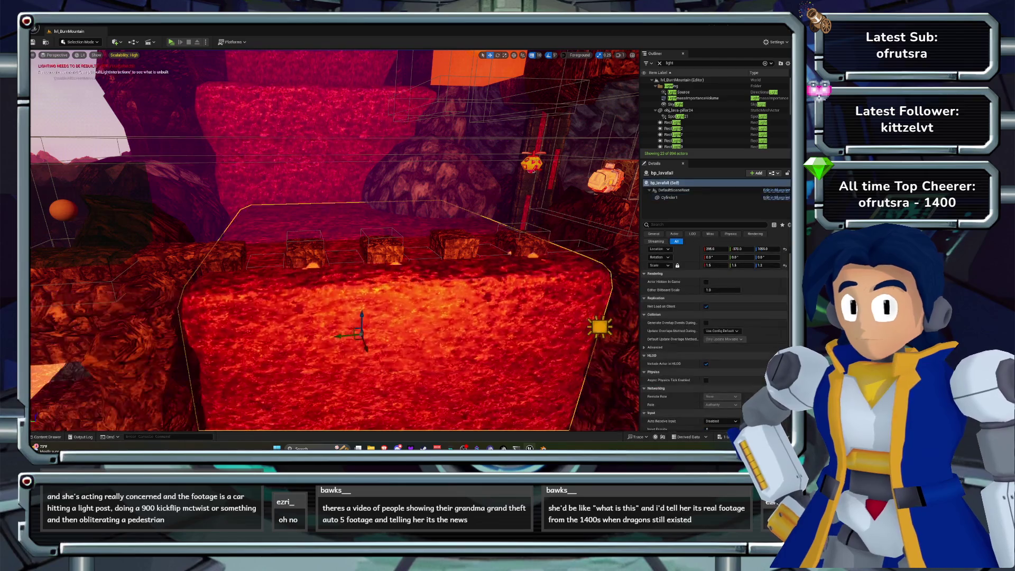
pyautogui.click(669, 198)
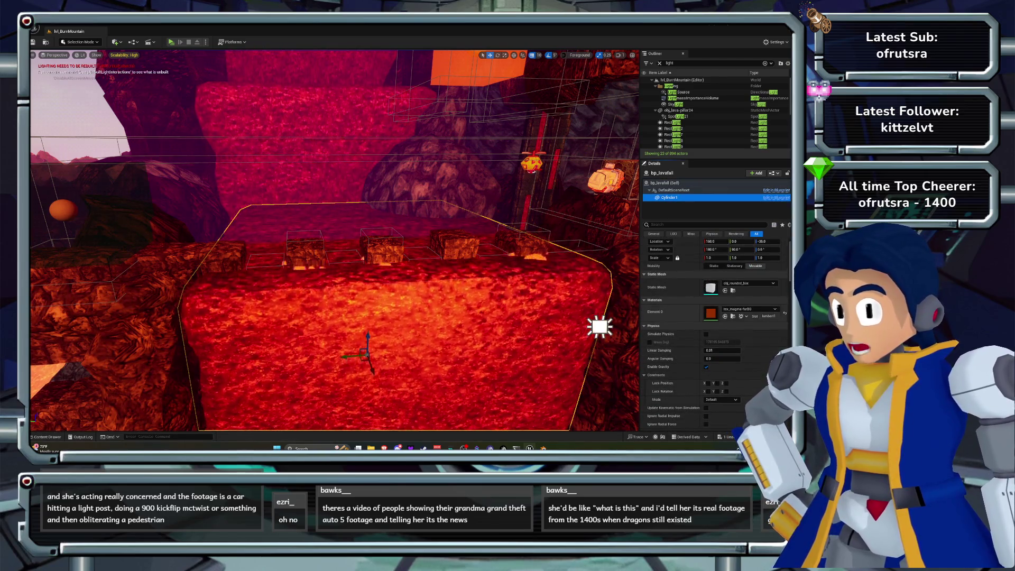
pyautogui.click(733, 316)
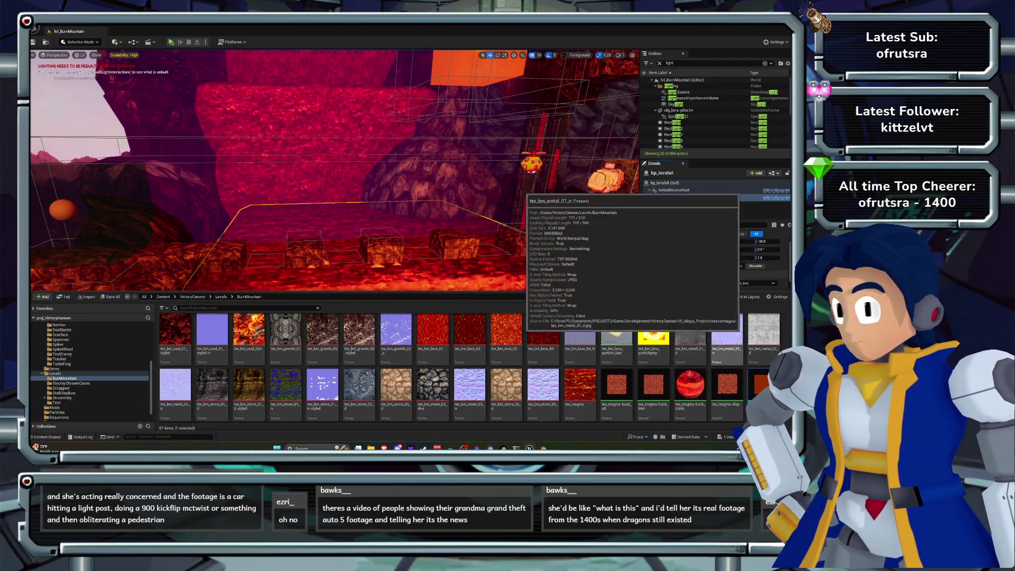
pyautogui.doubleClick(762, 392)
# Shift the Param colour node from orange toward yellow and apply the material.
pyautogui.moveTo(367, 281); pyautogui.dragTo(403, 360)
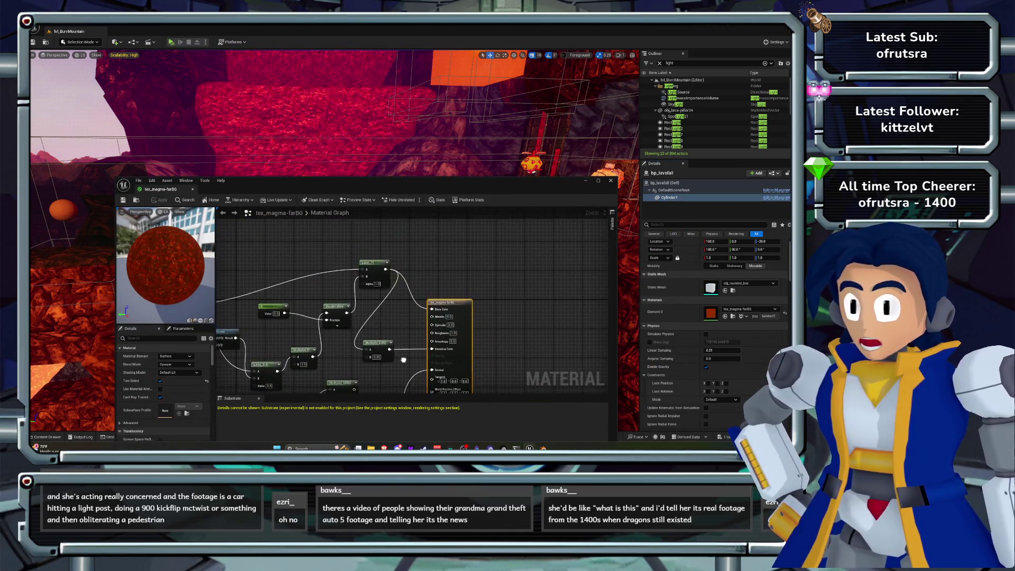
pyautogui.moveTo(210, 374)
pyautogui.mouseDown()
pyautogui.moveTo(435, 340)
pyautogui.moveTo(438, 298)
pyautogui.mouseUp()
pyautogui.moveTo(374, 285); pyautogui.dragTo(406, 293)
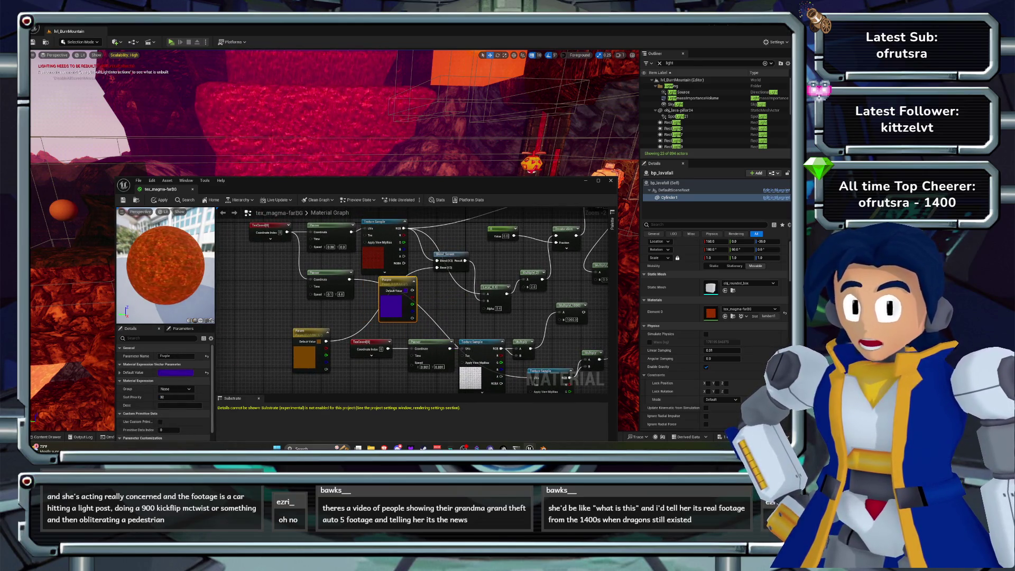
pyautogui.moveTo(389, 289); pyautogui.dragTo(249, 294)
pyautogui.doubleClick(310, 355)
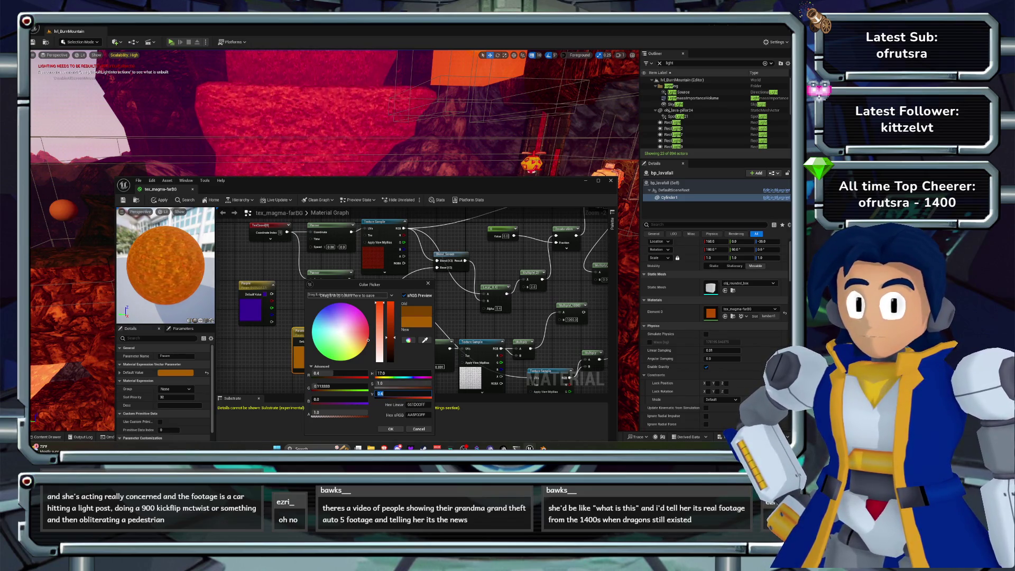
pyautogui.moveTo(402, 373); pyautogui.dragTo(413, 374)
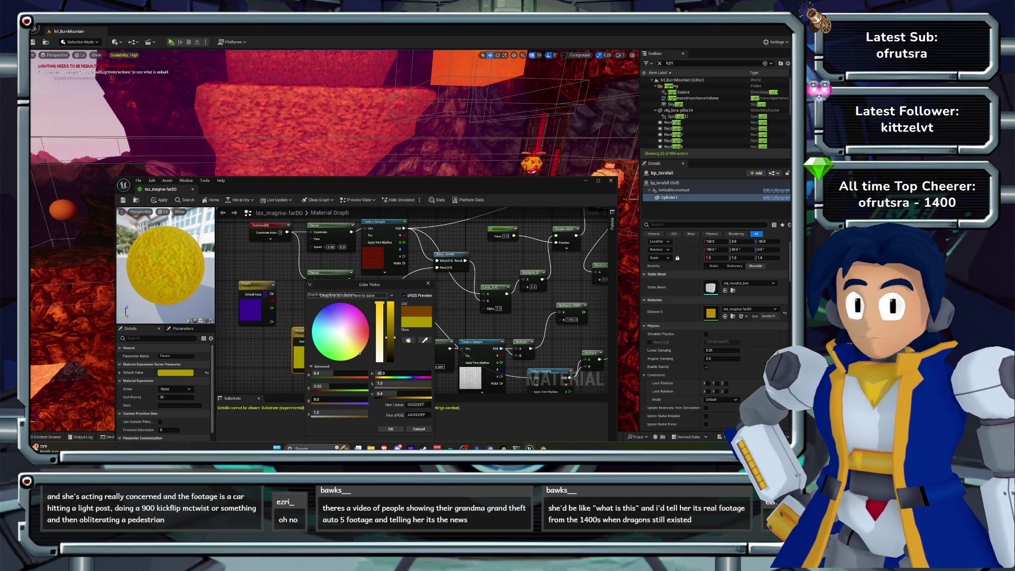
pyautogui.hotkey('ctrl', 's')
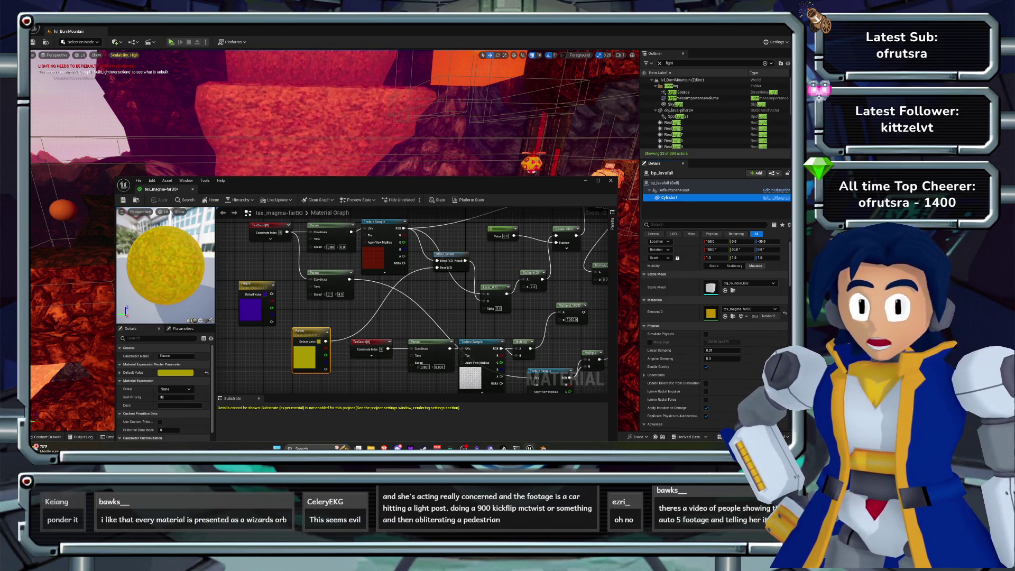
# Preview the material on different shapes and dismiss the missing preview mesh warning.
pyautogui.click(190, 321)
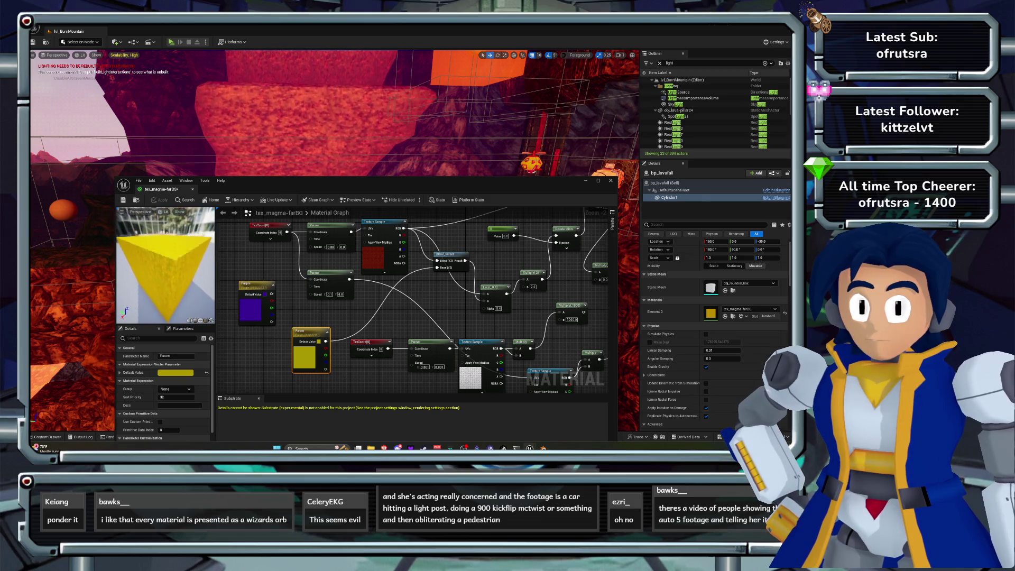
pyautogui.click(211, 321)
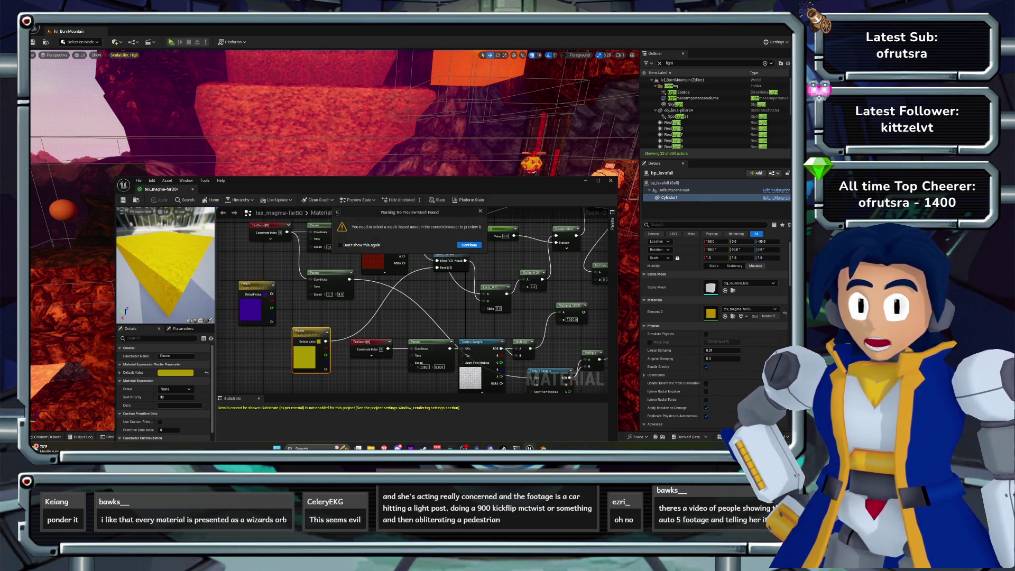
pyautogui.click(469, 245)
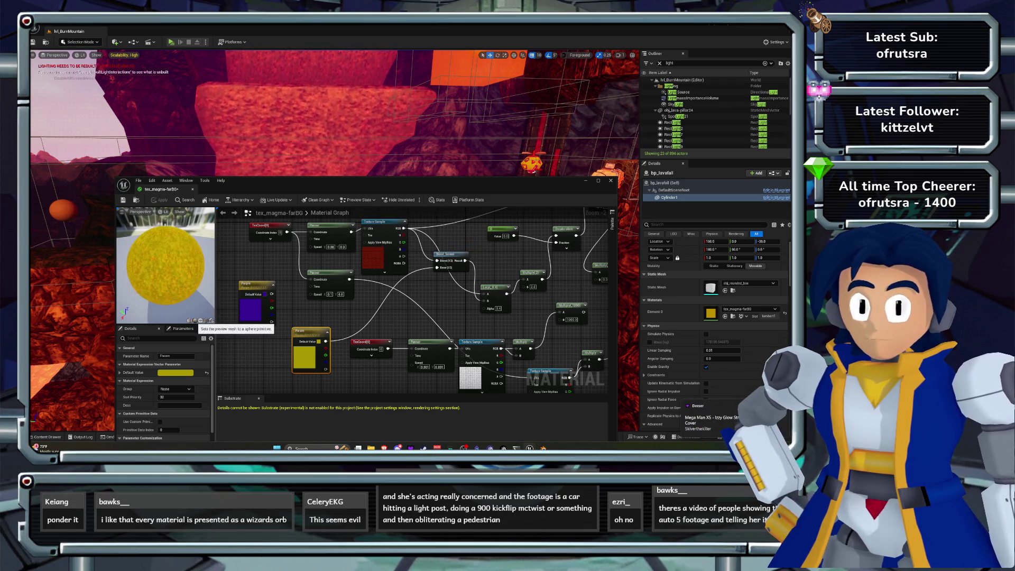
# Assign tex_magma-farBG to the bp_lava22 waterfall's Element 0 material slot.
pyautogui.moveTo(339, 132)
pyautogui.mouseDown()
pyautogui.moveTo(312, 164)
pyautogui.moveTo(357, 156)
pyautogui.moveTo(328, 153)
pyautogui.moveTo(341, 161)
pyautogui.moveTo(310, 139)
pyautogui.mouseUp()
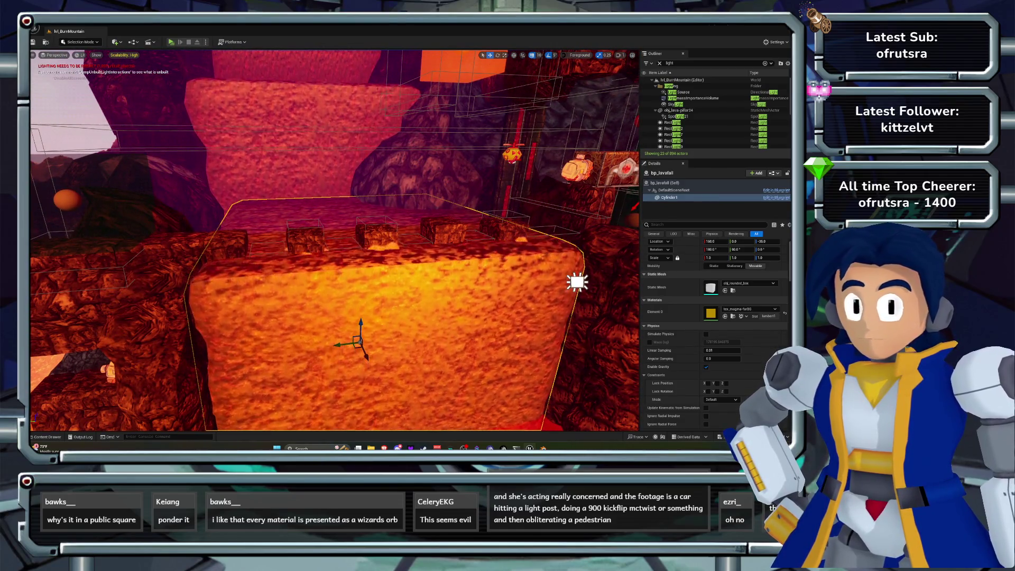
pyautogui.moveTo(309, 138)
pyautogui.mouseDown()
pyautogui.moveTo(286, 130)
pyautogui.moveTo(288, 111)
pyautogui.moveTo(269, 114)
pyautogui.mouseUp()
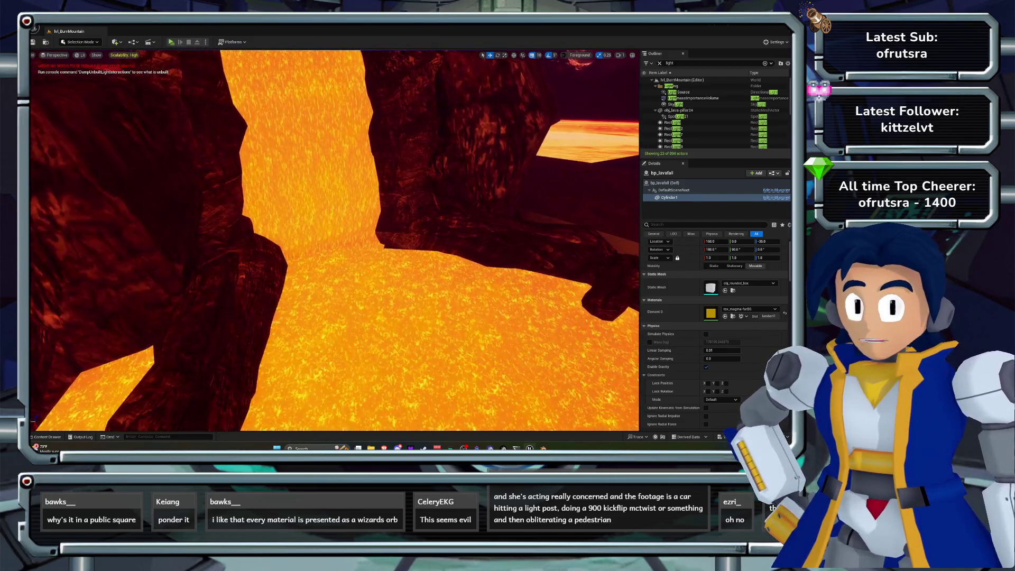
pyautogui.click(268, 114)
pyautogui.click(669, 197)
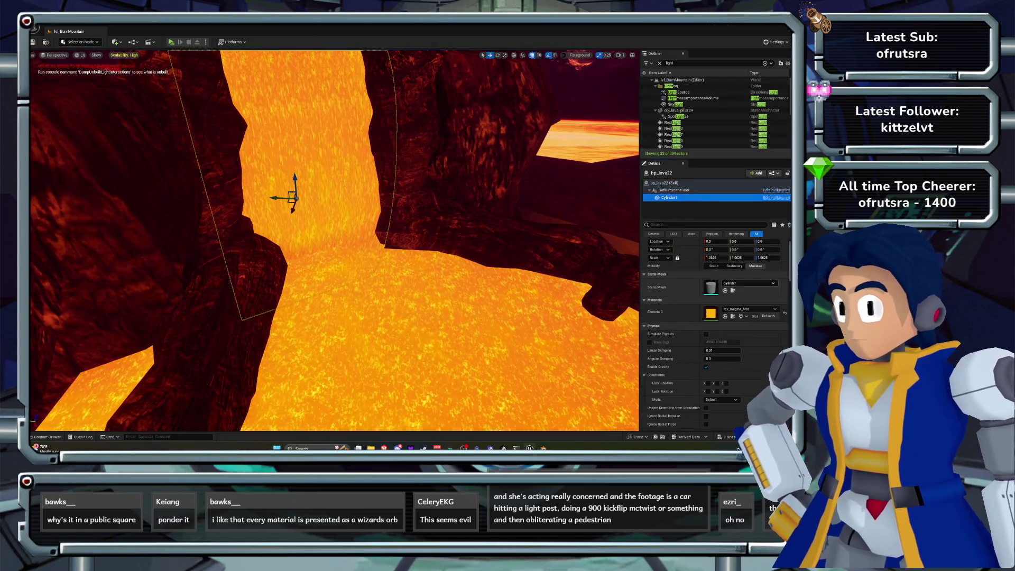
pyautogui.click(748, 309)
pyautogui.write('ar')
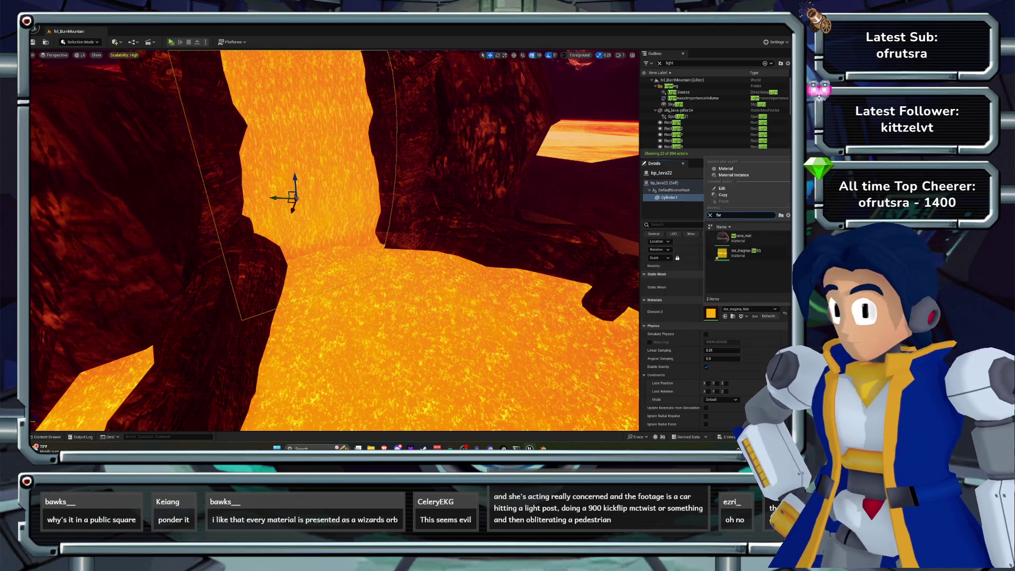
pyautogui.click(745, 252)
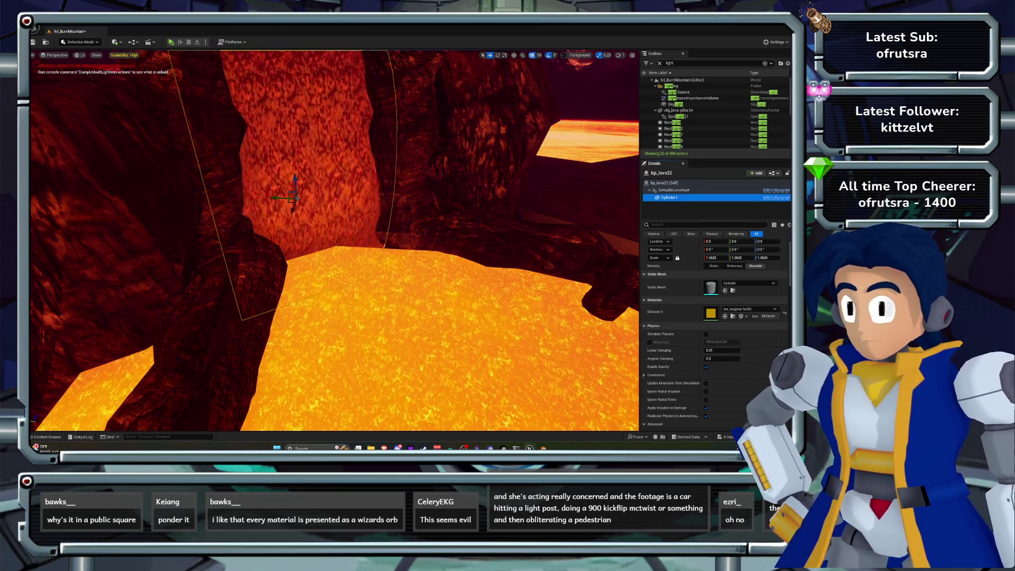
# Try the darker lava material on bp_lava_plane, then undo to keep it bright orange.
pyautogui.click(423, 344)
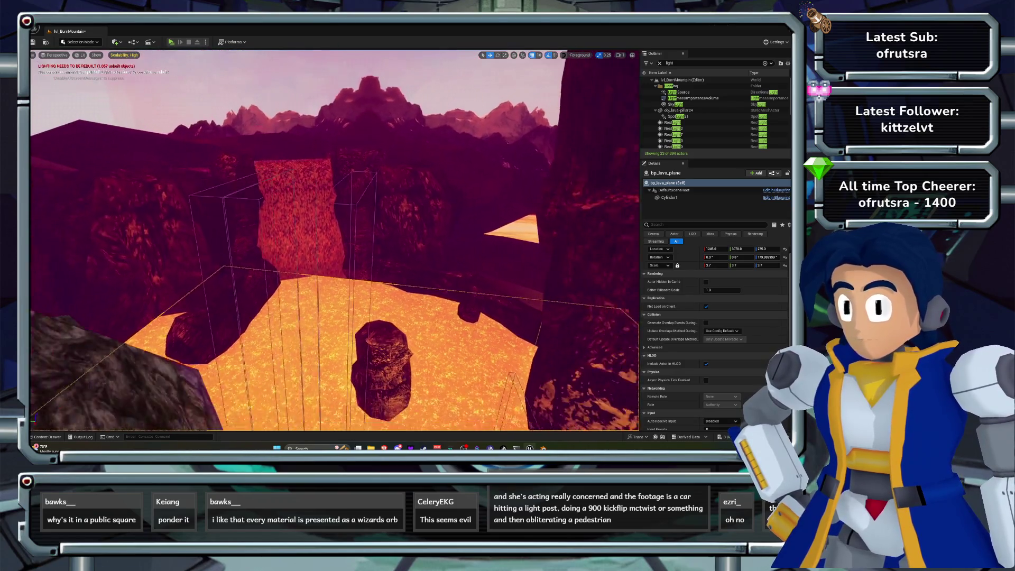
pyautogui.press('w')
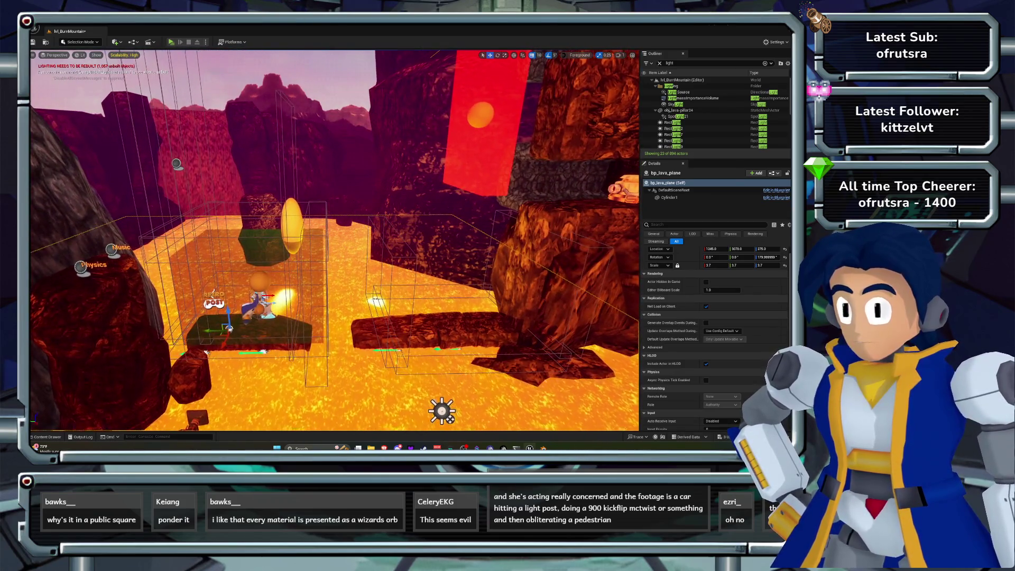
pyautogui.click(670, 197)
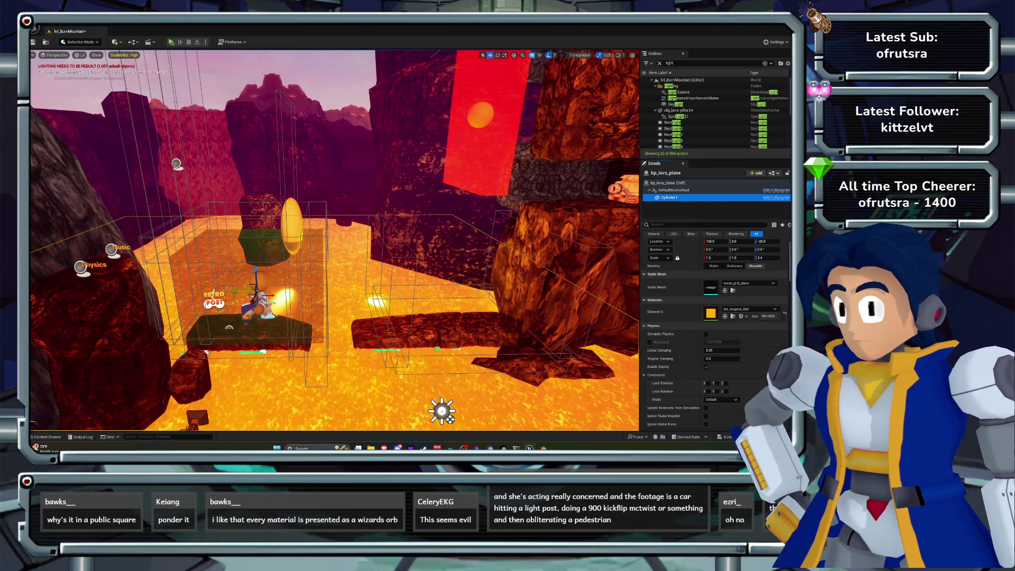
pyautogui.moveTo(688, 296); pyautogui.dragTo(711, 313)
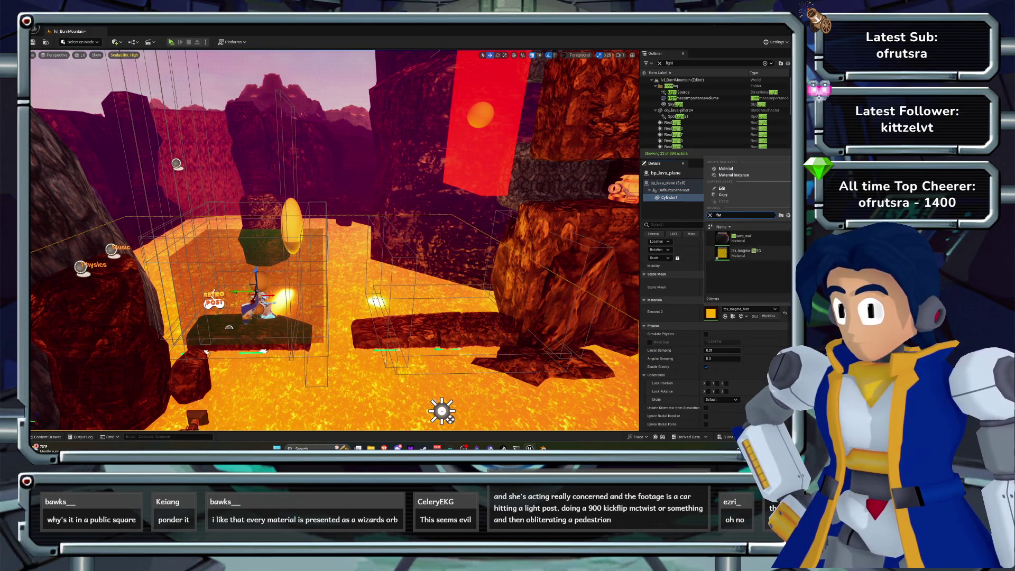
pyautogui.moveTo(450, 419)
pyautogui.mouseDown()
pyautogui.moveTo(480, 361)
pyautogui.moveTo(513, 370)
pyautogui.mouseUp()
pyautogui.hotkey('ctrl', 'z')
pyautogui.hotkey('ctrl', 'z')
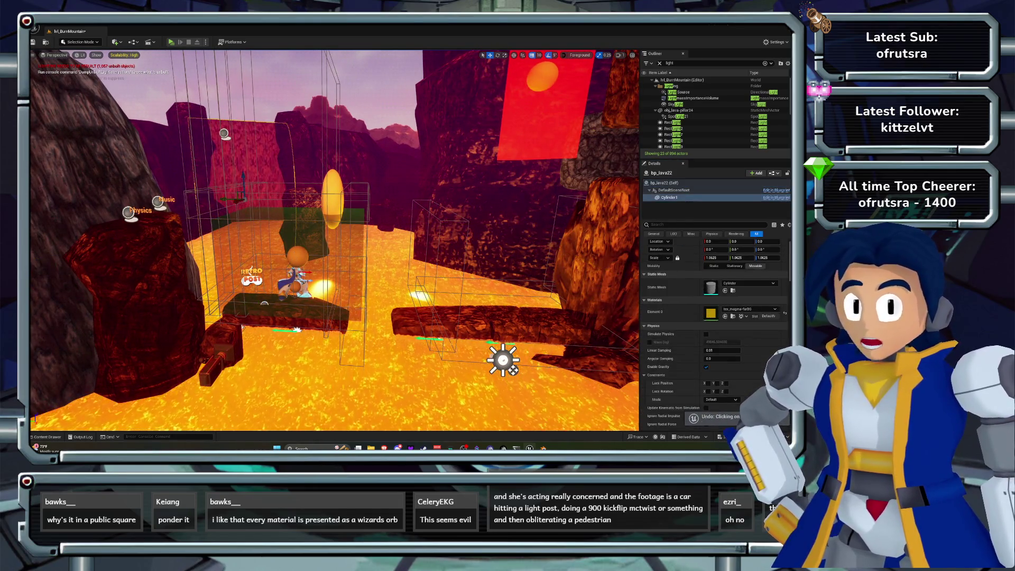
# Fly back across the lava level and start a play-test.
pyautogui.moveTo(513, 371); pyautogui.dragTo(529, 365)
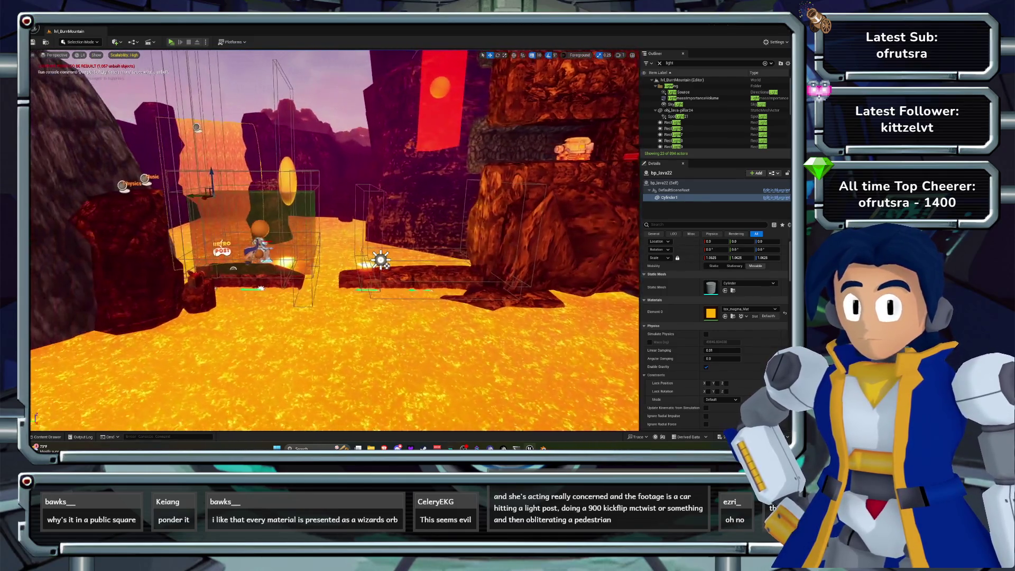
pyautogui.moveTo(529, 338); pyautogui.dragTo(529, 339)
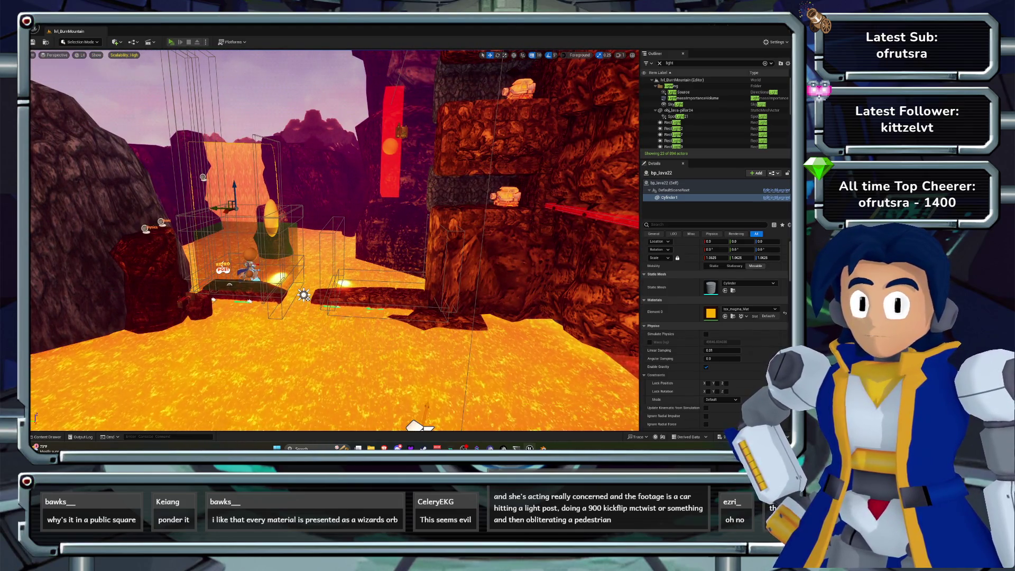
pyautogui.hotkey('alt', 'p')
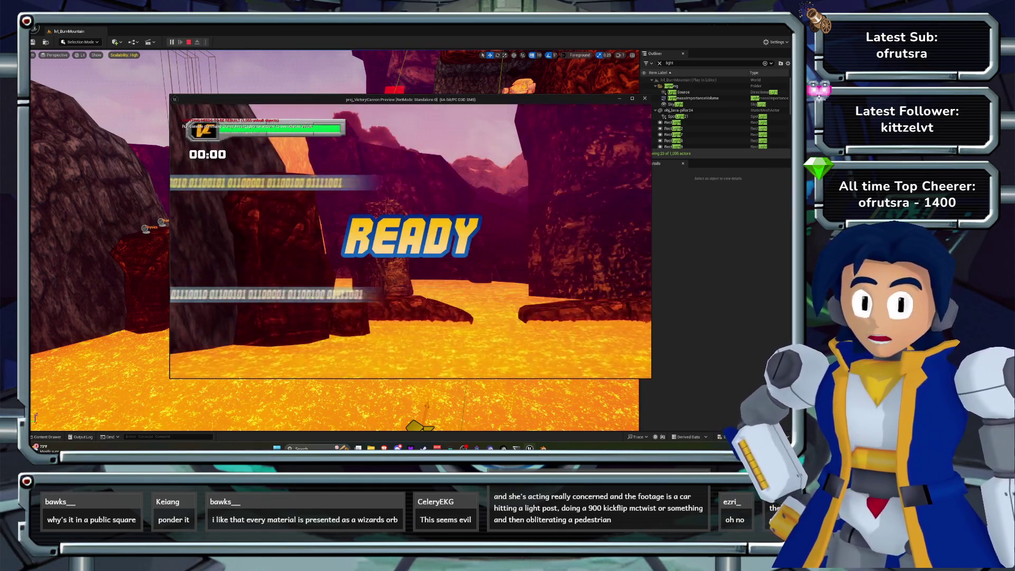
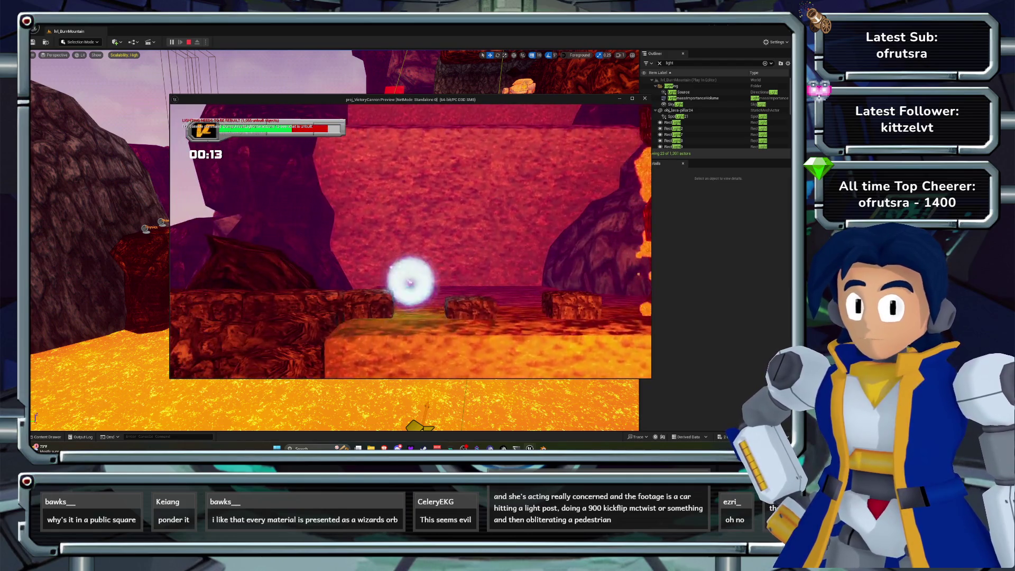
# Stop the playtest and filter the Outliner for 'fog', framing FogPlane_02.
pyautogui.press('Escape')
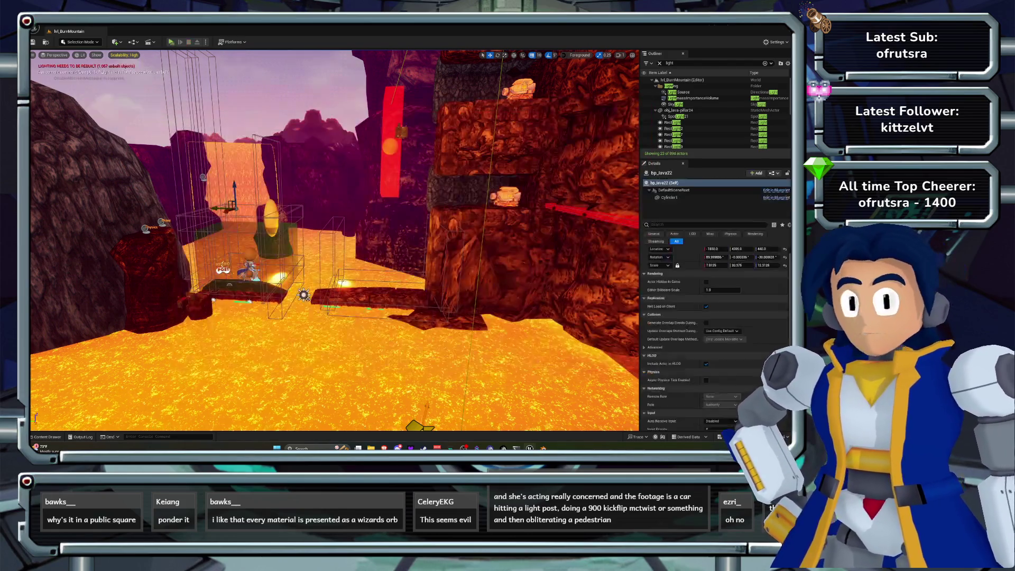
pyautogui.moveTo(333, 238); pyautogui.dragTo(307, 229)
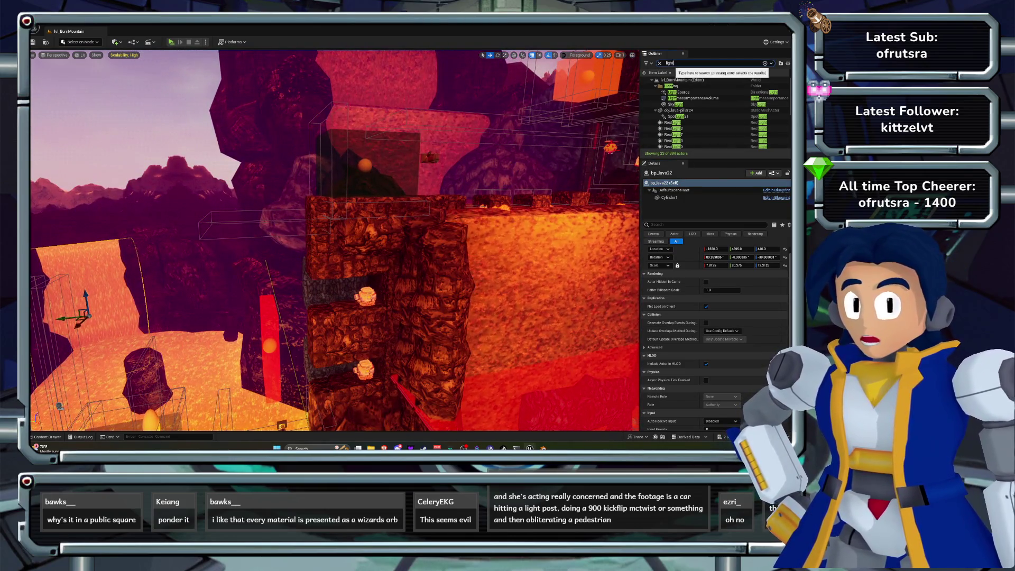
pyautogui.write('fog')
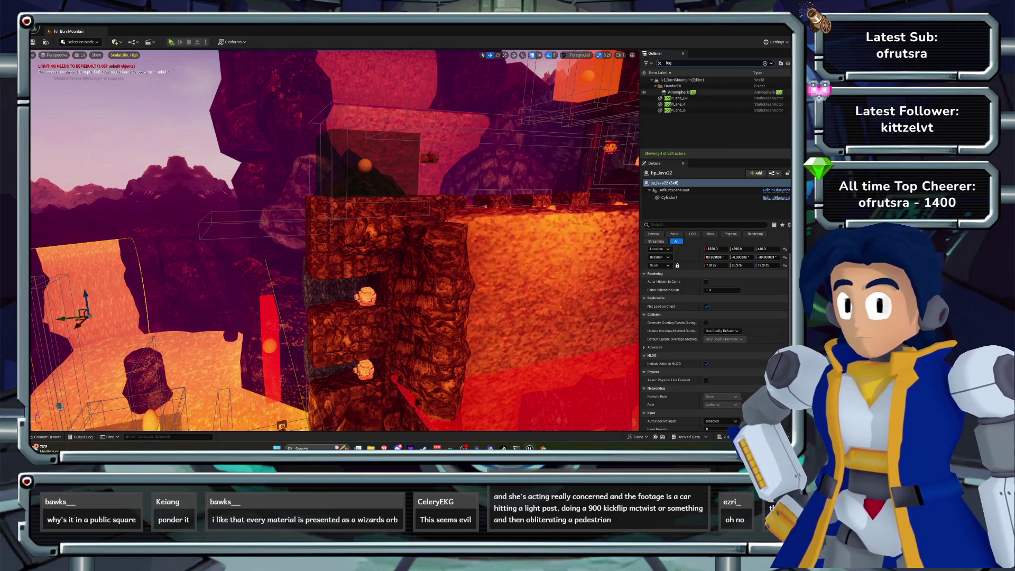
pyautogui.doubleClick(677, 98)
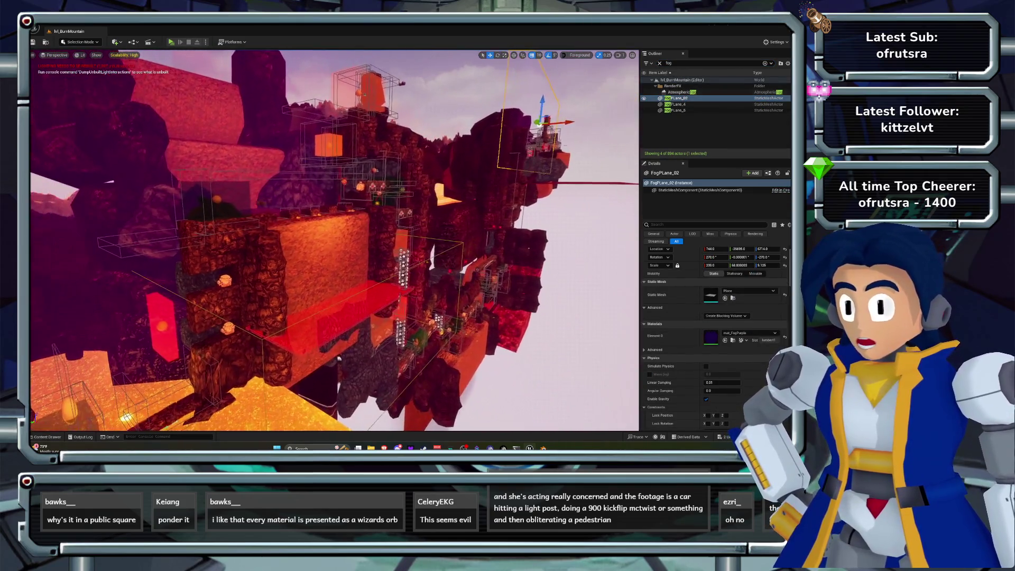
# Delete FogPlane_4 from the level, leaving FogPlane_02 and FogPlane_5, and frame FogPlane_5.
pyautogui.click(677, 104)
pyautogui.click(682, 110)
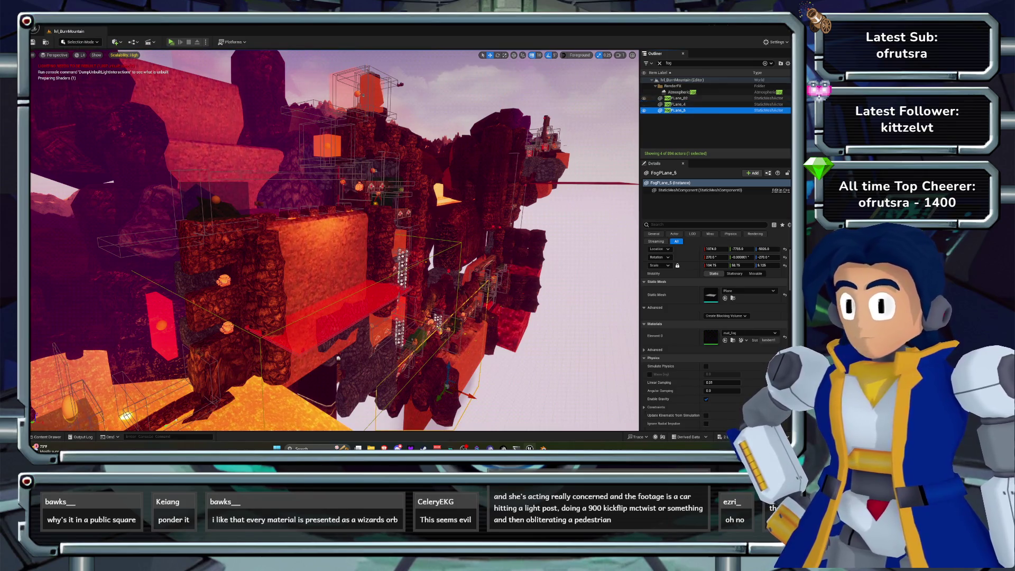
pyautogui.click(677, 98)
pyautogui.press('Delete')
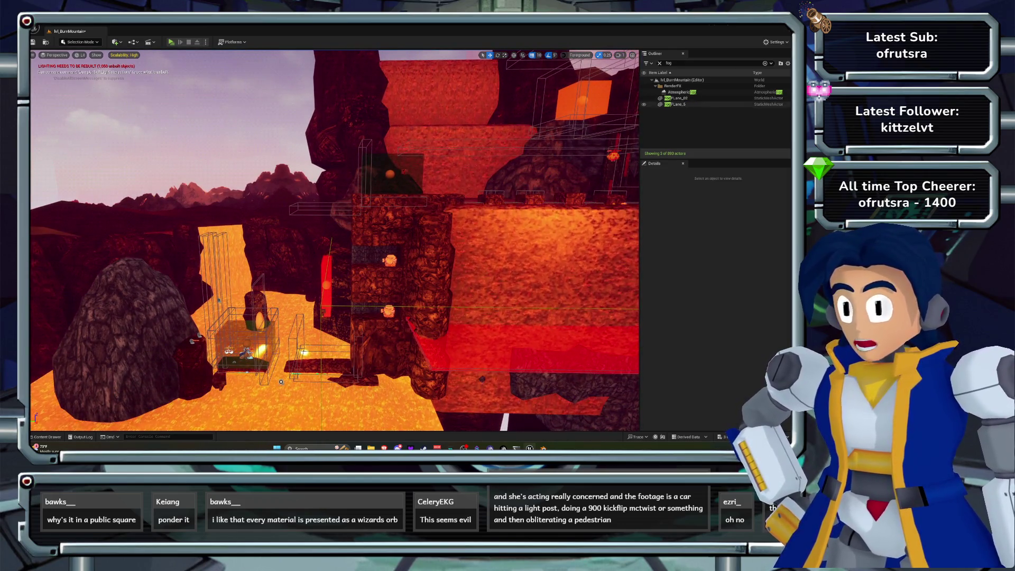
pyautogui.doubleClick(676, 104)
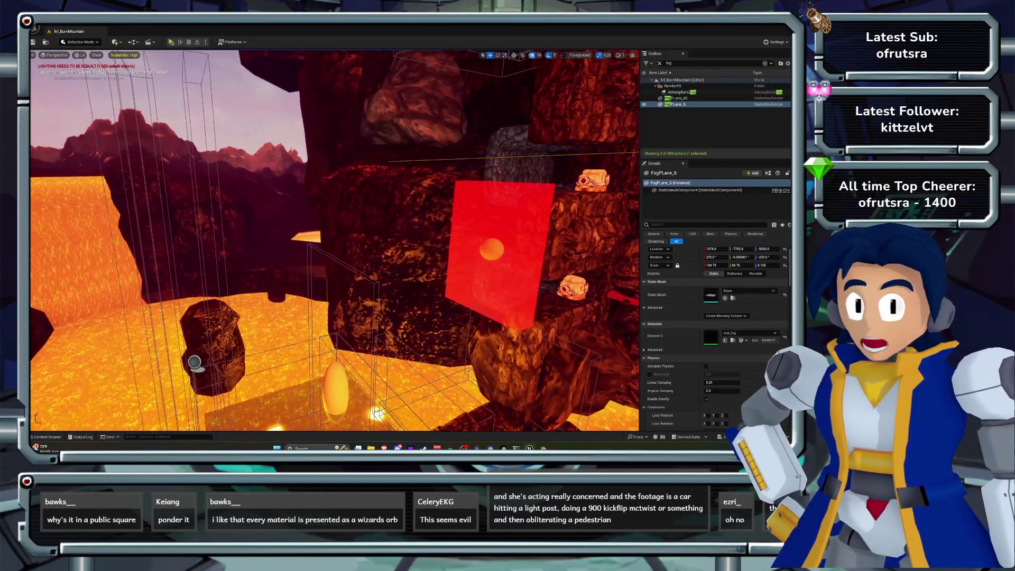
# Select obj_lava-pillar8 and try tex_stone-small_Mat, another stone material and an orange grid material.
pyautogui.click(402, 223)
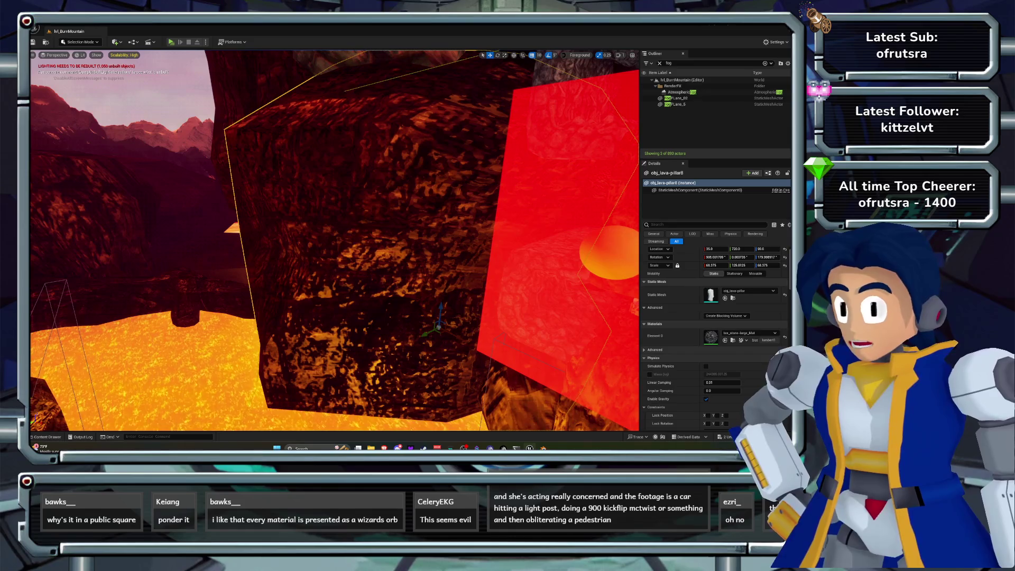
pyautogui.click(725, 340)
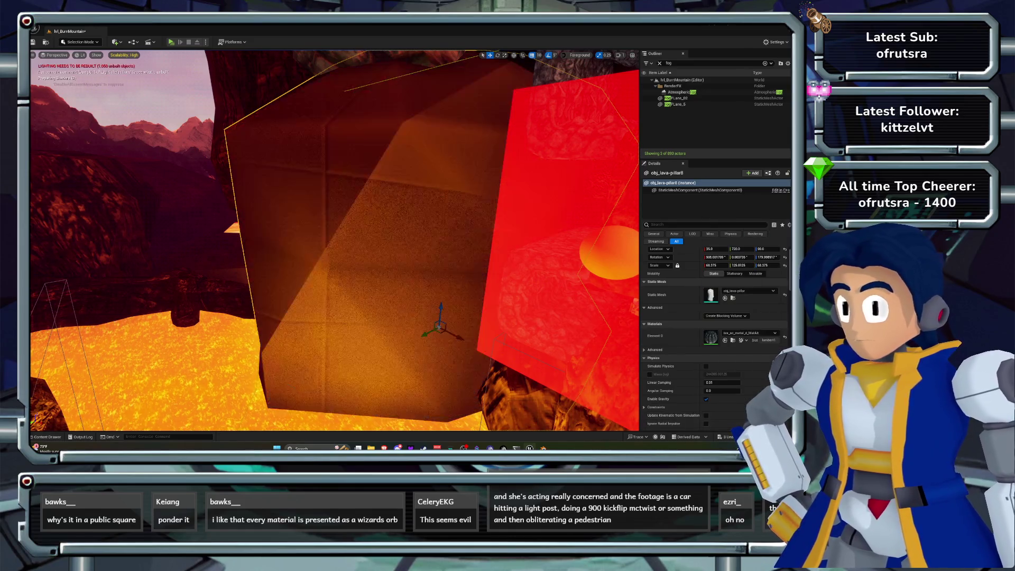
pyautogui.click(749, 333)
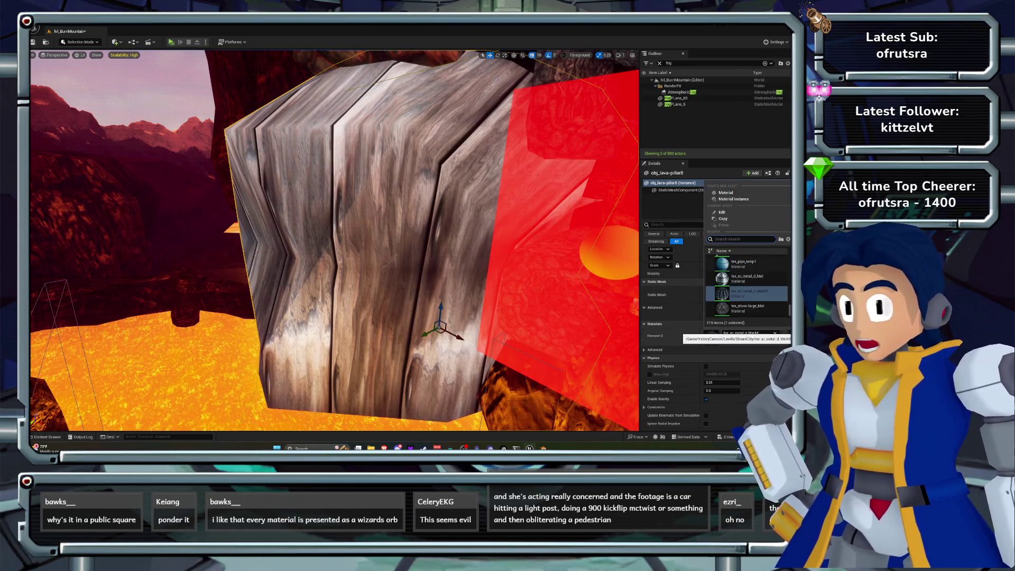
pyautogui.scroll(-1, 746, 296)
pyautogui.click(745, 303)
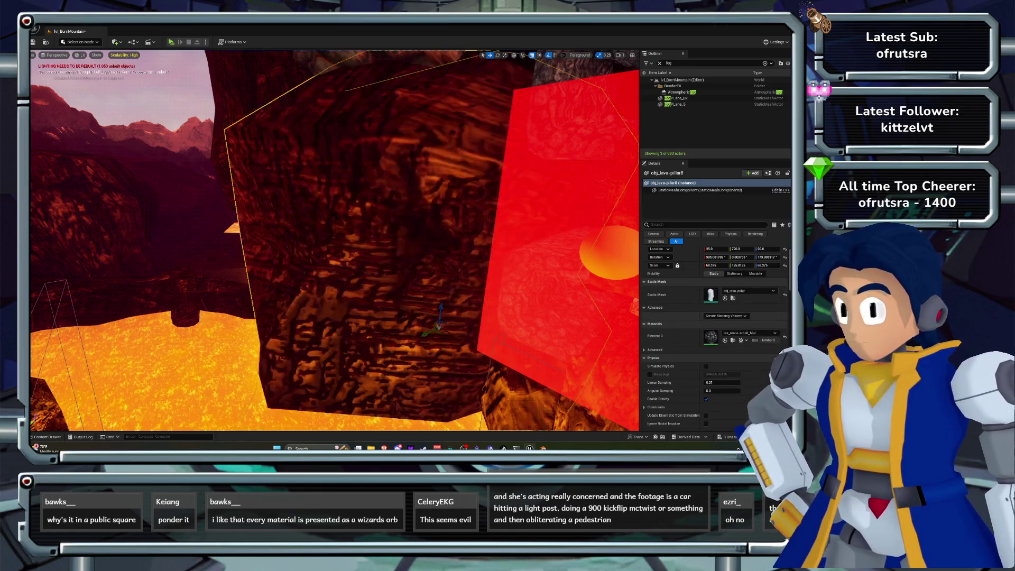
pyautogui.click(748, 332)
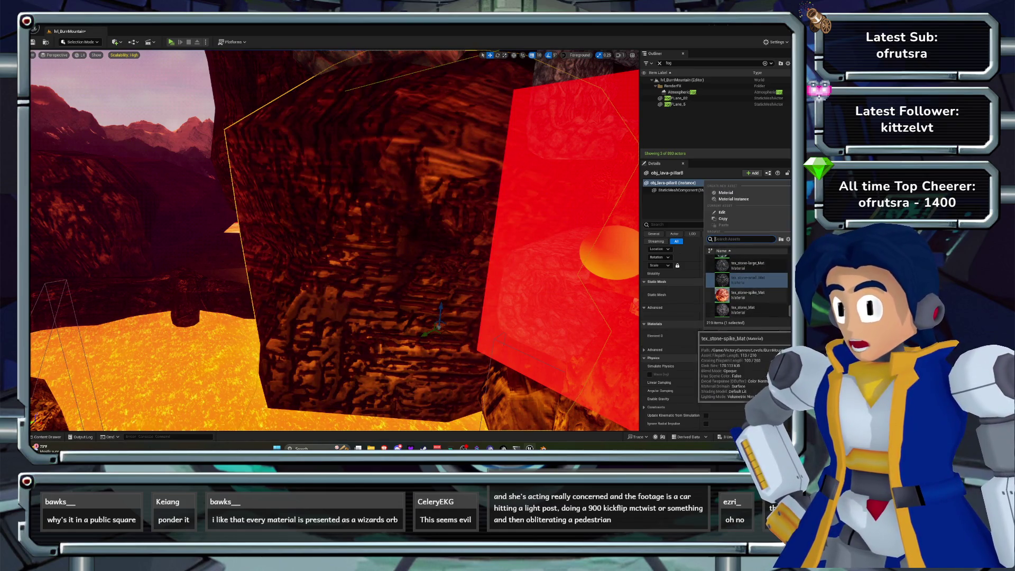
pyautogui.click(745, 295)
pyautogui.click(748, 333)
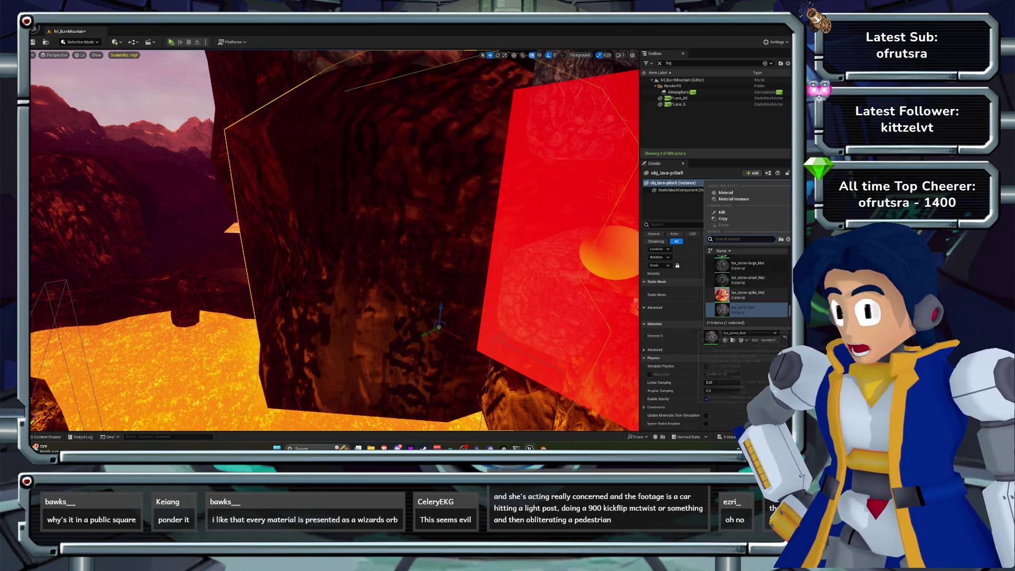
pyautogui.scroll(10, 748, 285)
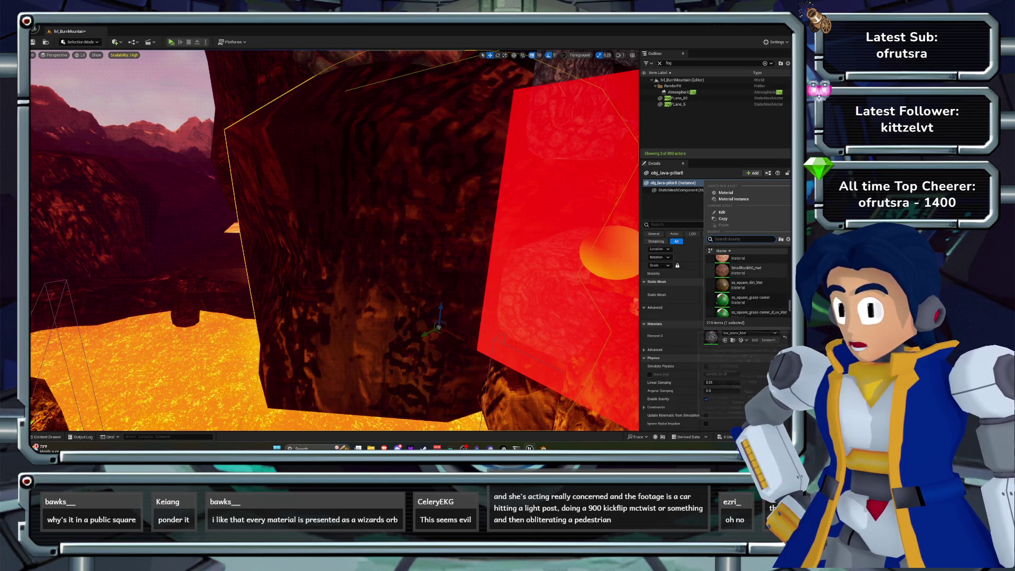
pyautogui.click(744, 267)
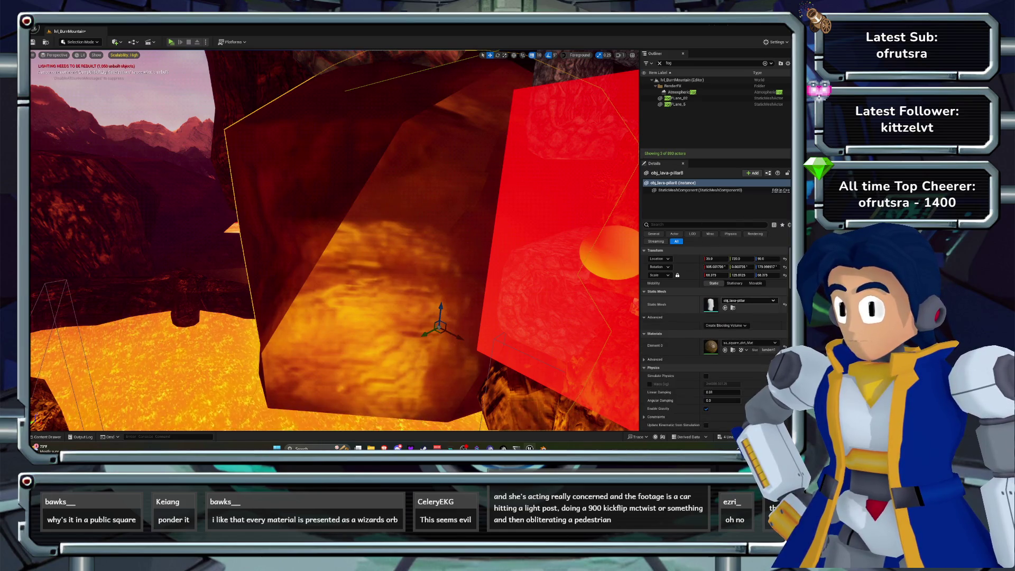
# Try SmallRockBG_mat and SmallRock_mat, then settle on rock_mat for the pillar's Element 0.
pyautogui.click(750, 343)
pyautogui.scroll(1, 747, 293)
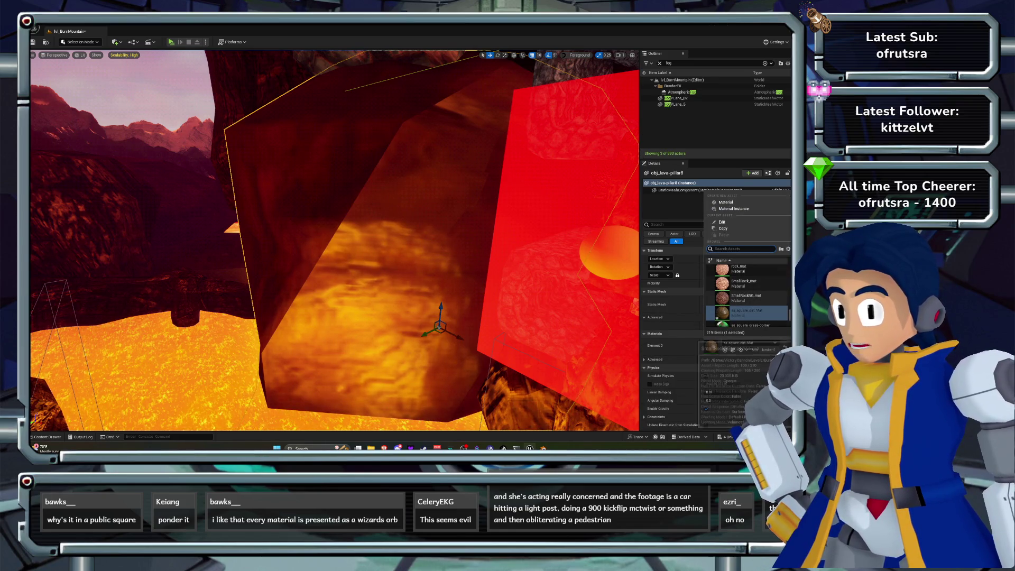
pyautogui.click(743, 298)
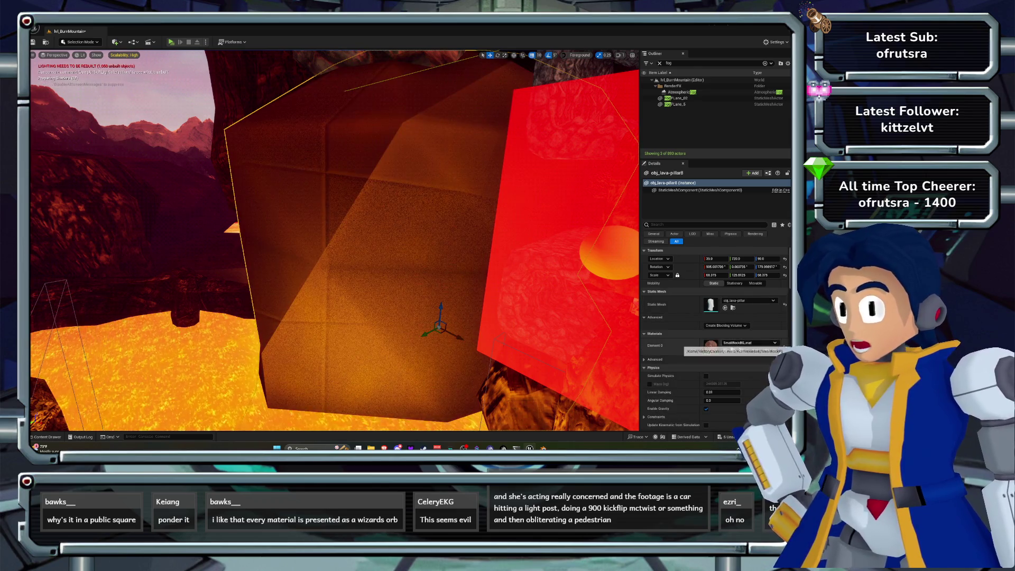
pyautogui.click(745, 343)
pyautogui.click(740, 344)
pyautogui.press('d')
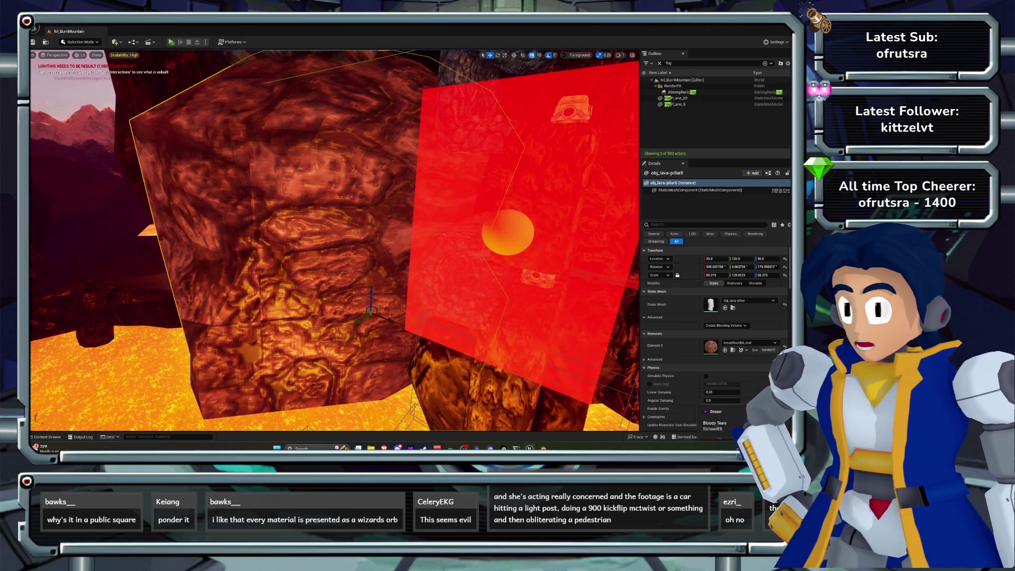
pyautogui.click(749, 342)
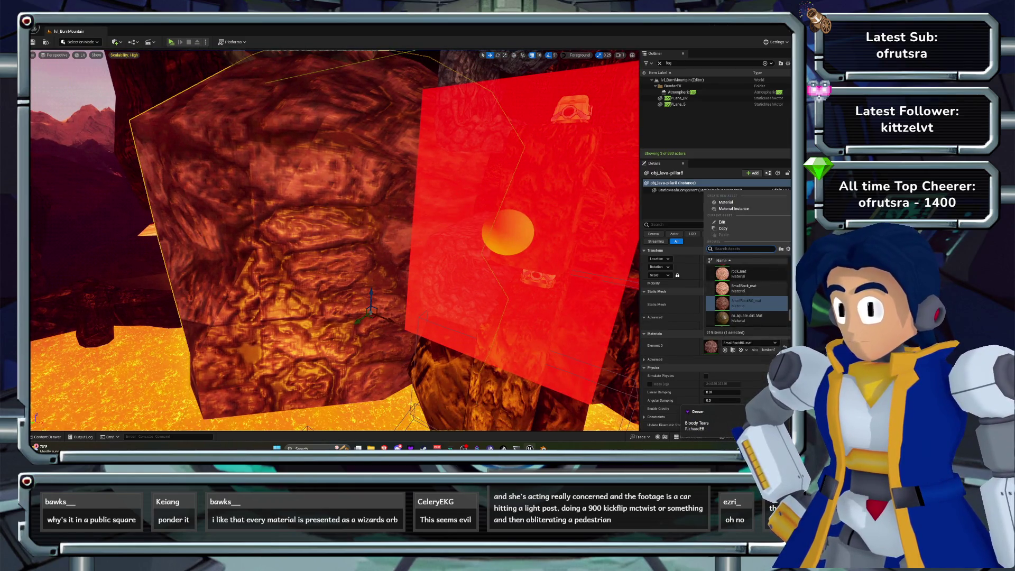
pyautogui.click(743, 288)
pyautogui.click(749, 342)
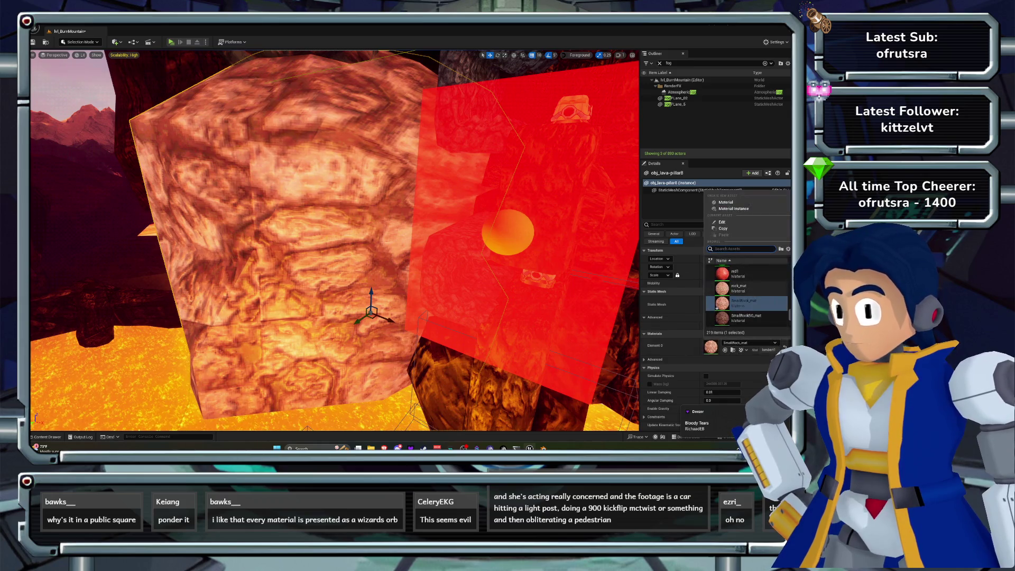
pyautogui.click(741, 288)
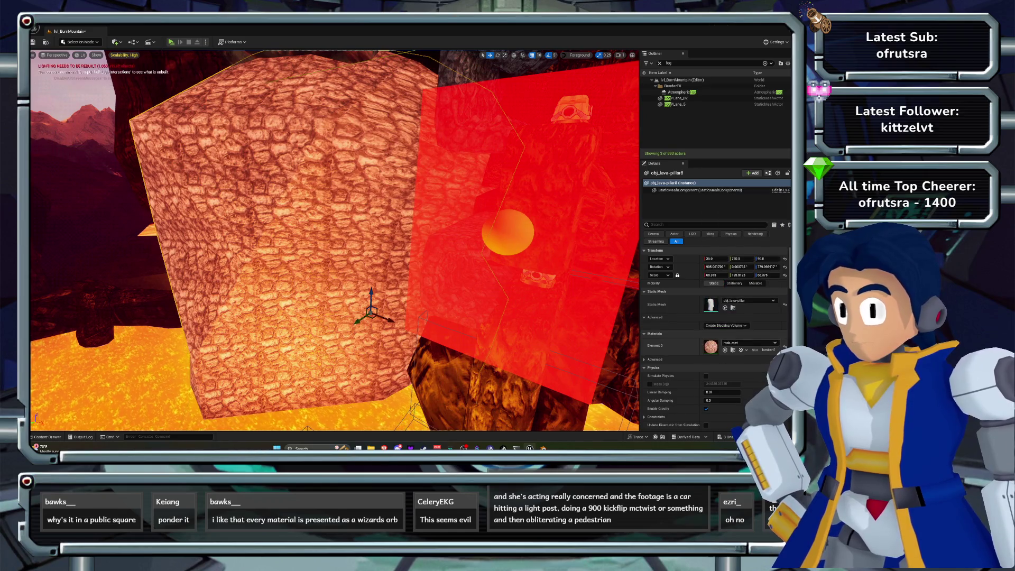
pyautogui.moveTo(335, 241); pyautogui.dragTo(296, 312)
pyautogui.click(748, 301)
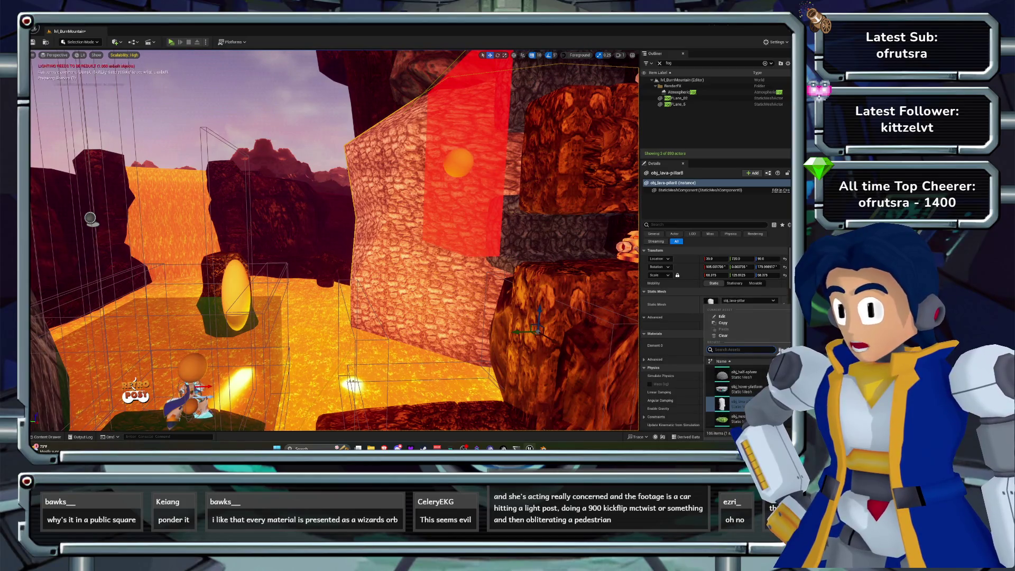
# Try the mat_ss-dirt material on the lava pillar.
pyautogui.press('Escape')
pyautogui.click(749, 345)
pyautogui.scroll(10, 748, 296)
pyautogui.scroll(-3, 748, 297)
pyautogui.scroll(2, 749, 297)
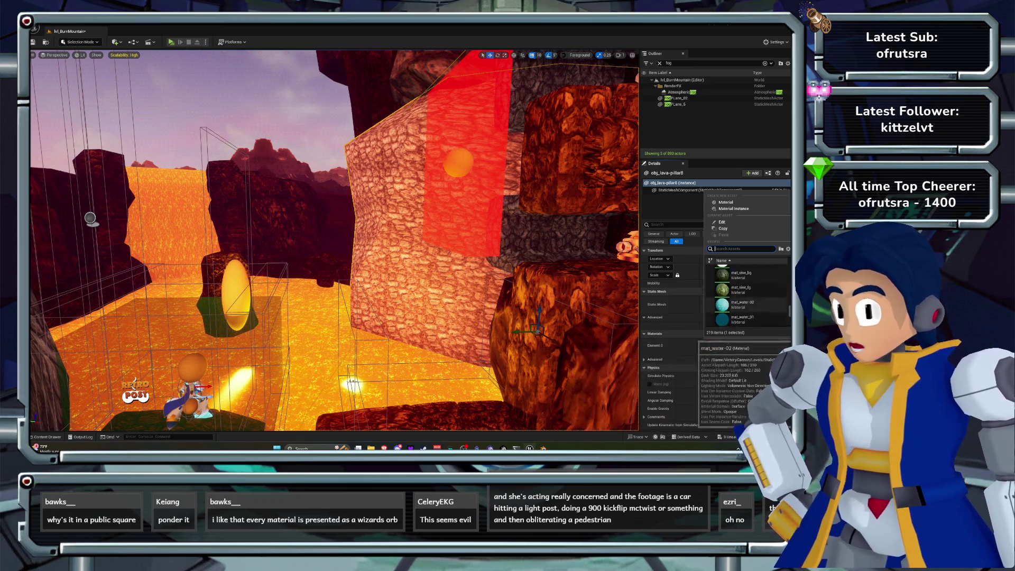
pyautogui.scroll(2, 749, 305)
pyautogui.scroll(2, 748, 296)
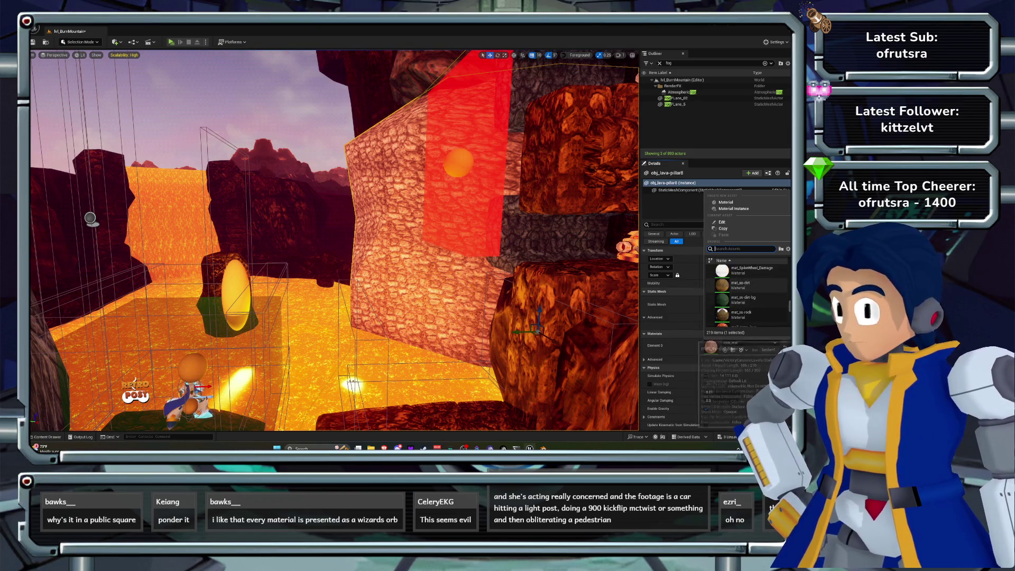
pyautogui.click(740, 304)
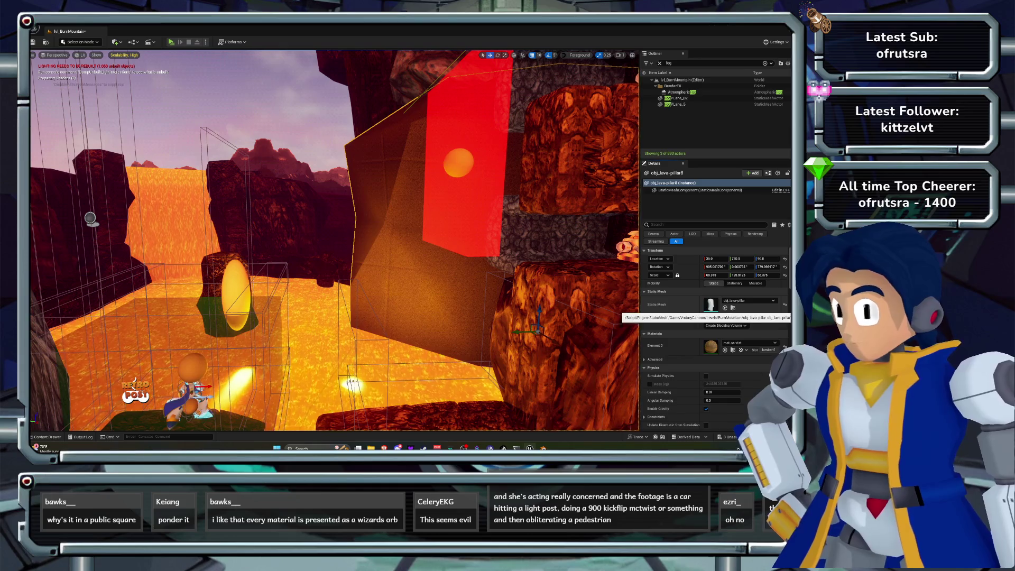
pyautogui.moveTo(494, 371); pyautogui.dragTo(495, 426)
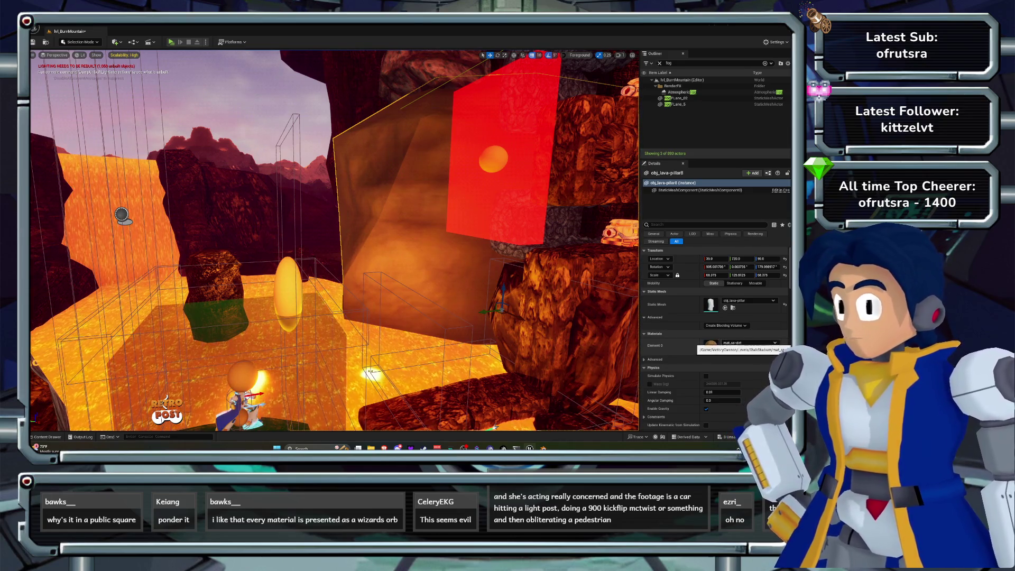
# Try mat_orange_gem, then mat_mortar-wall-small on the pillar.
pyautogui.click(748, 342)
pyautogui.scroll(5, 749, 294)
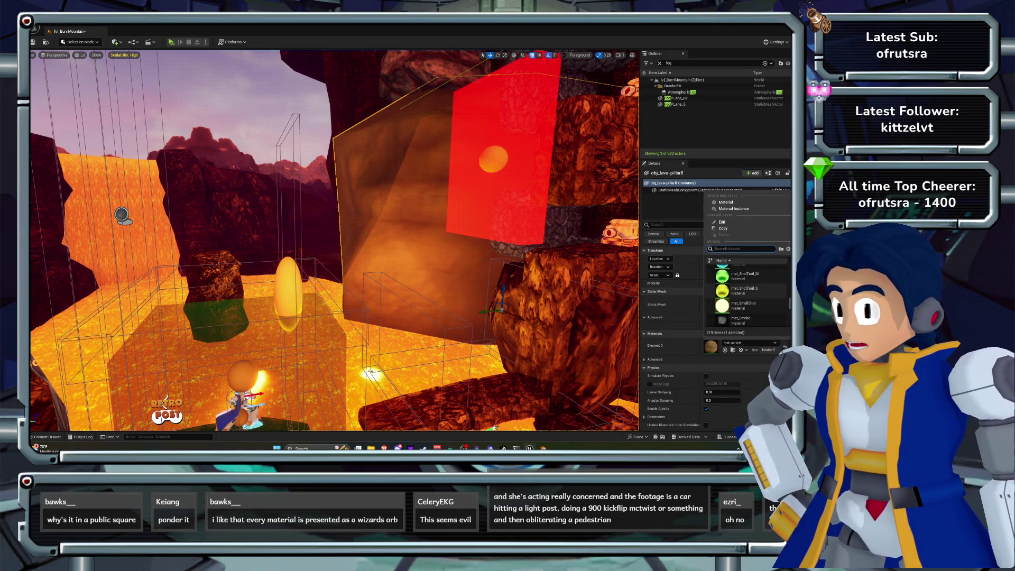
pyautogui.scroll(10, 749, 293)
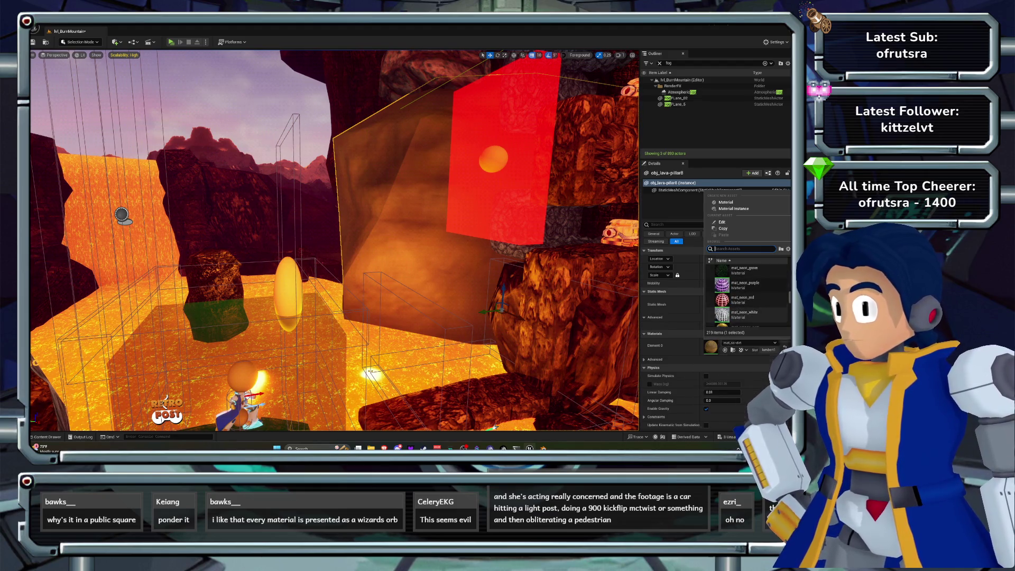
pyautogui.click(738, 310)
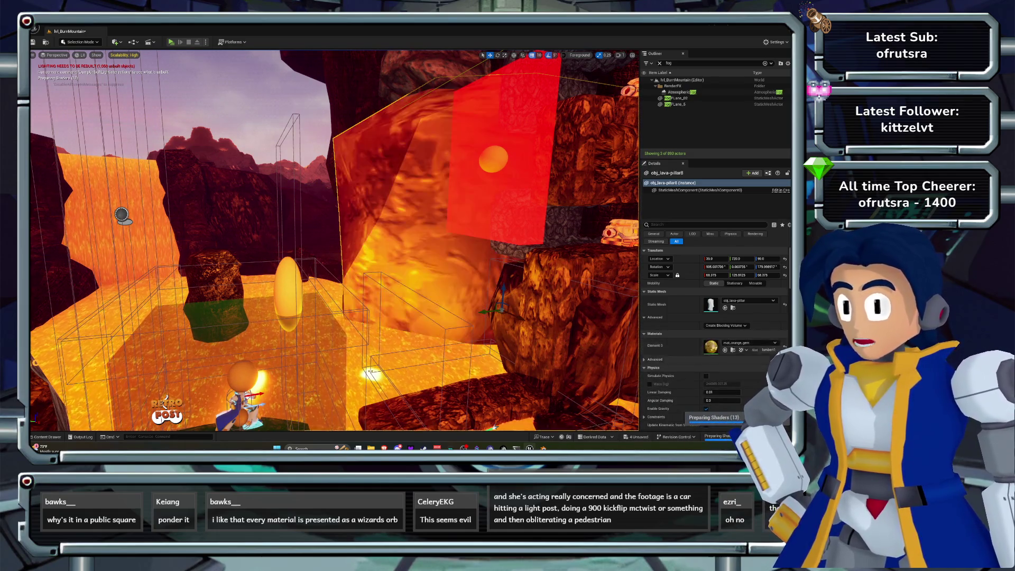
pyautogui.click(750, 342)
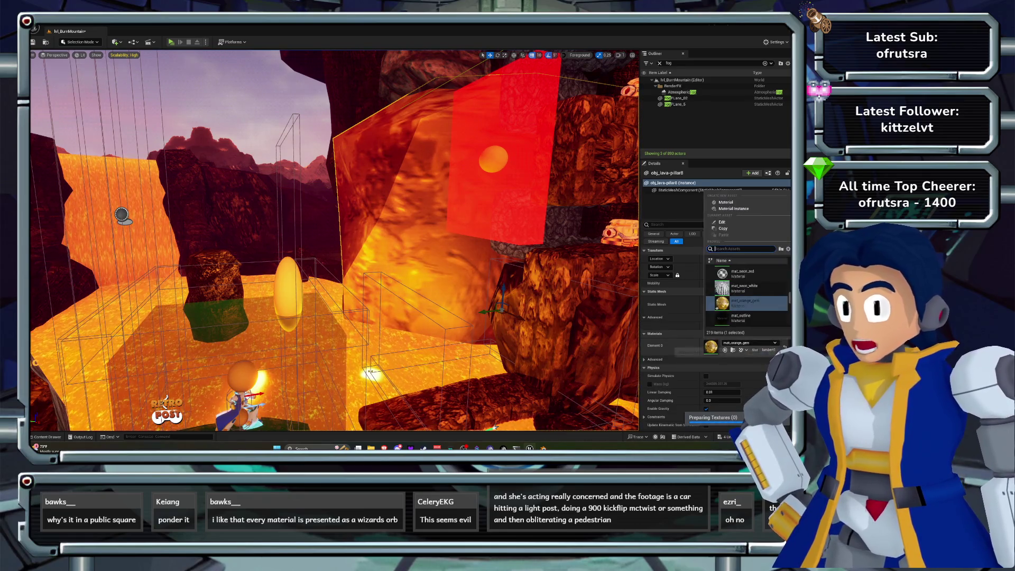
pyautogui.scroll(2, 740, 299)
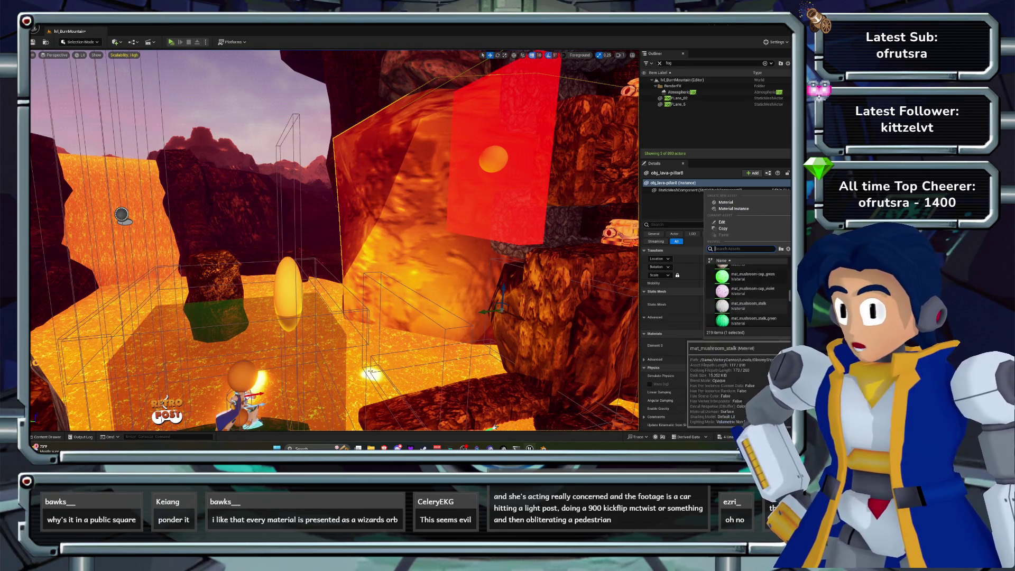
pyautogui.click(748, 284)
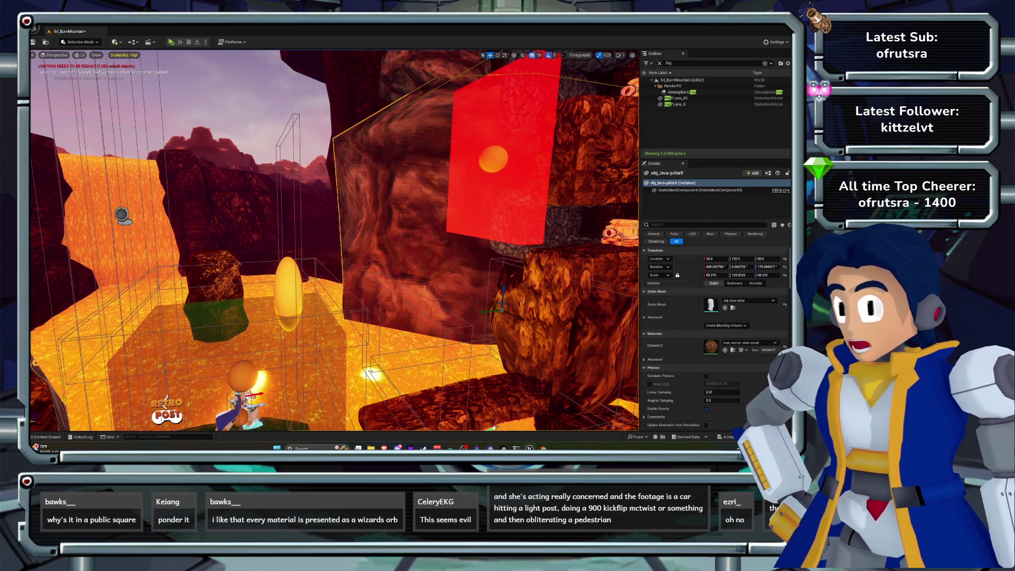
# Cycle the pillar through mat_mortar-wall, mat_mortar-stone93 and mat_mortar-stone.
pyautogui.click(750, 343)
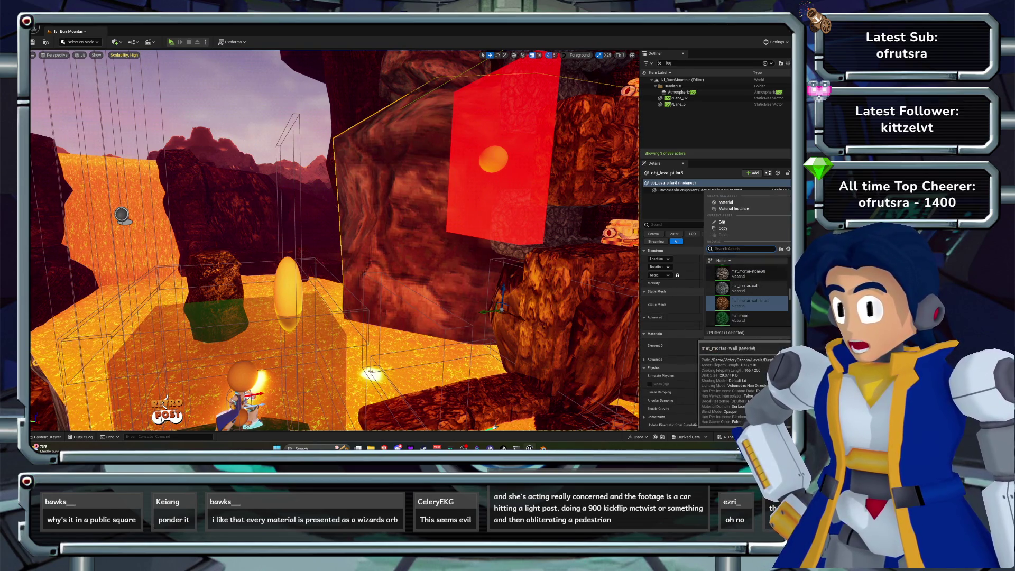
pyautogui.click(746, 289)
pyautogui.click(749, 343)
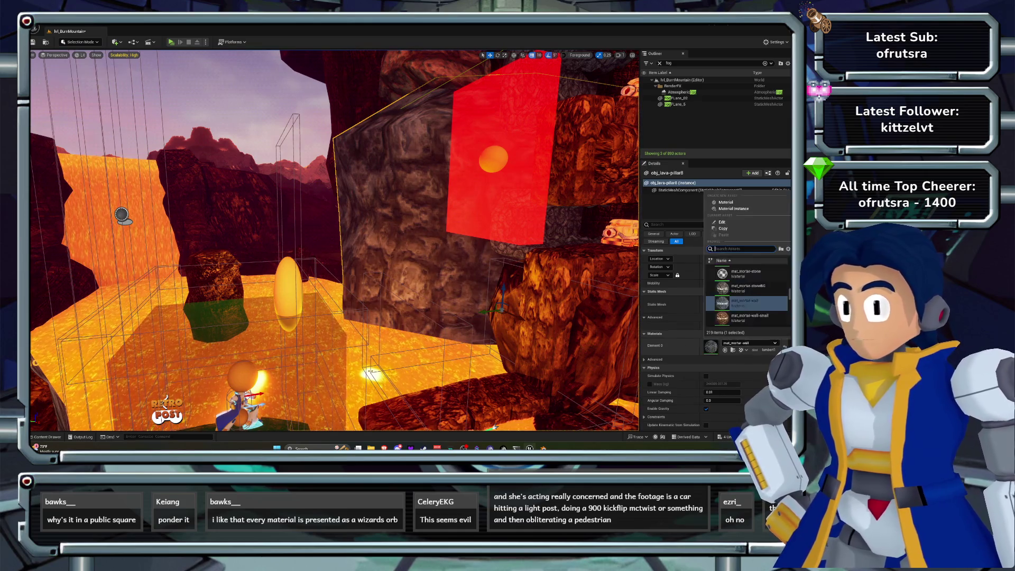
pyautogui.click(746, 289)
pyautogui.click(750, 342)
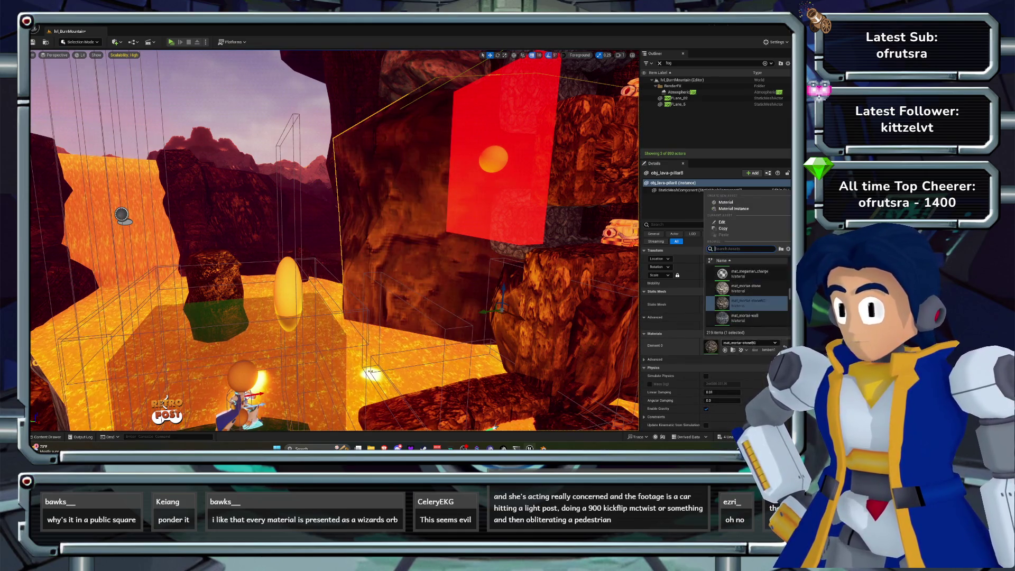
pyautogui.click(746, 288)
# Try mat_bm_metal_01, mat_bm_metal_02 and mat_bg_tree-trunk on the pillar.
pyautogui.click(750, 343)
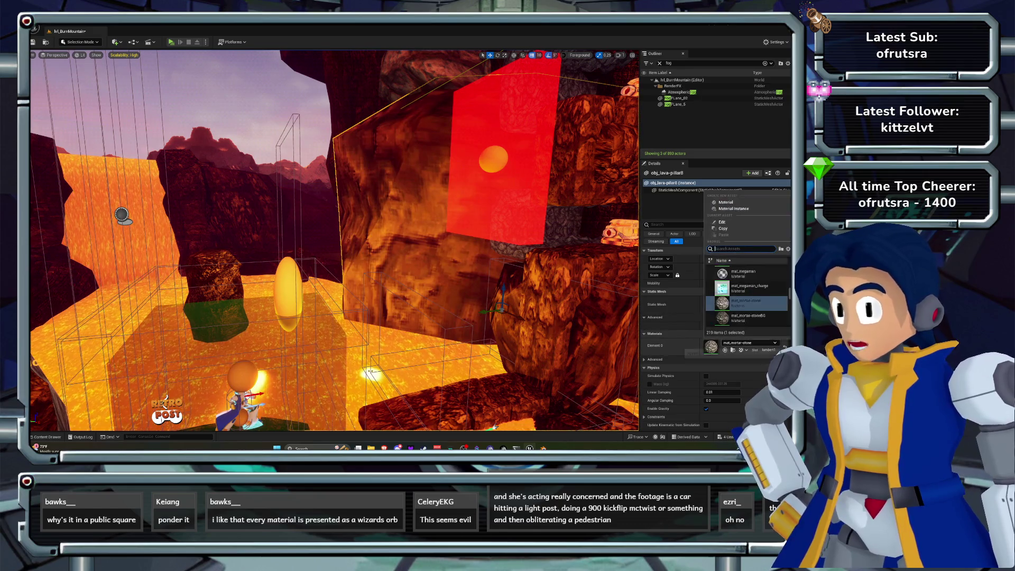
pyautogui.scroll(2, 747, 294)
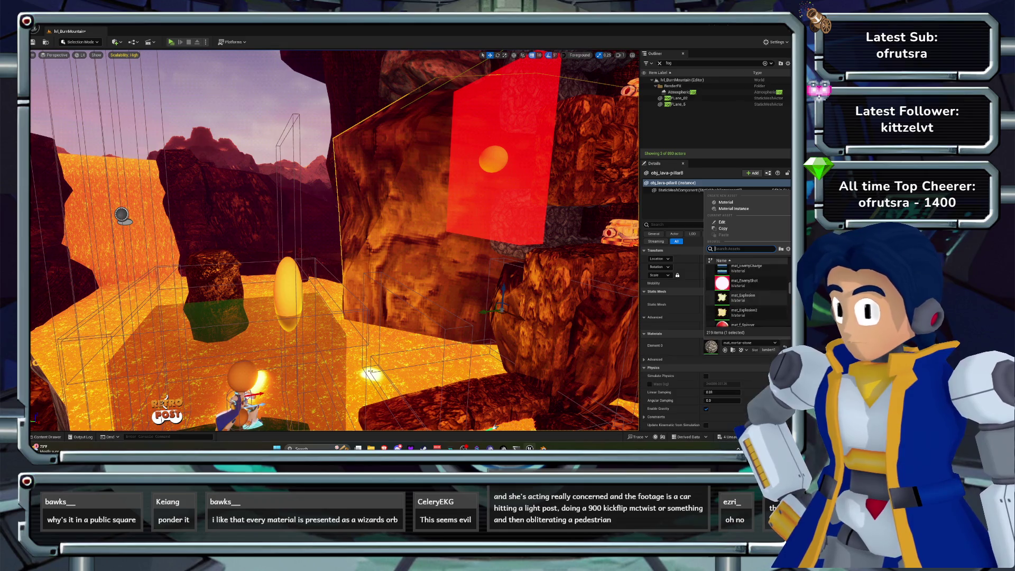
pyautogui.scroll(2, 745, 312)
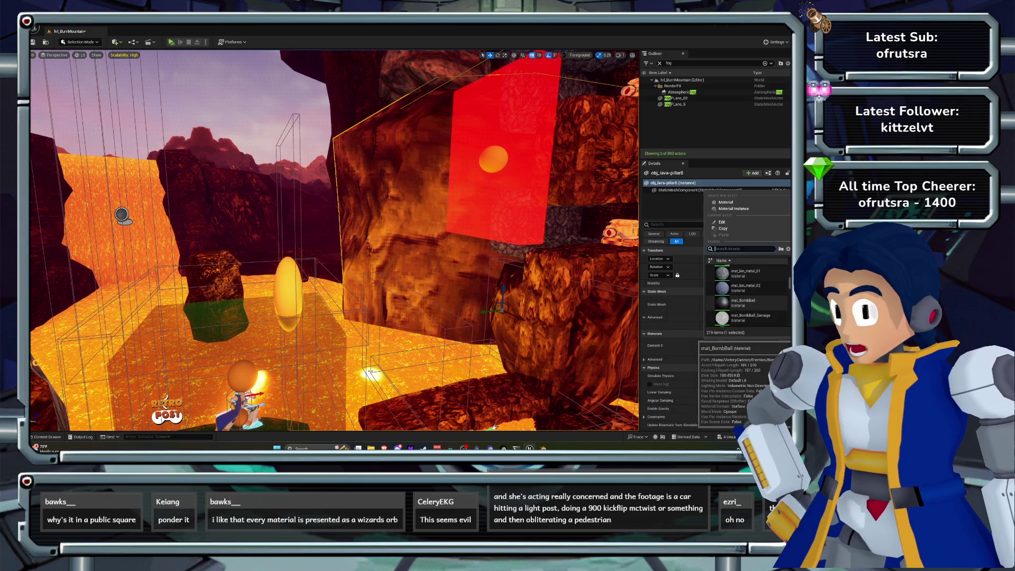
pyautogui.click(746, 273)
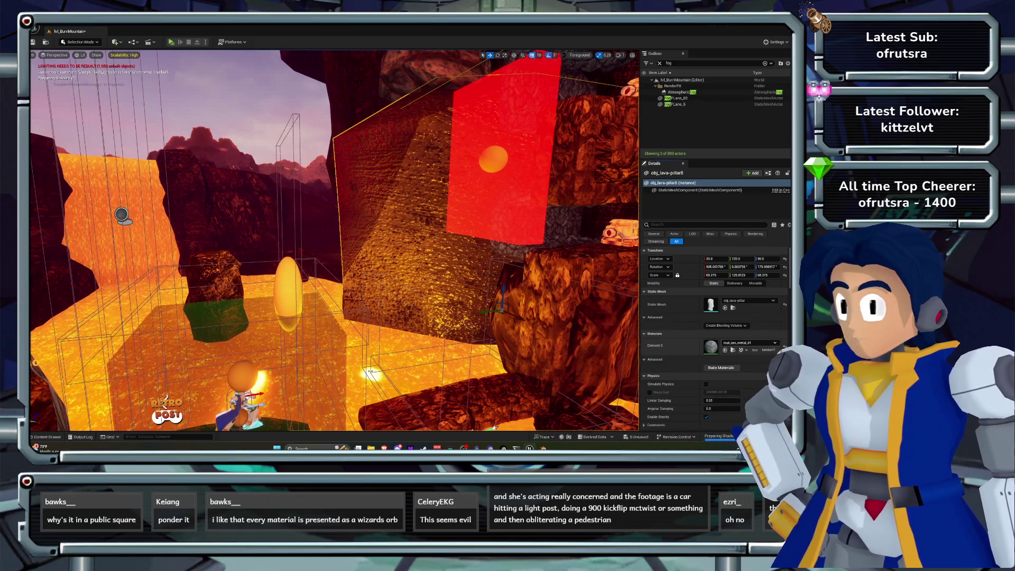
pyautogui.click(748, 342)
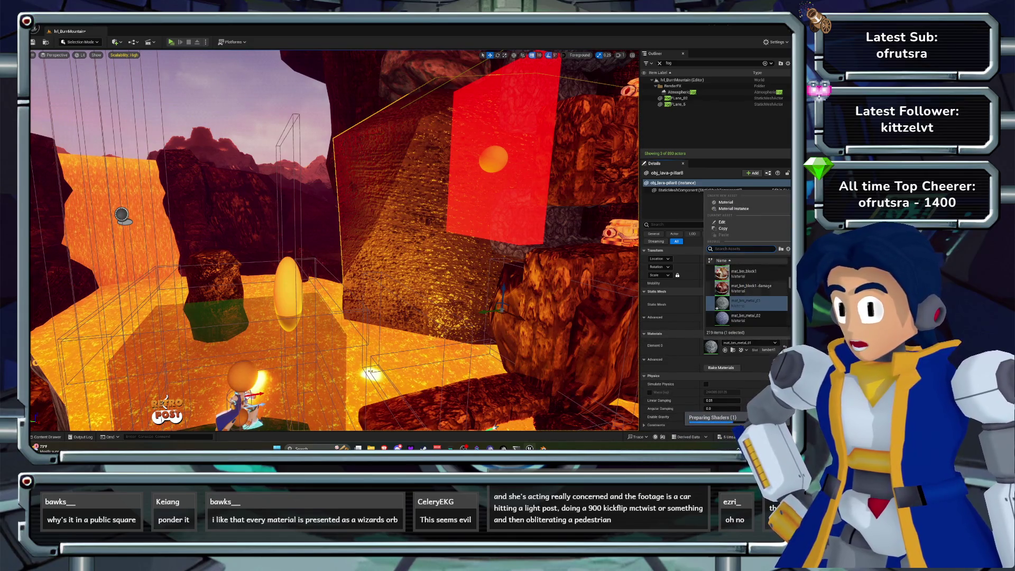
pyautogui.click(746, 317)
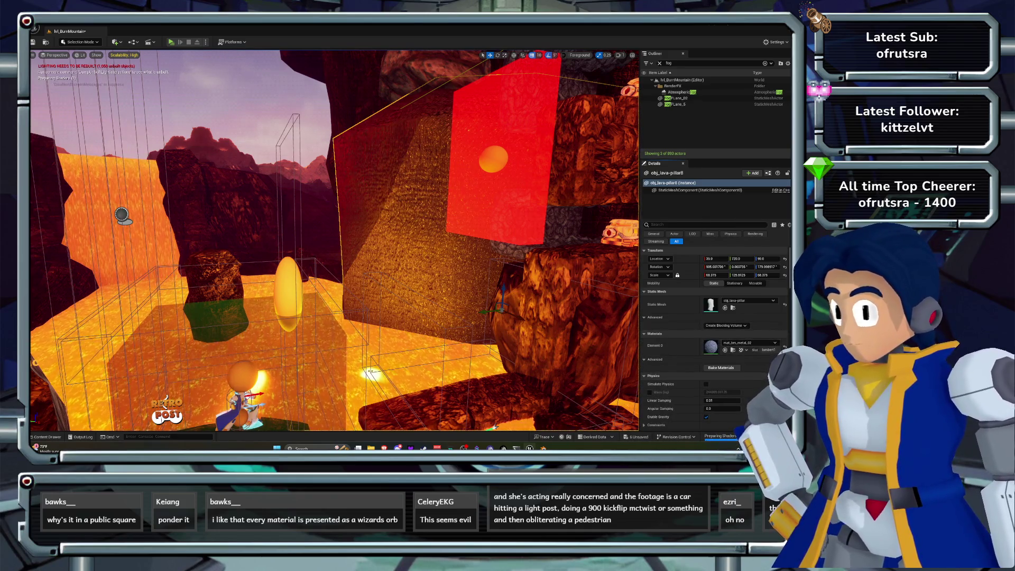
pyautogui.click(748, 342)
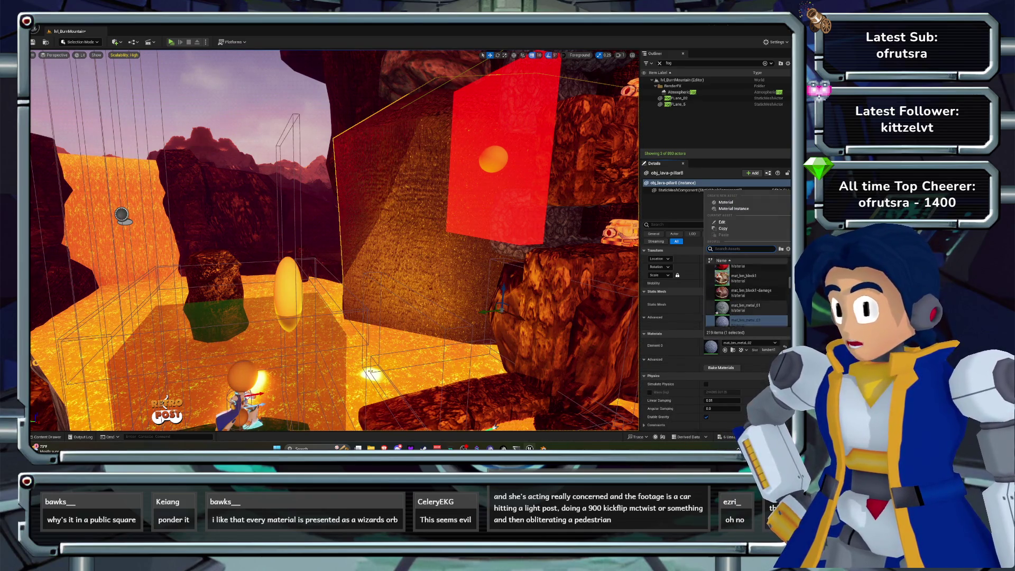
pyautogui.scroll(3, 747, 294)
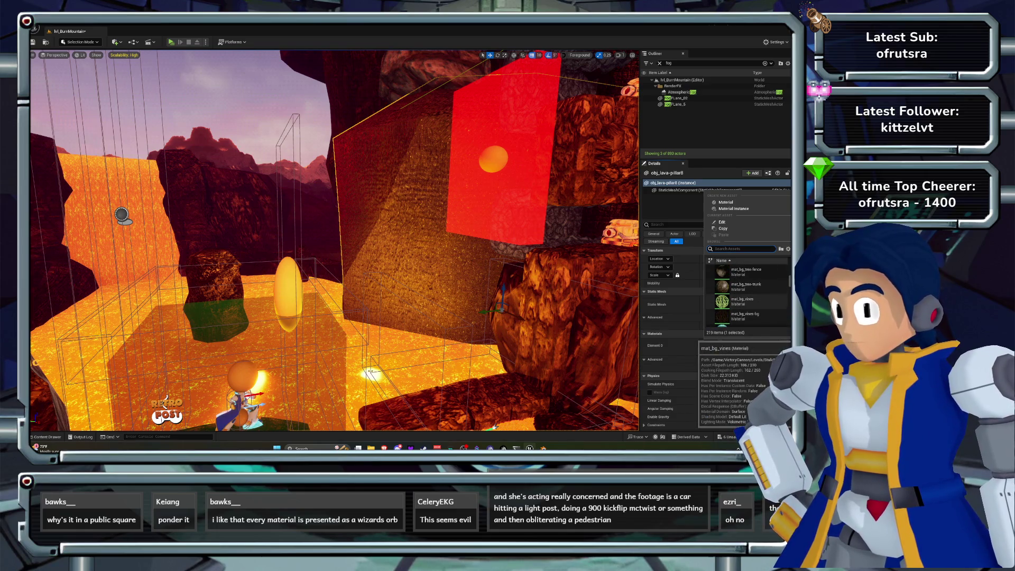
pyautogui.scroll(1, 747, 302)
pyautogui.click(746, 306)
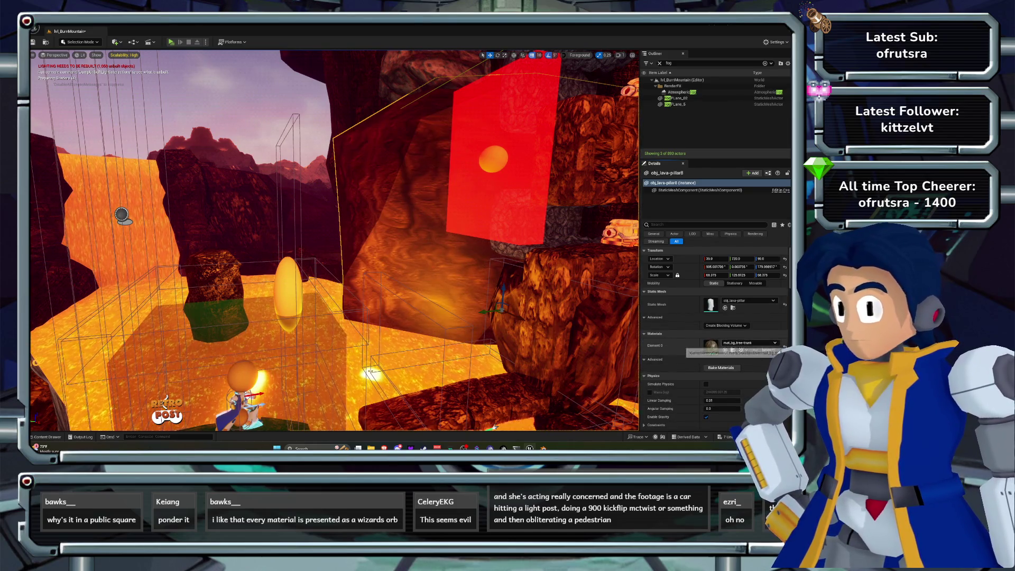
# Try bg_stone_mat, bg_rock_mat and bg_firerock_mat on the pillar.
pyautogui.click(750, 343)
pyautogui.scroll(10, 746, 291)
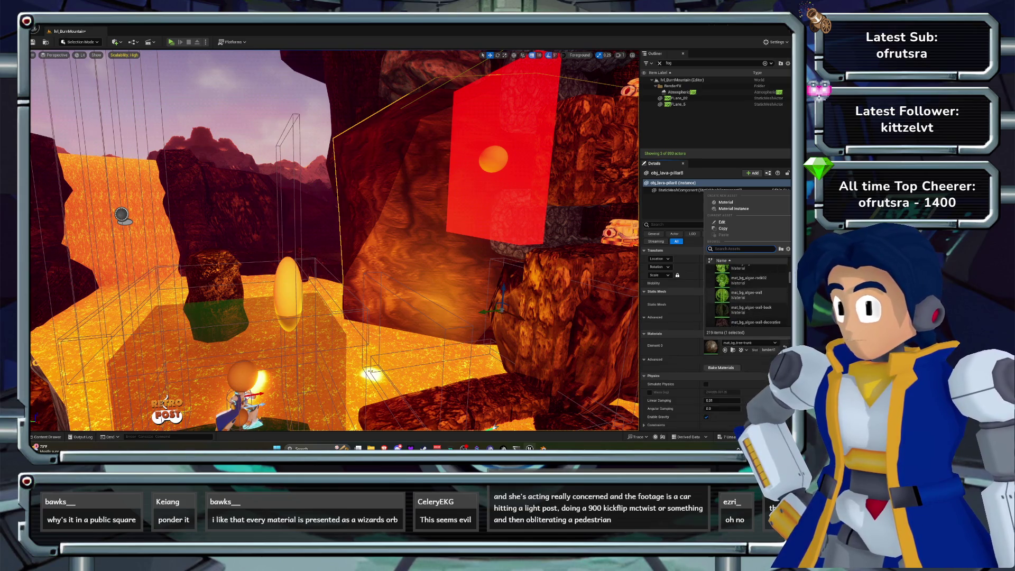
pyautogui.scroll(5, 746, 294)
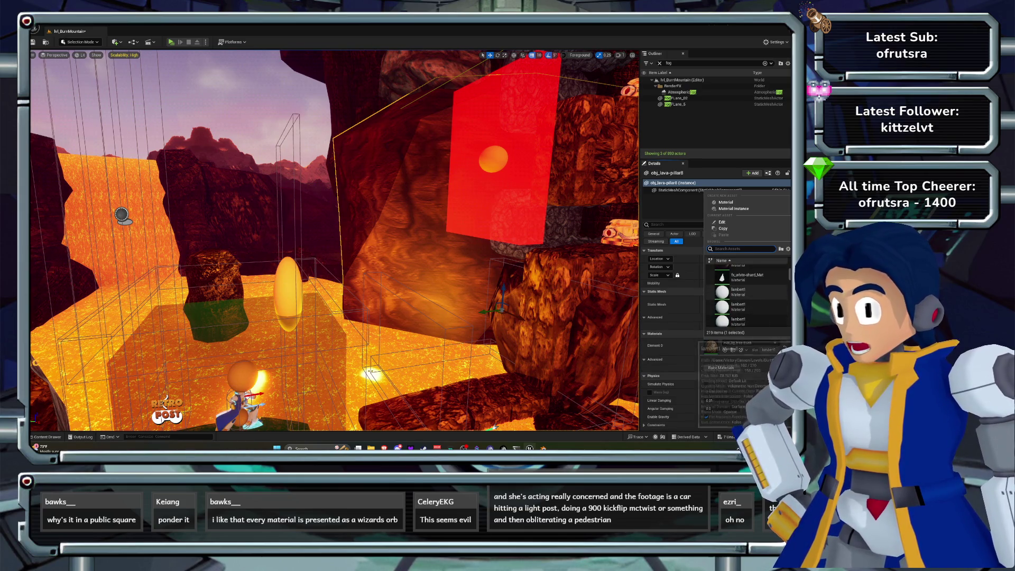
pyautogui.scroll(3, 746, 294)
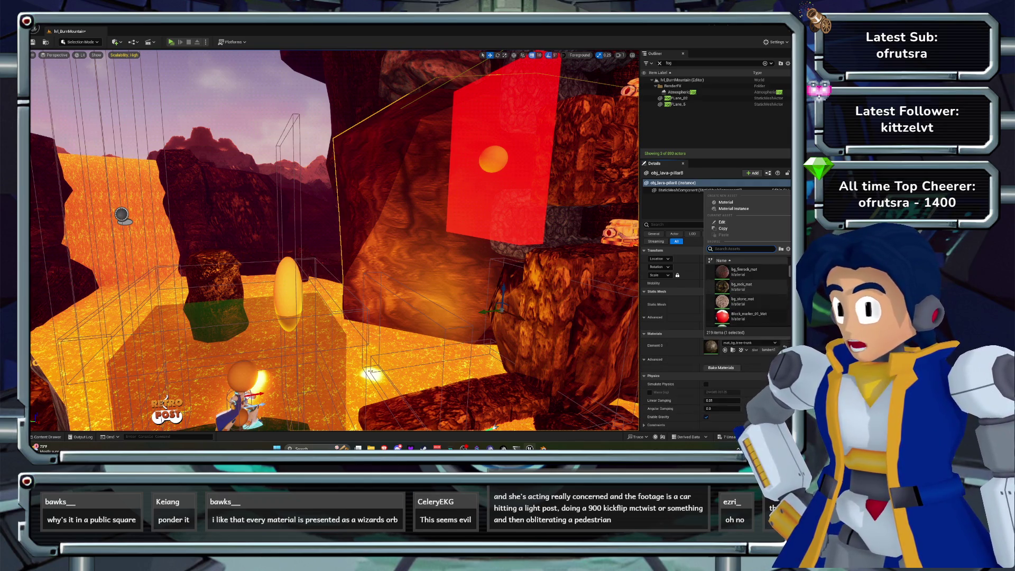
pyautogui.click(743, 301)
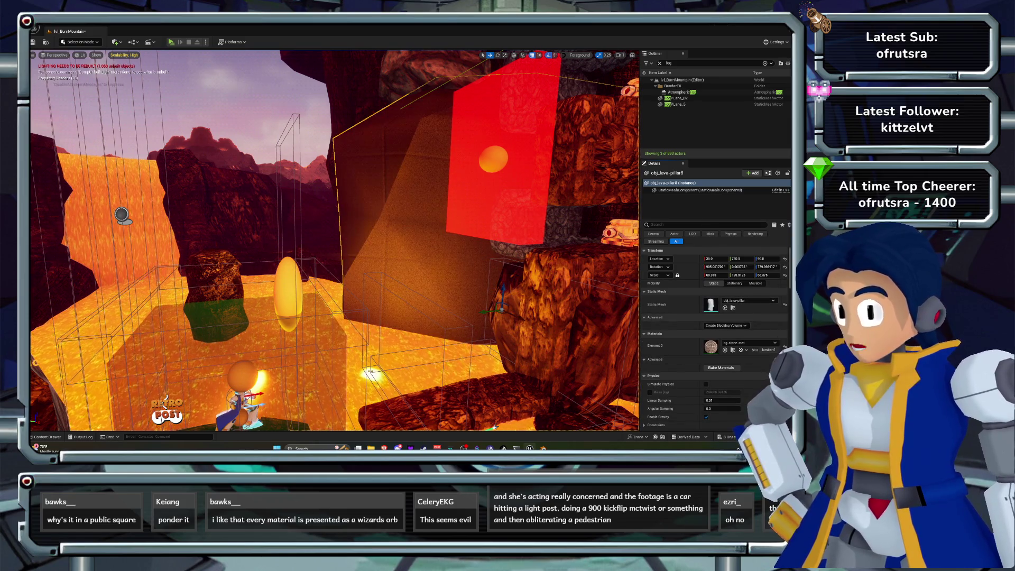
pyautogui.click(750, 342)
pyautogui.click(743, 287)
pyautogui.click(750, 342)
pyautogui.click(743, 287)
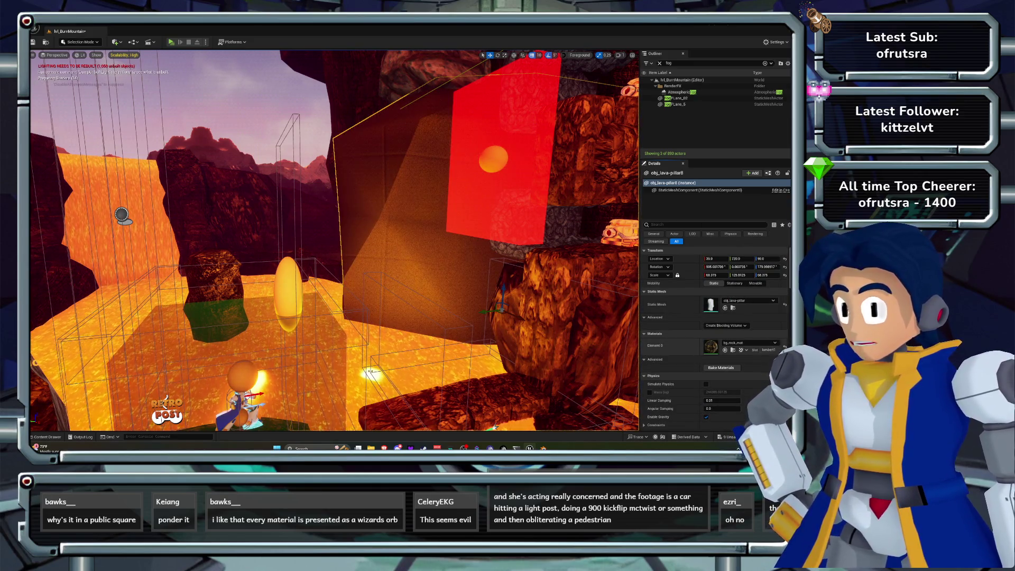
pyautogui.click(750, 343)
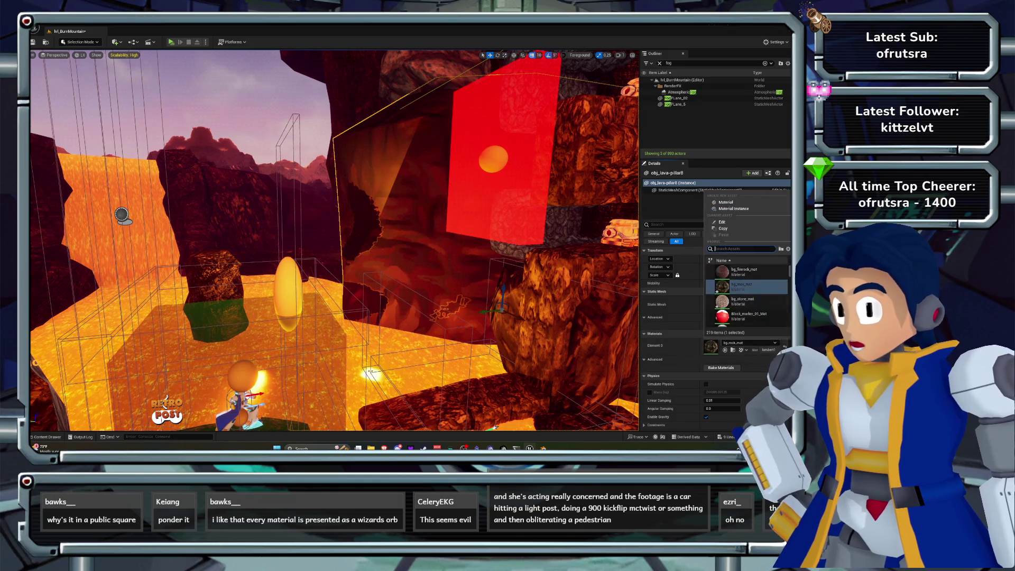
pyautogui.click(744, 271)
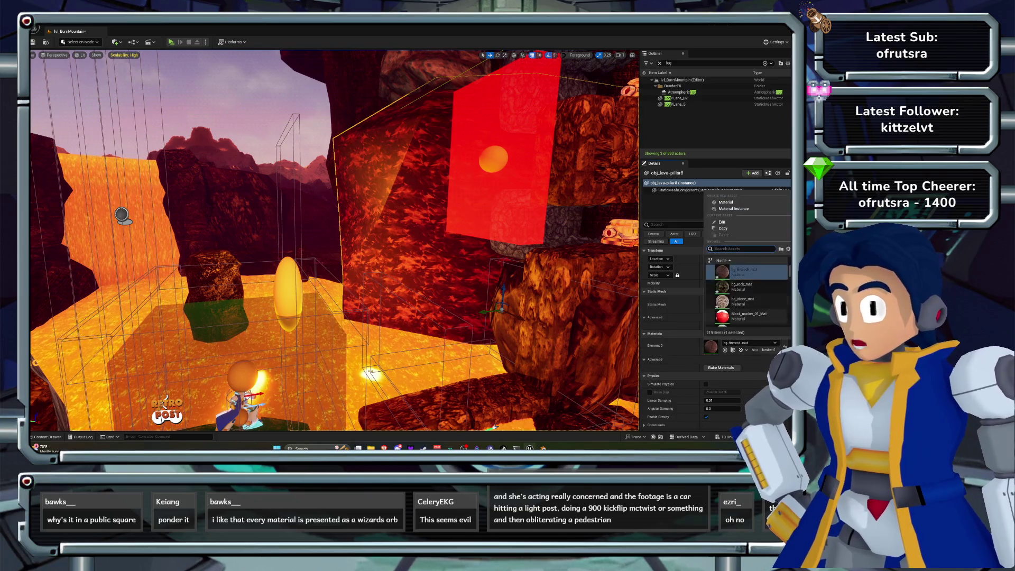
# Search materials for 'ortar' and compare mortar-stone variants, mat_mortar-wall-small and mat_mortar-wall.
pyautogui.click(749, 342)
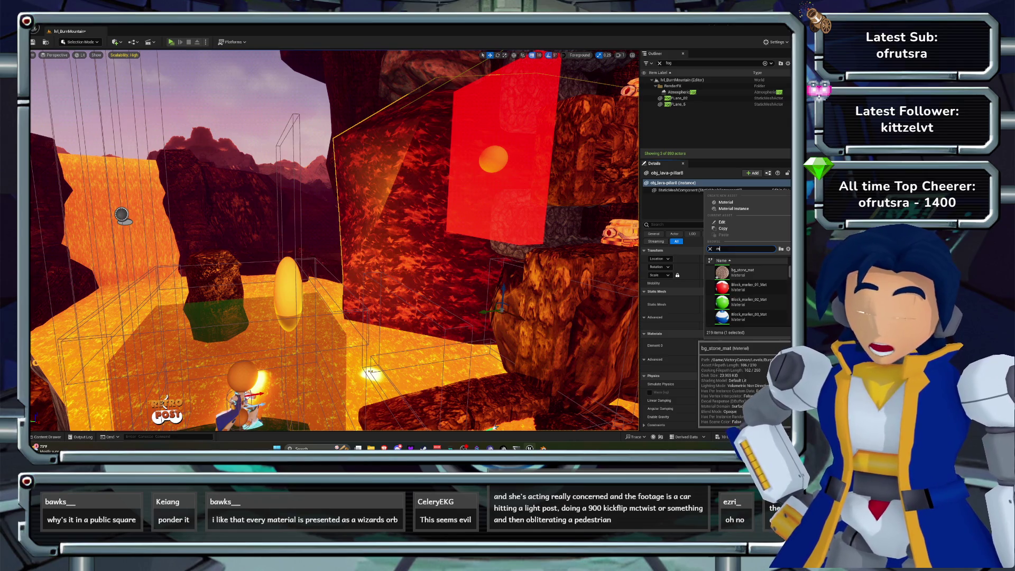
pyautogui.write('ortar')
pyautogui.press('Return')
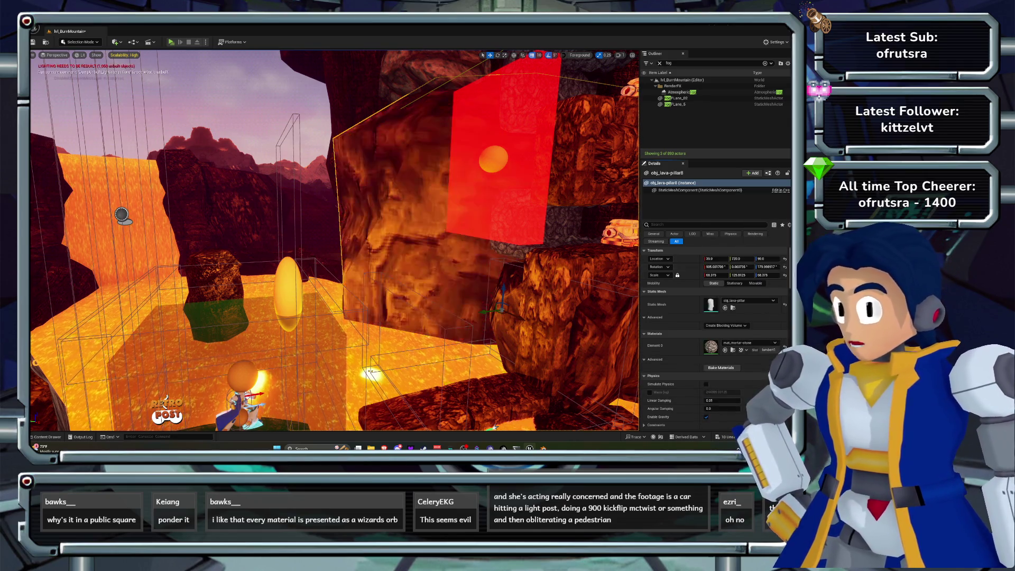
pyautogui.press('f')
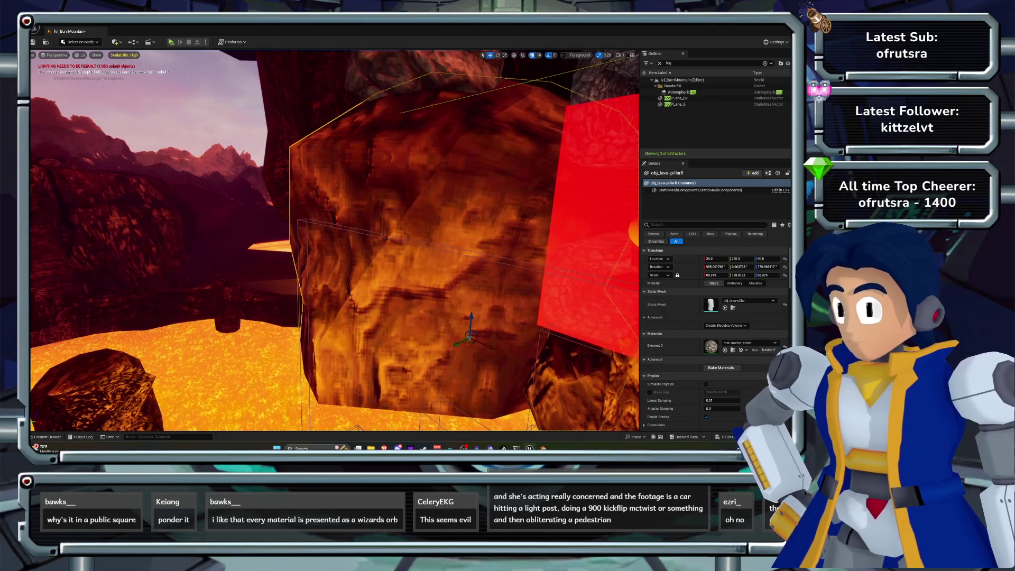
pyautogui.click(750, 343)
pyautogui.click(735, 318)
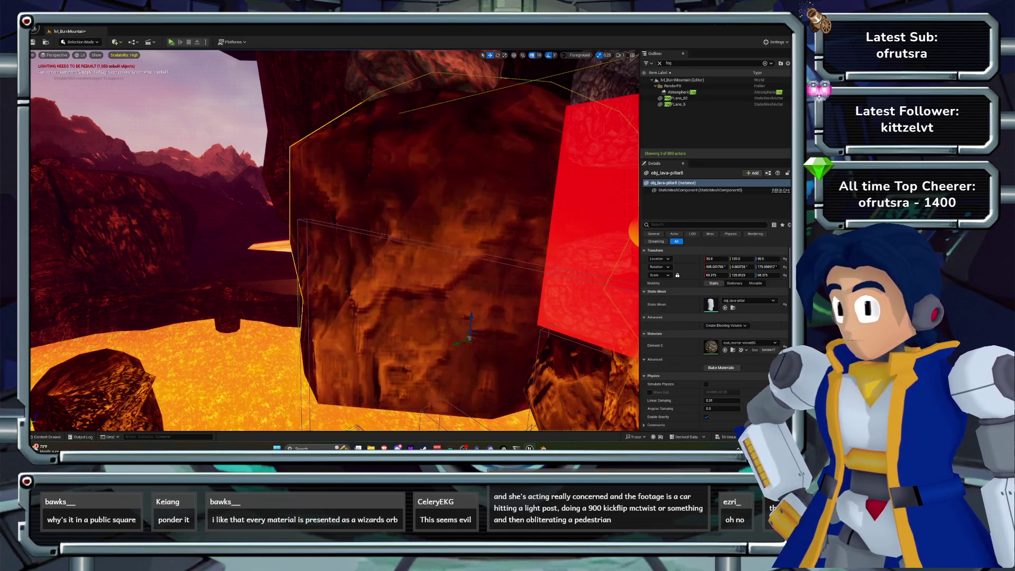
pyautogui.click(750, 342)
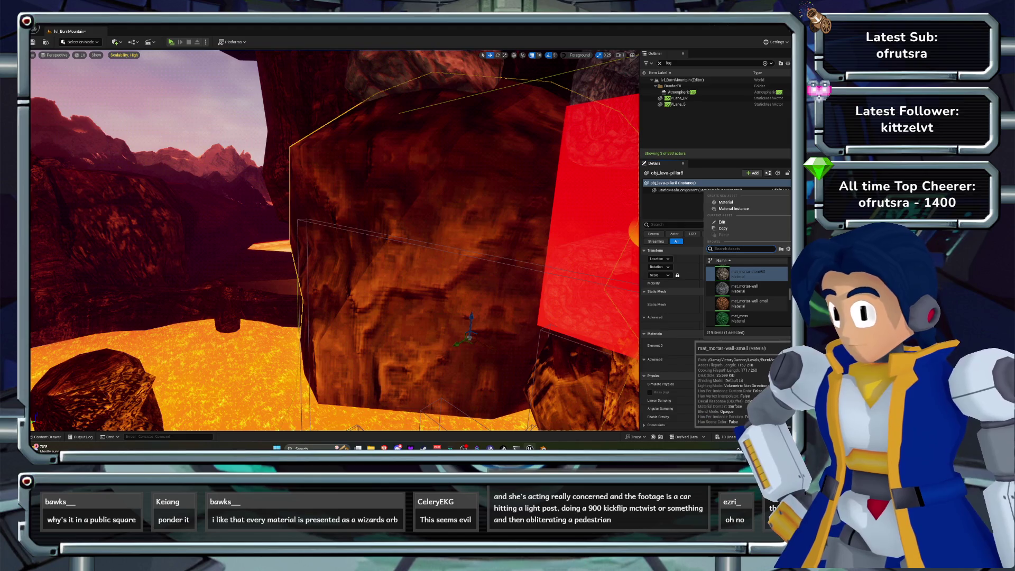
pyautogui.click(746, 303)
pyautogui.click(750, 343)
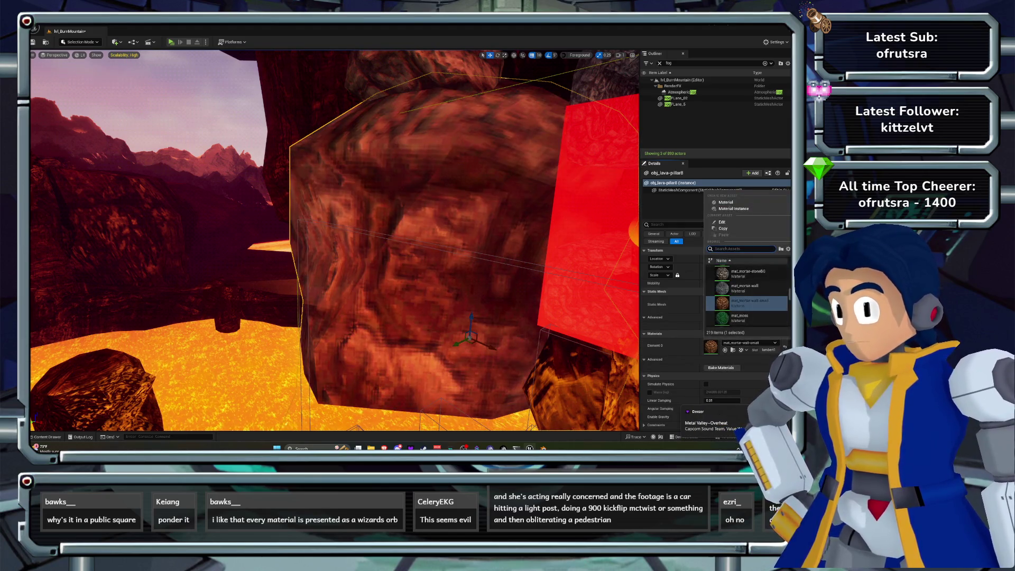
pyautogui.click(746, 289)
# Reselect the lava pillar and drop mat_mortar-wall-small onto its Element 0 slot.
pyautogui.press('s')
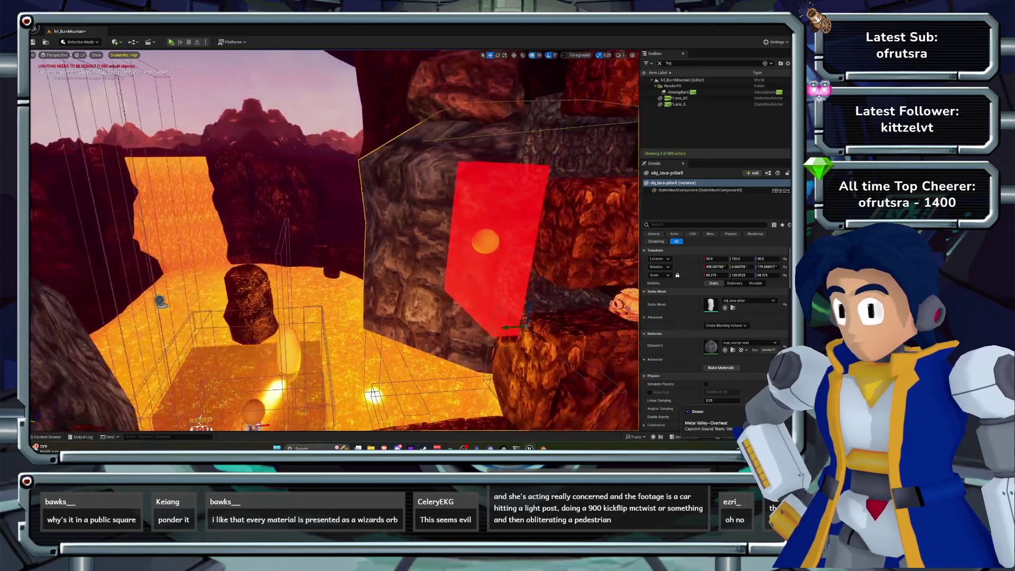
pyautogui.press('w')
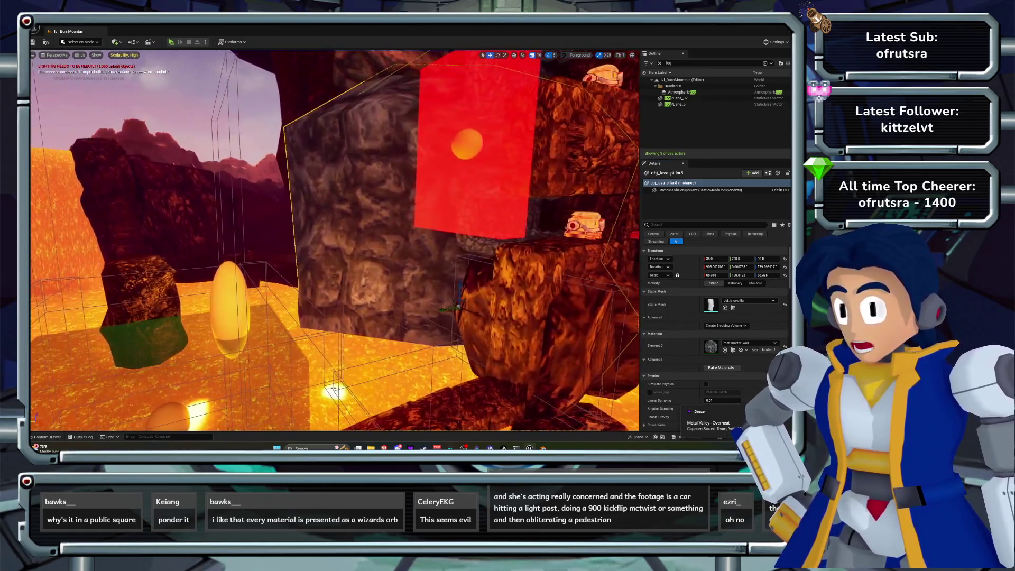
pyautogui.click(526, 328)
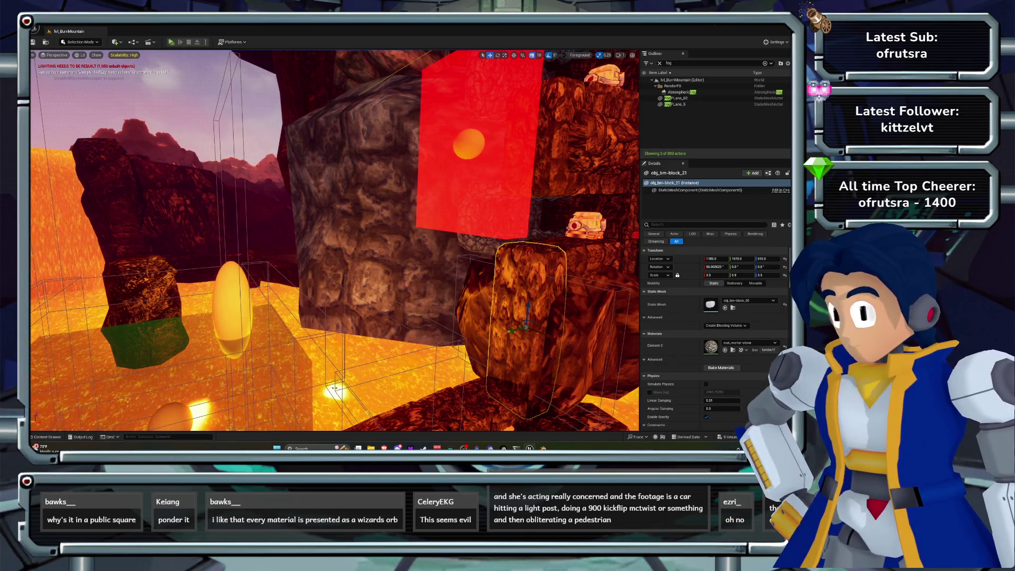
pyautogui.hotkey('ctrl', 'z')
pyautogui.moveTo(711, 347); pyautogui.dragTo(712, 347)
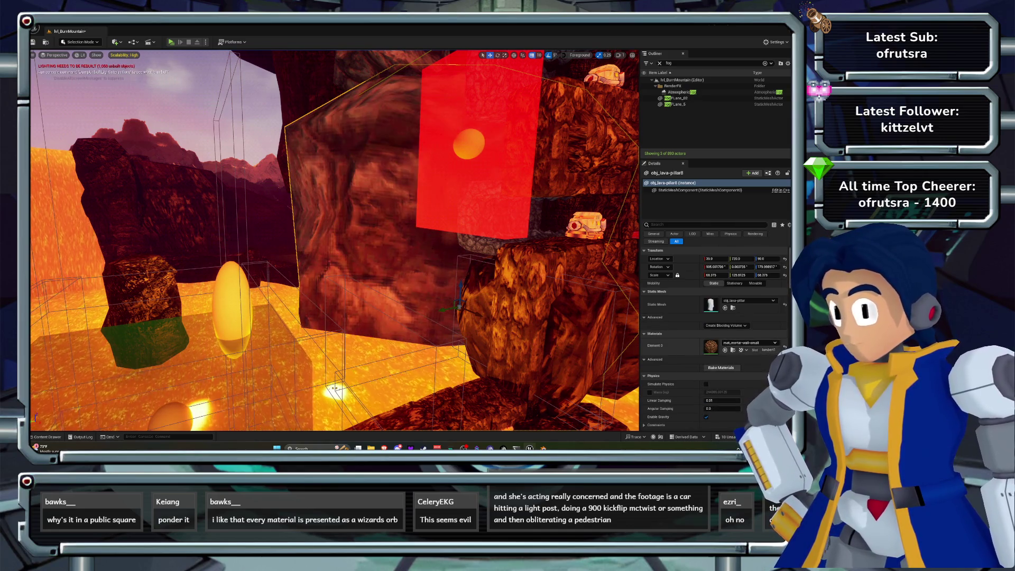
pyautogui.click(748, 343)
pyautogui.scroll(-5, 746, 306)
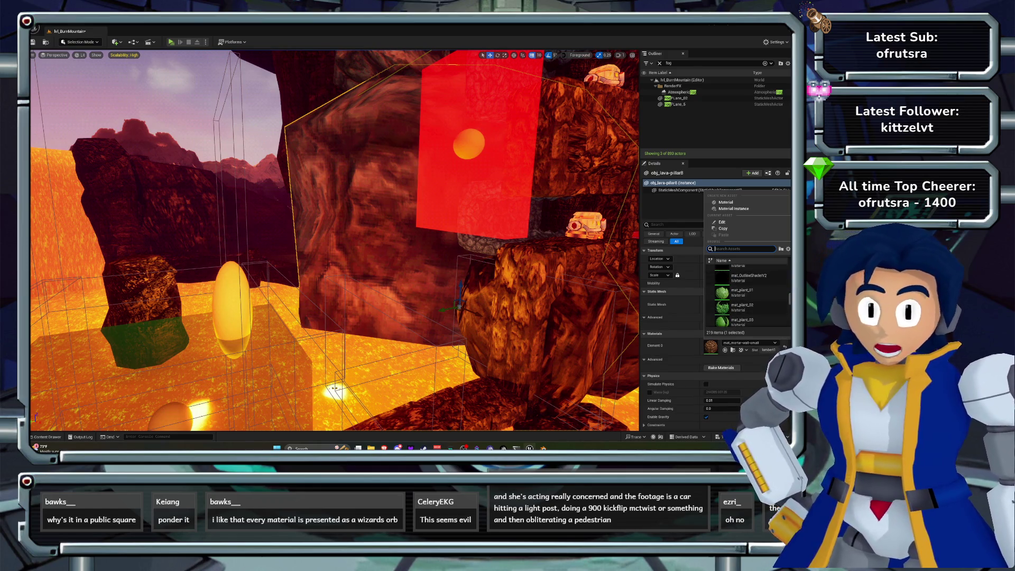
# Drag tex_stone-large_Mat and then tex_stone_Mat from the BurnMountain folder onto the pillar.
pyautogui.click(46, 436)
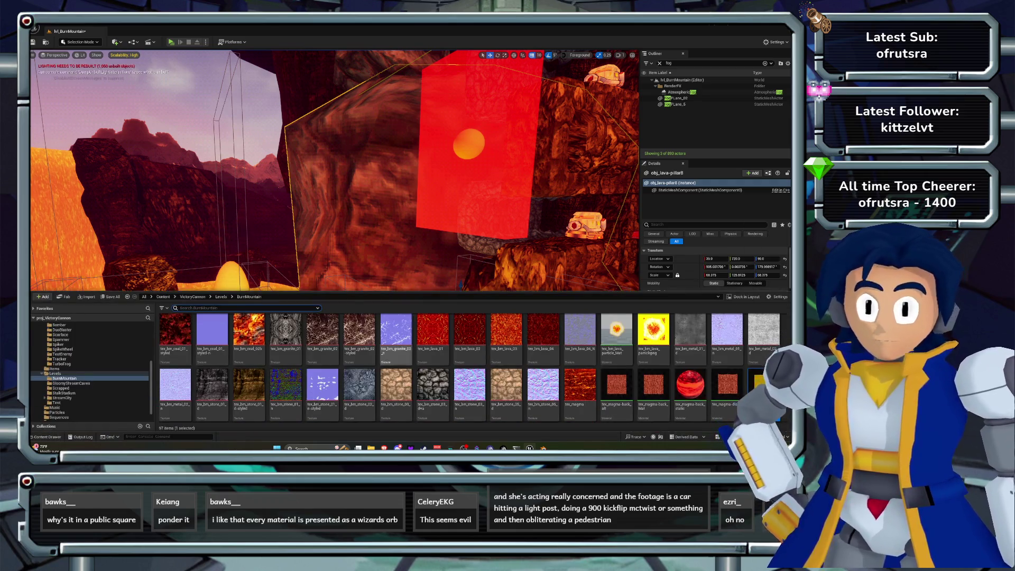
pyautogui.scroll(-1, 470, 370)
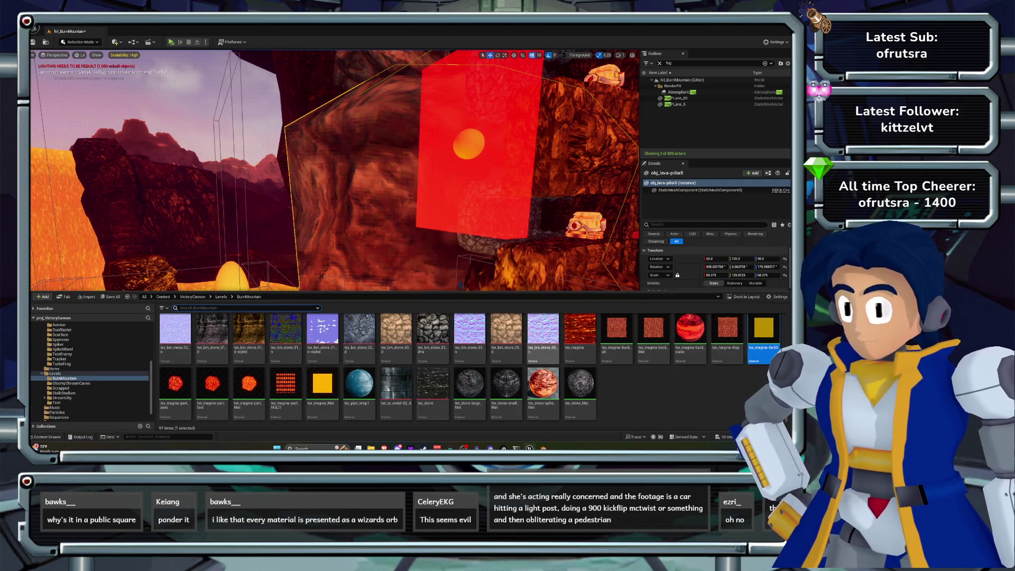
pyautogui.click(470, 384)
pyautogui.moveTo(470, 383); pyautogui.dragTo(397, 247)
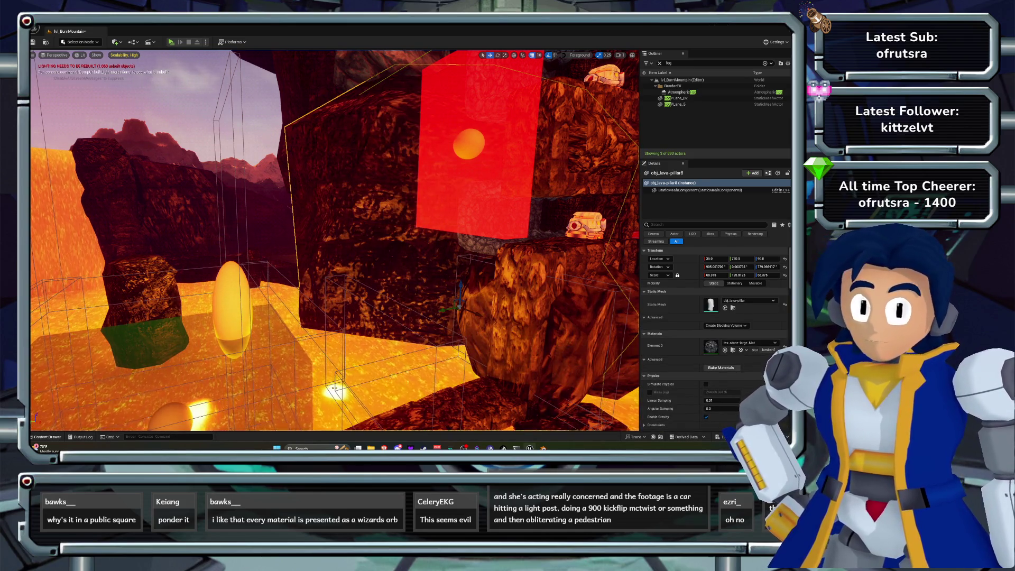
pyautogui.click(46, 437)
pyautogui.moveTo(506, 384); pyautogui.dragTo(476, 306)
pyautogui.hotkey('ctrl', 'space')
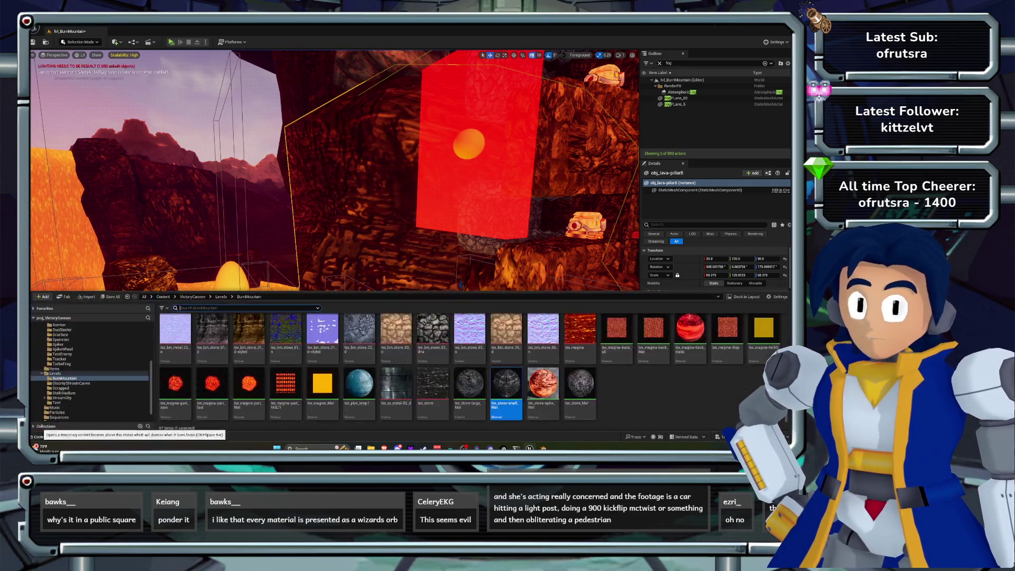
pyautogui.moveTo(580, 383)
pyautogui.mouseDown()
pyautogui.moveTo(592, 385)
pyautogui.moveTo(519, 318)
pyautogui.mouseUp()
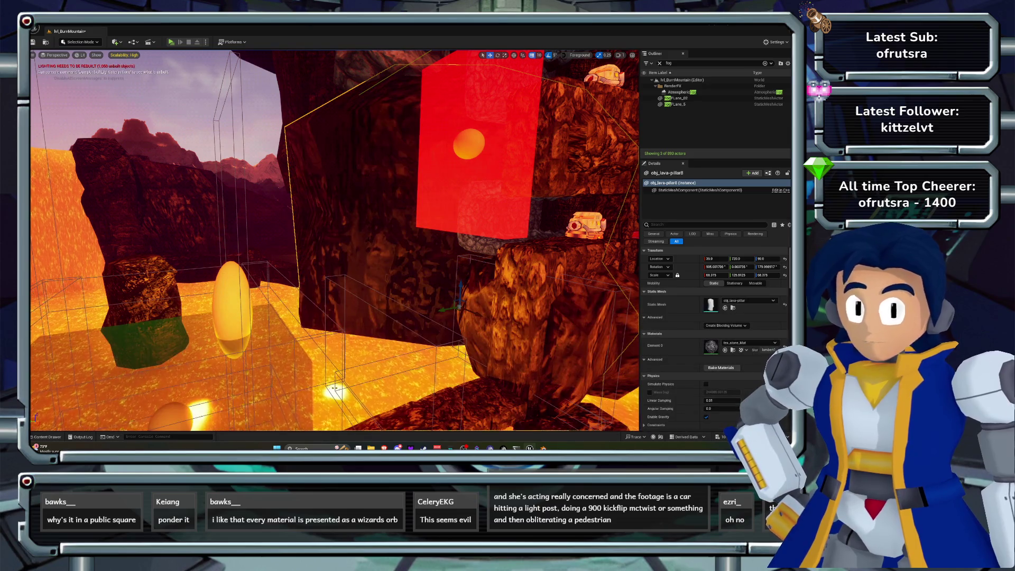
# Apply tex_stone-small_Mat to the lava pillar and open it in the material editor.
pyautogui.click(35, 437)
pyautogui.moveTo(507, 383)
pyautogui.mouseDown()
pyautogui.moveTo(529, 371)
pyautogui.moveTo(449, 260)
pyautogui.mouseUp()
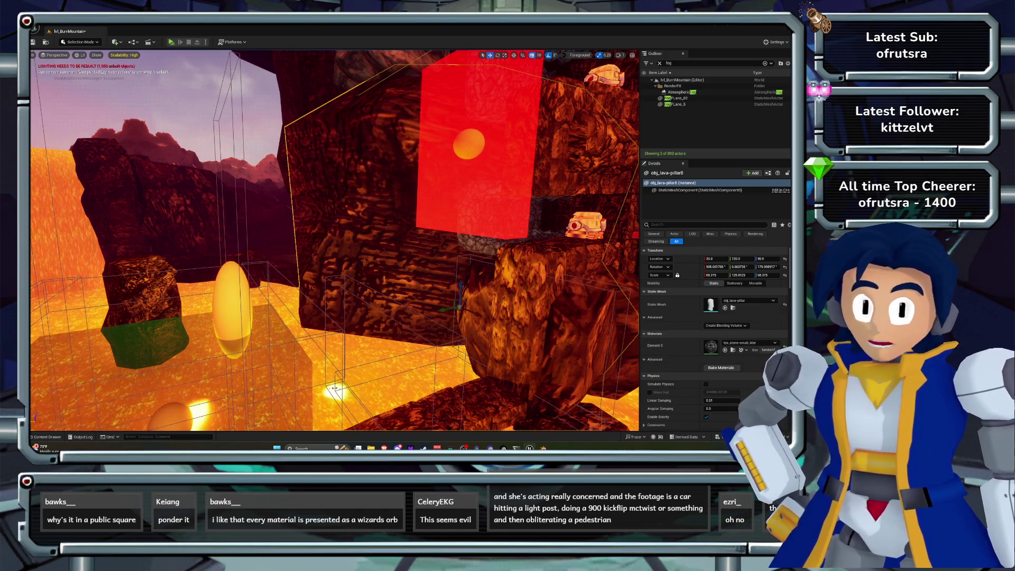
pyautogui.hotkey('ctrl', 'space')
pyautogui.doubleClick(507, 383)
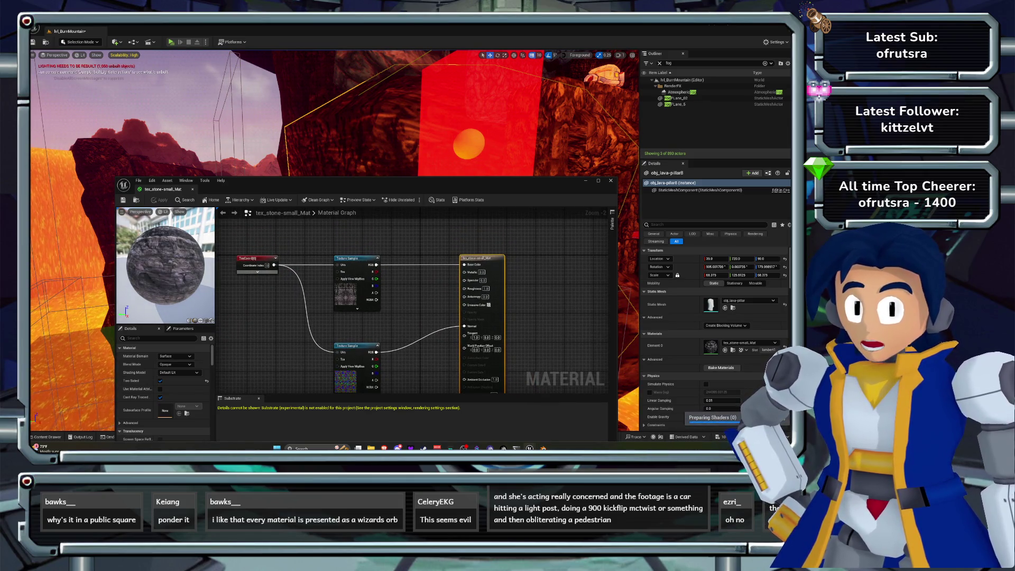
# Set the TexCoord node's UTiling and VTiling to 4.0 and apply the material.
pyautogui.click(244, 259)
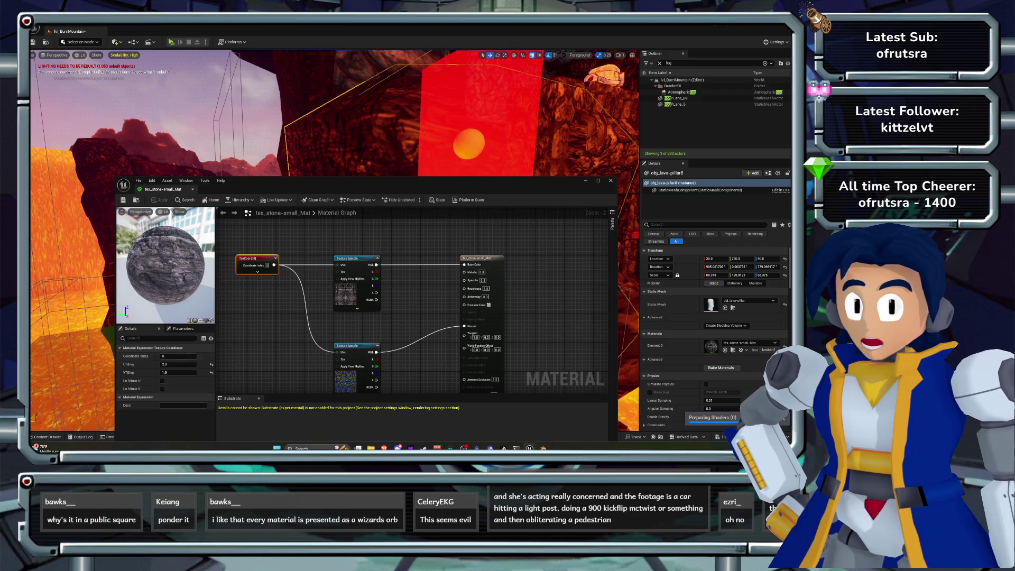
pyautogui.click(178, 373)
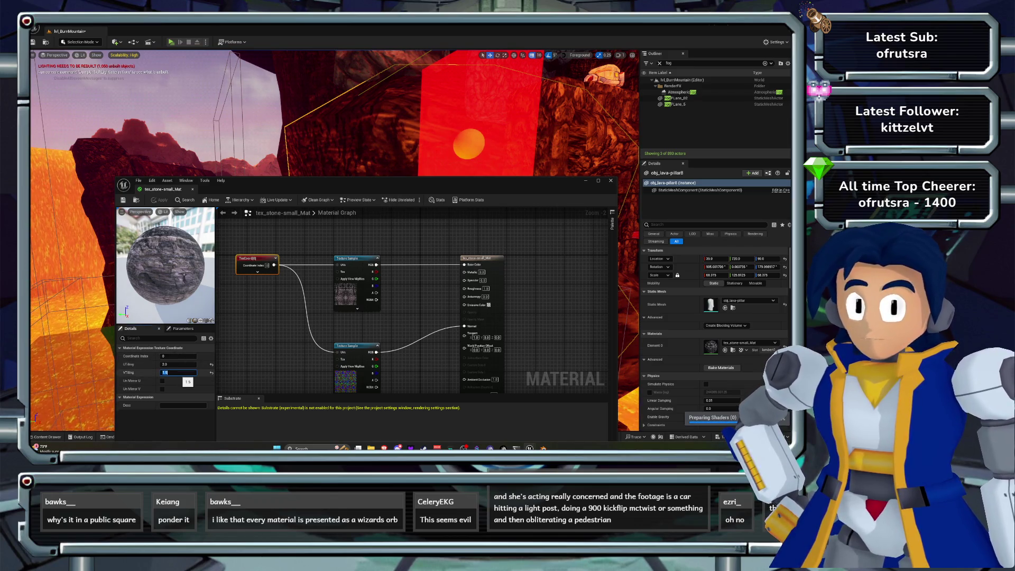
pyautogui.write('2')
pyautogui.press('Return')
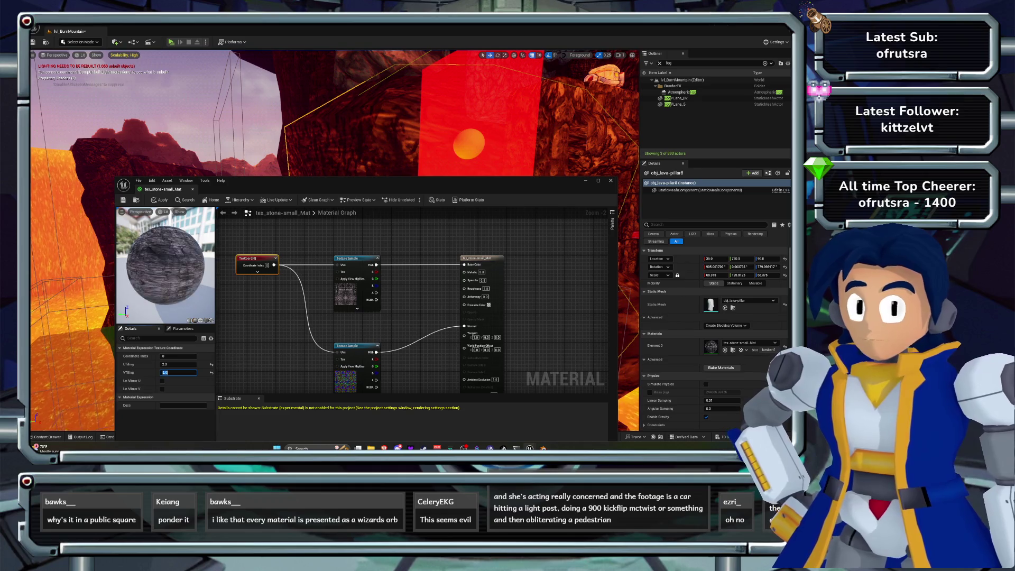
pyautogui.hotkey('shift', 'Tab')
pyautogui.write('4')
pyautogui.press('Return')
pyautogui.write('4')
pyautogui.press('Return')
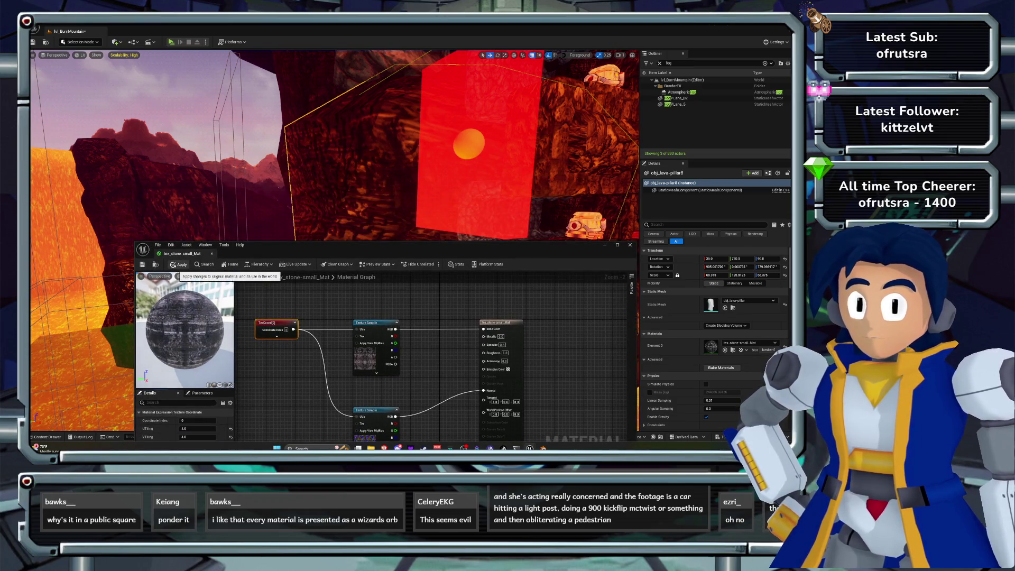
pyautogui.click(179, 264)
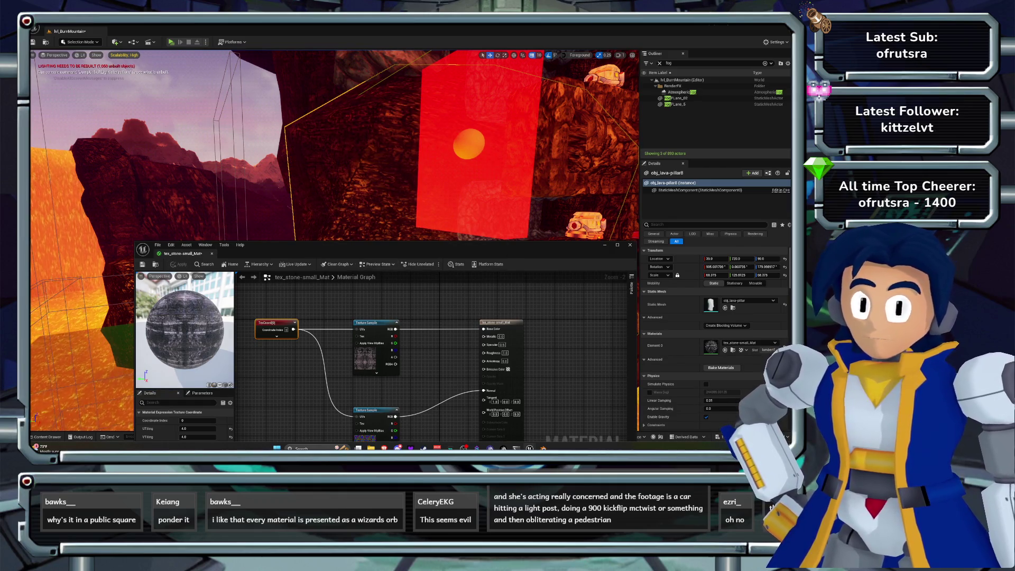
# Check the tiled stone in the level, nudge the lower Texture Sample node, and close the editor.
pyautogui.moveTo(370, 245); pyautogui.dragTo(343, 379)
pyautogui.press('a')
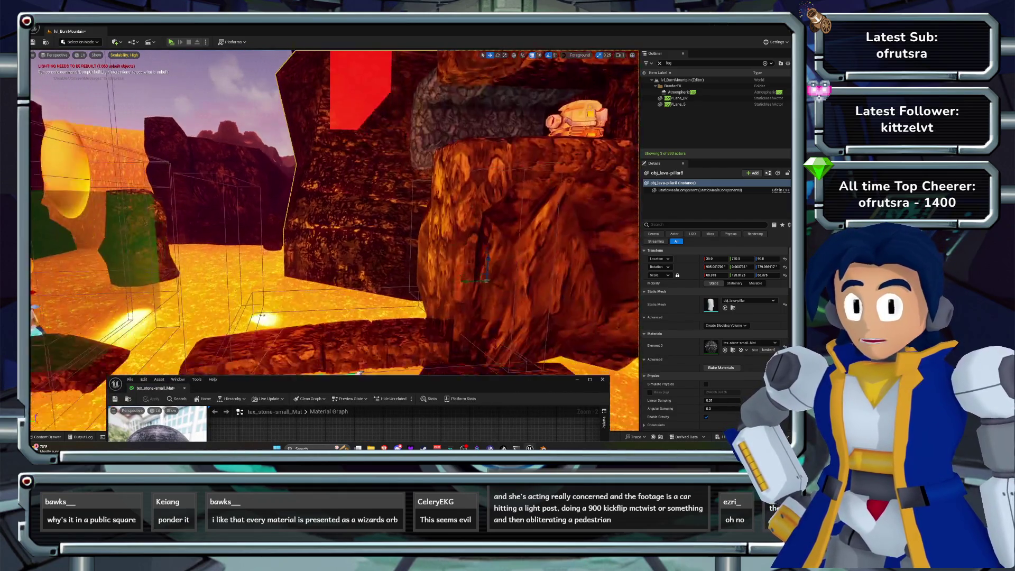
pyautogui.moveTo(343, 379); pyautogui.dragTo(349, 203)
pyautogui.moveTo(349, 392); pyautogui.dragTo(337, 384)
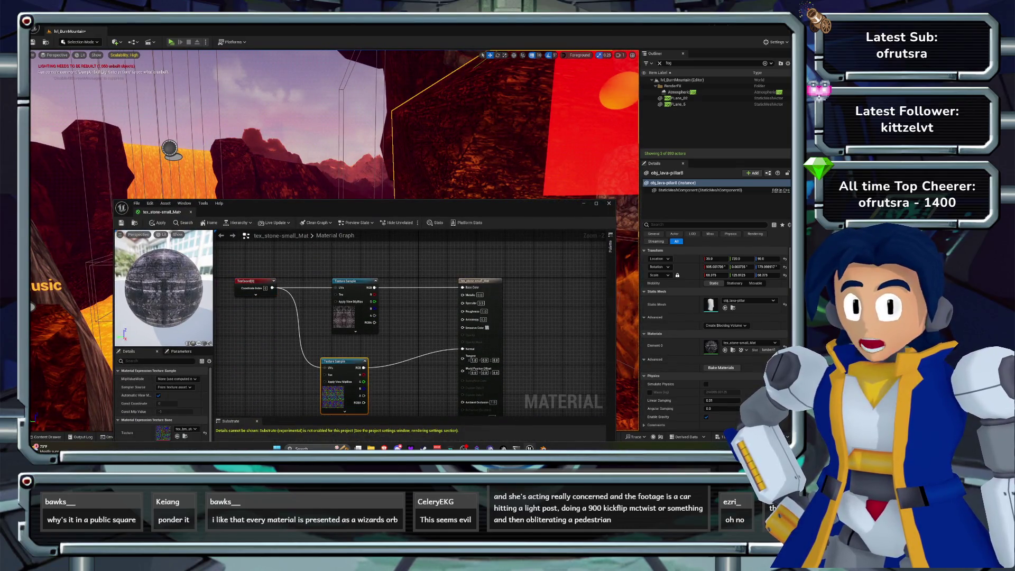
pyautogui.moveTo(370, 203); pyautogui.dragTo(385, 116)
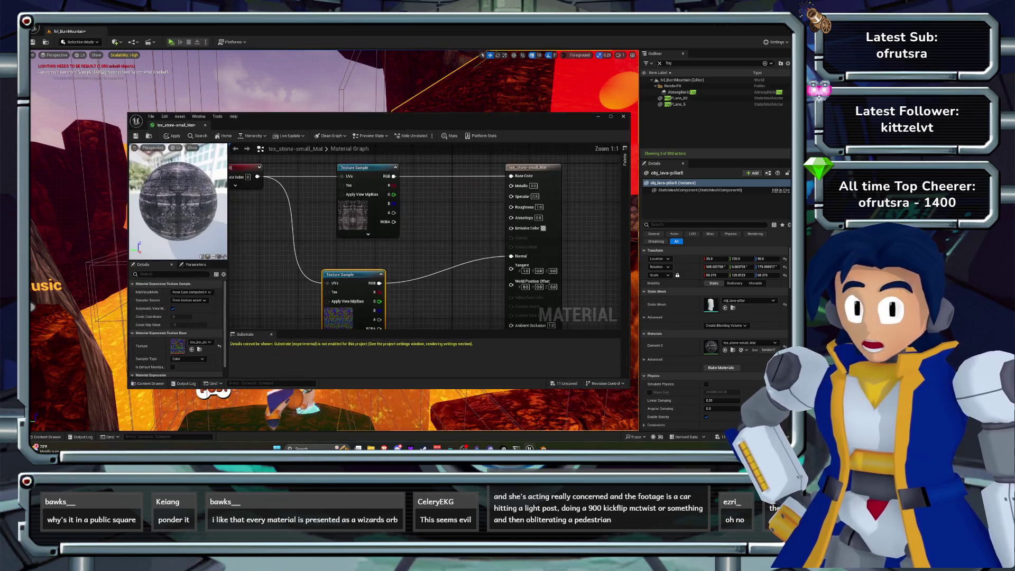
pyautogui.rightClick(362, 277)
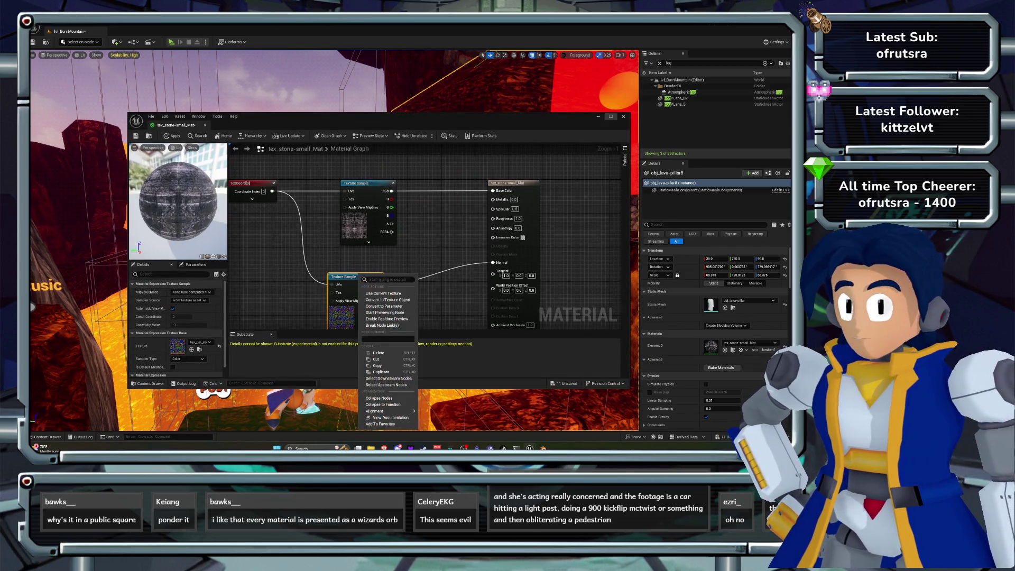
pyautogui.click(598, 117)
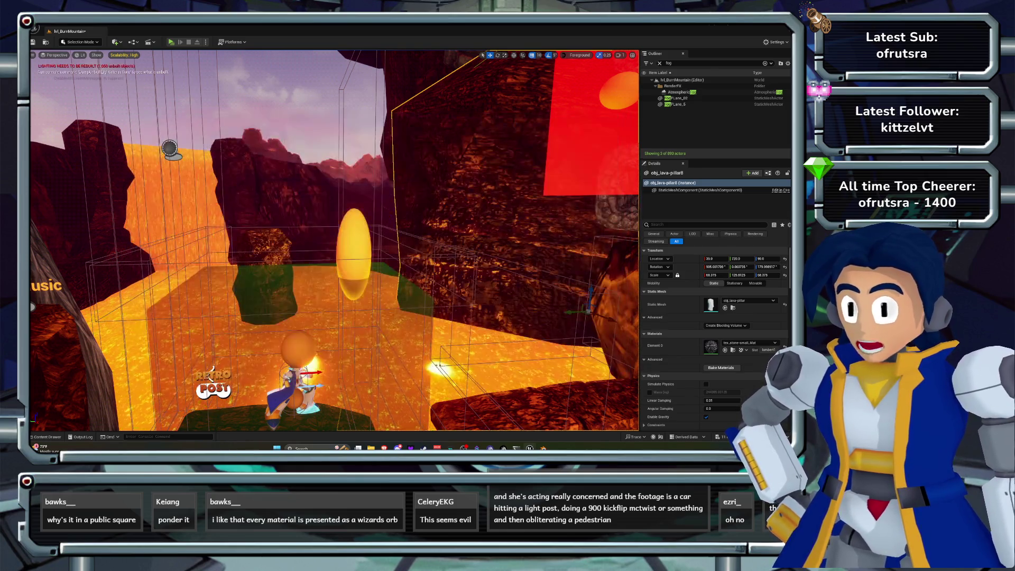
pyautogui.click(47, 437)
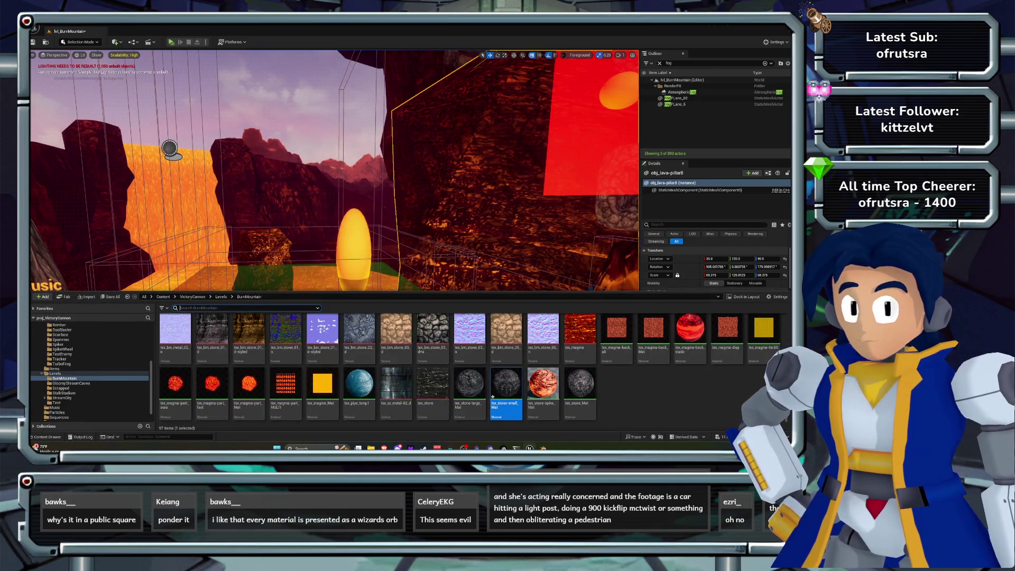
# Open the tex_bm_stone_01_n texture and set its Saturation and RGBCurve adjustments to 1.
pyautogui.doubleClick(286, 331)
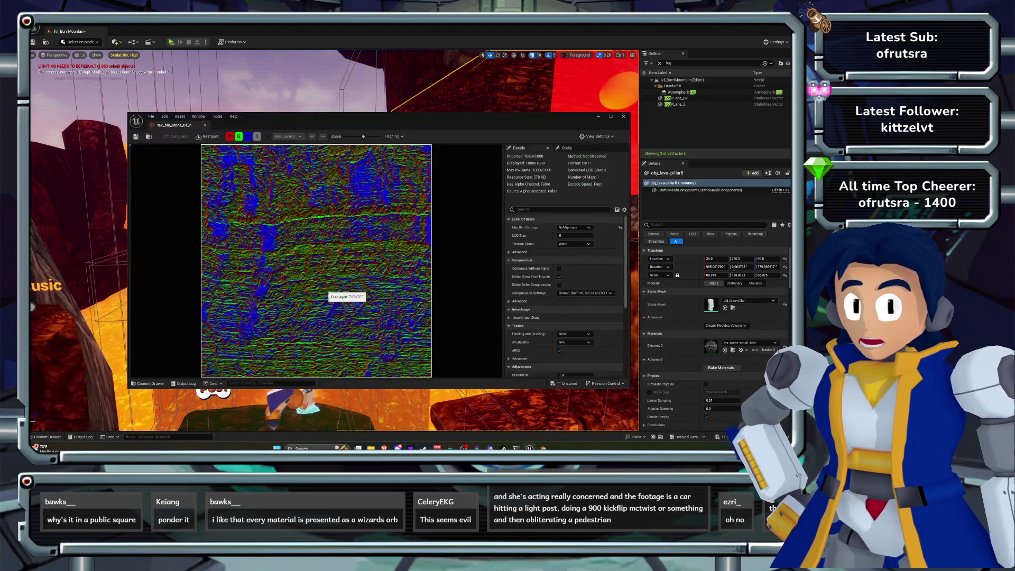
pyautogui.scroll(-4, 563, 296)
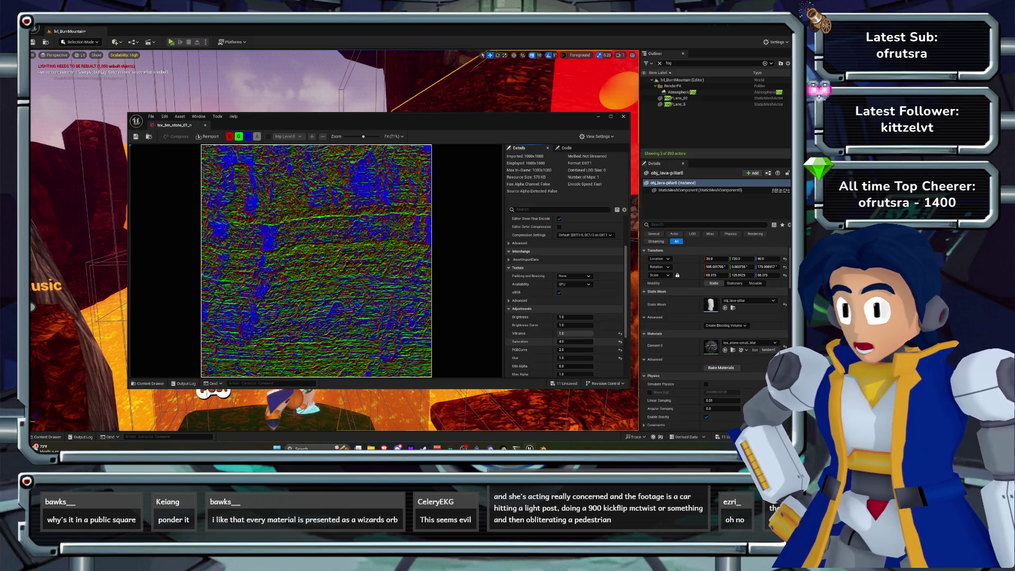
pyautogui.click(576, 343)
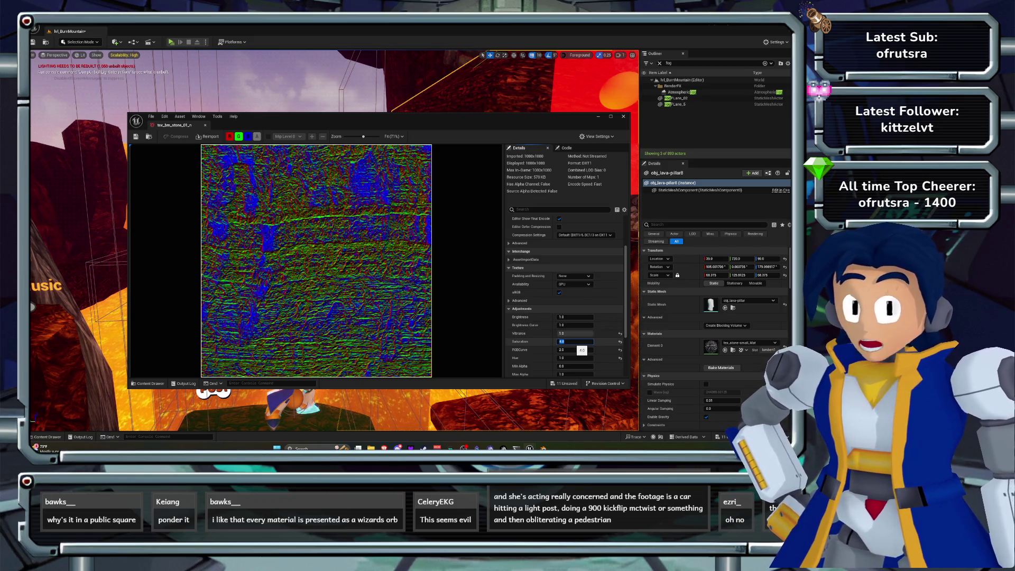
pyautogui.write('1')
pyautogui.press('Return')
pyautogui.click(576, 350)
pyautogui.write('1')
pyautogui.press('Return')
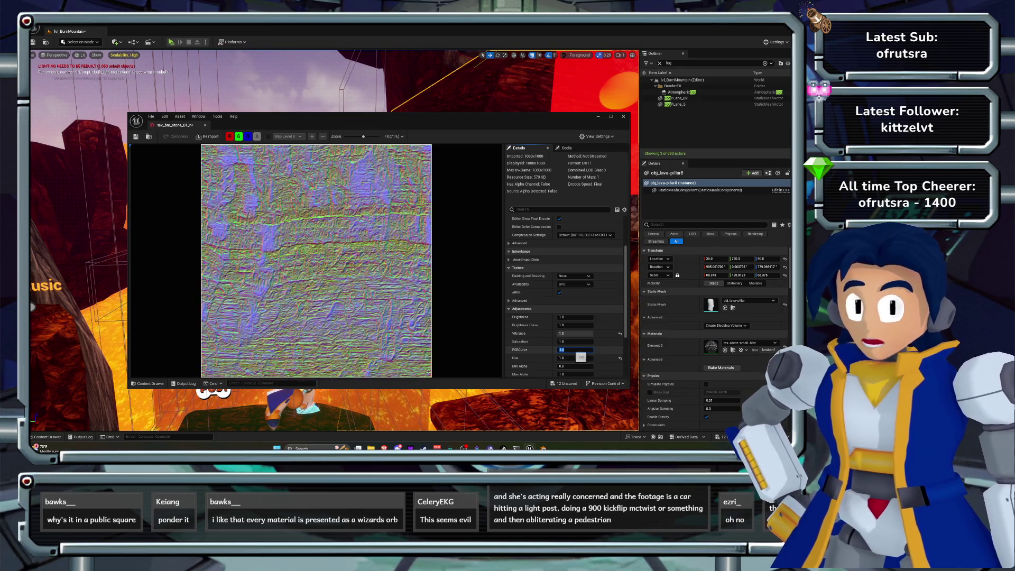
pyautogui.moveTo(423, 117); pyautogui.dragTo(438, 284)
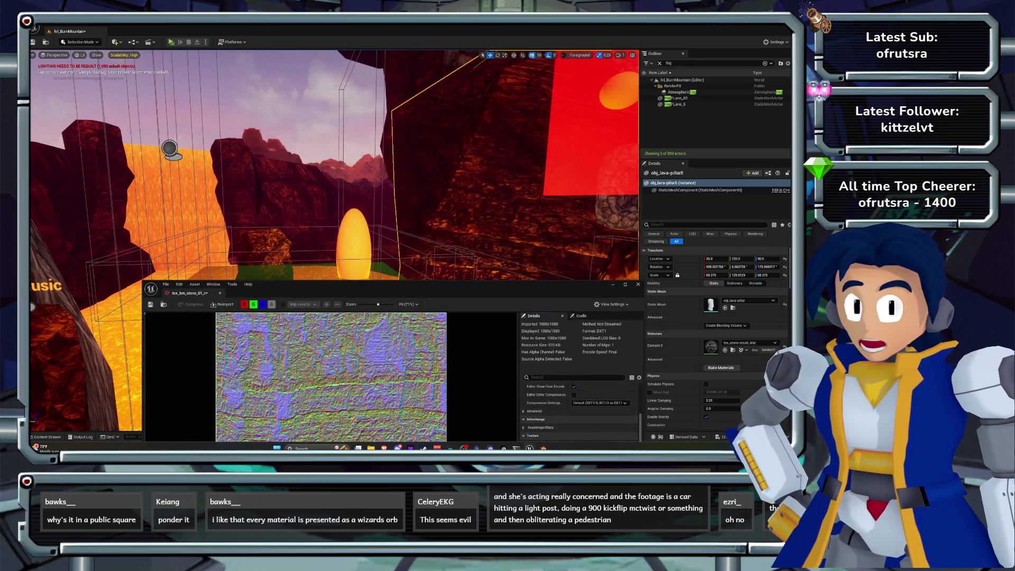
pyautogui.moveTo(438, 288); pyautogui.dragTo(383, 141)
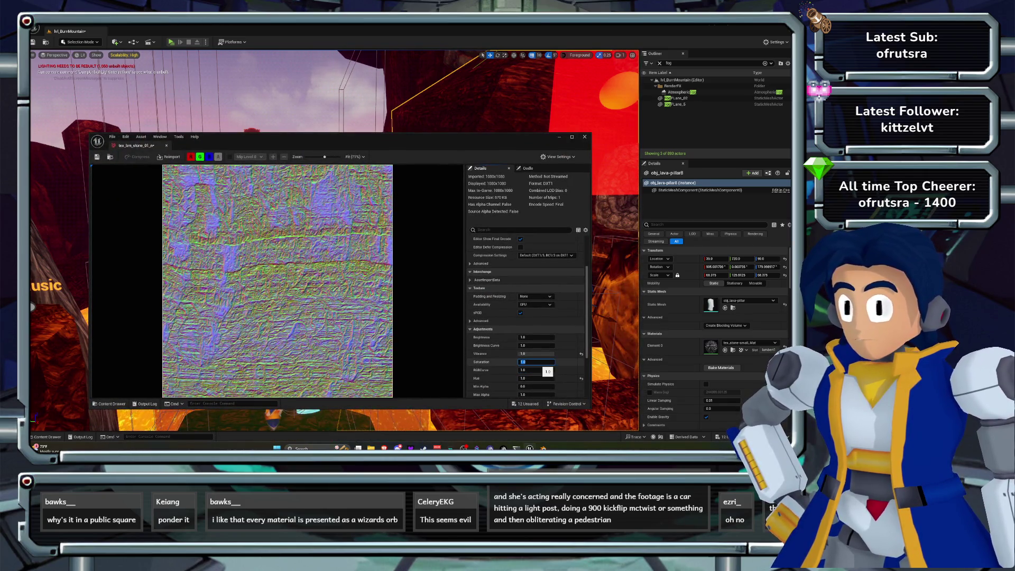
pyautogui.moveTo(381, 137)
pyautogui.mouseDown()
pyautogui.moveTo(394, 310)
pyautogui.moveTo(369, 130)
pyautogui.mouseUp()
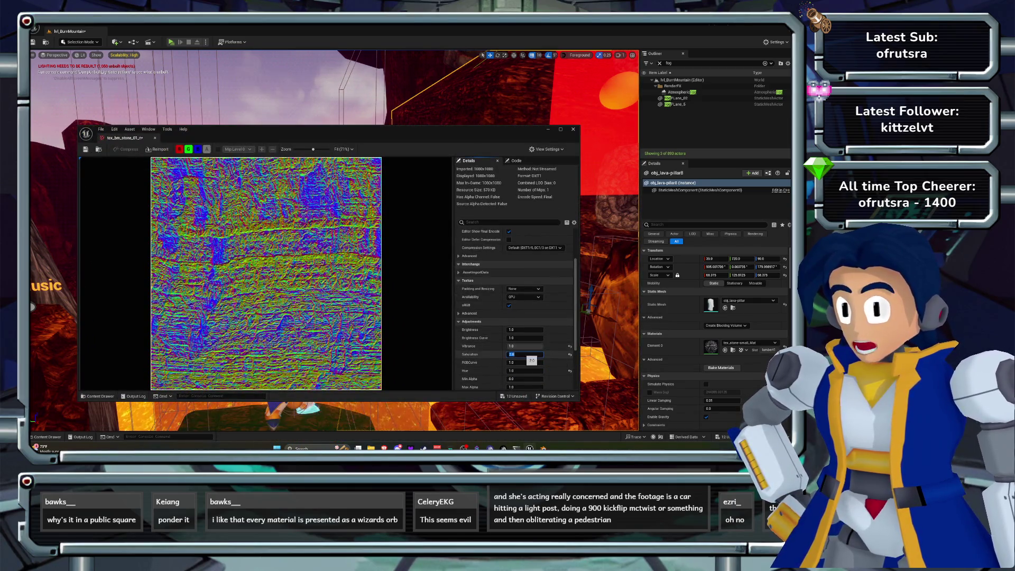
# Raise Saturation to 1.5 and lower RGBCurve to 0.5, then move the texture window aside.
pyautogui.write('.5')
pyautogui.press('Return')
pyautogui.moveTo(370, 130)
pyautogui.mouseDown()
pyautogui.moveTo(345, 319)
pyautogui.moveTo(361, 106)
pyautogui.mouseUp()
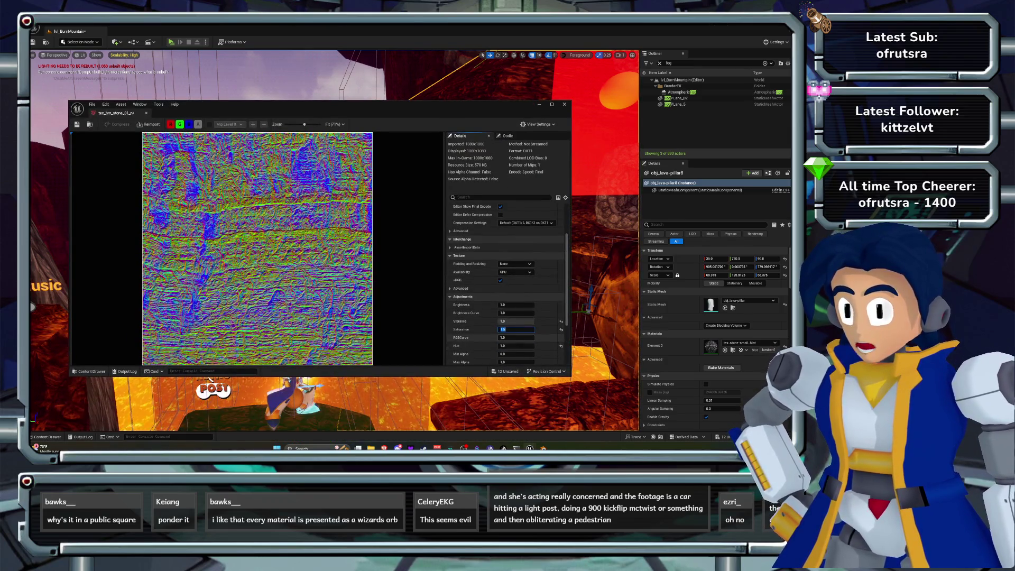
pyautogui.press('Tab')
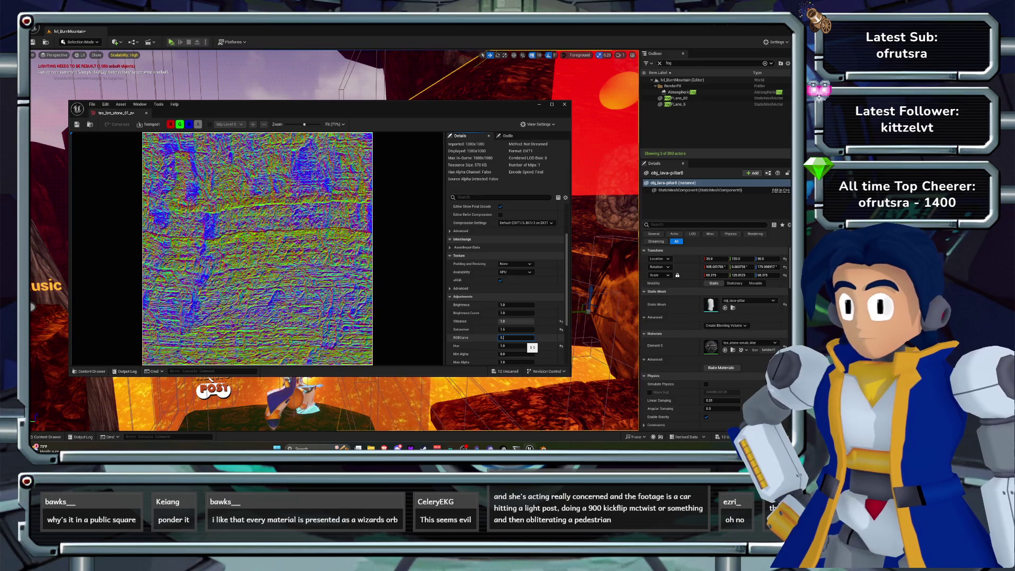
pyautogui.write('5')
pyautogui.press('Return')
pyautogui.moveTo(361, 105); pyautogui.dragTo(369, 308)
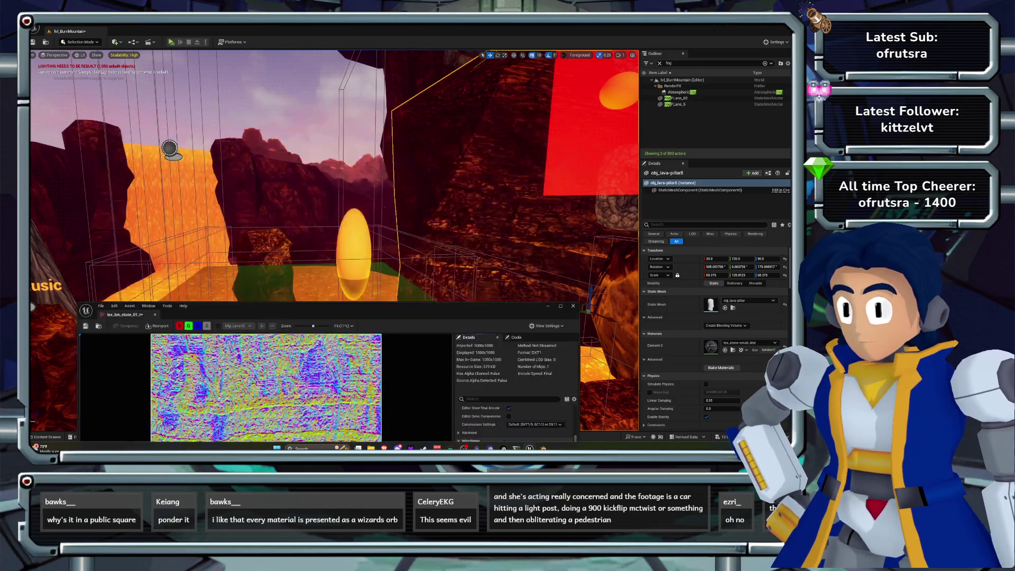
pyautogui.moveTo(333, 211)
pyautogui.mouseDown()
pyautogui.moveTo(333, 191)
pyautogui.moveTo(373, 191)
pyautogui.moveTo(365, 185)
pyautogui.moveTo(341, 207)
pyautogui.moveTo(335, 182)
pyautogui.mouseUp()
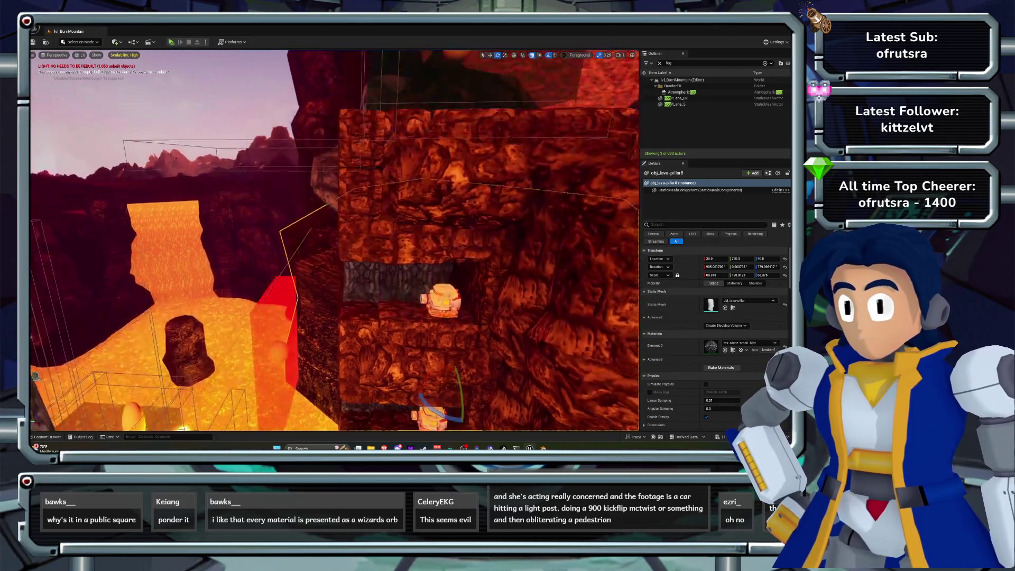
# Fly the camera over to the spiked rock wall section of the lava level.
pyautogui.moveTo(335, 241); pyautogui.dragTo(233, 227)
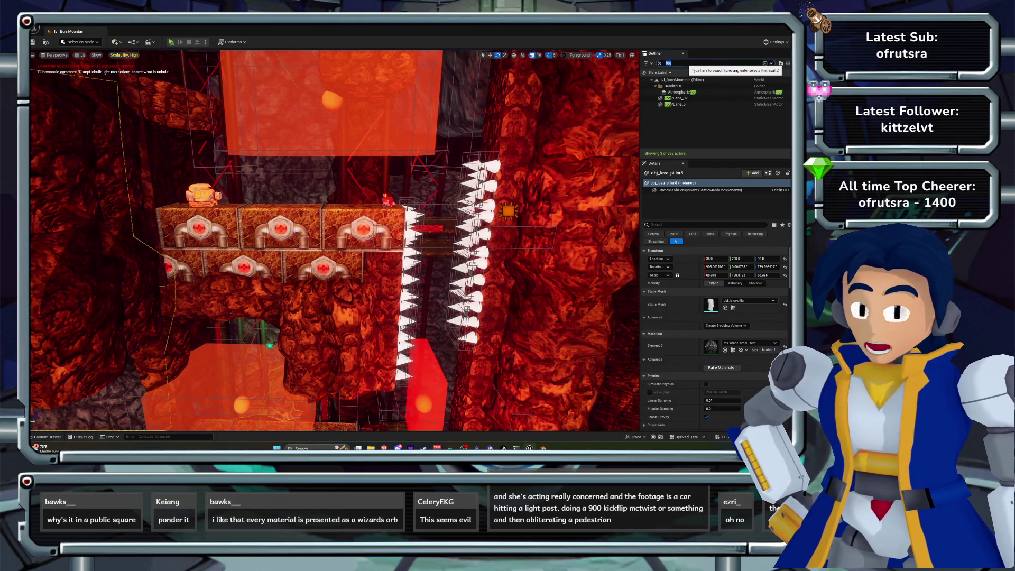
# Set the Light Source's intensity to 1.0 lux and launch a playtest of the level.
pyautogui.write('light')
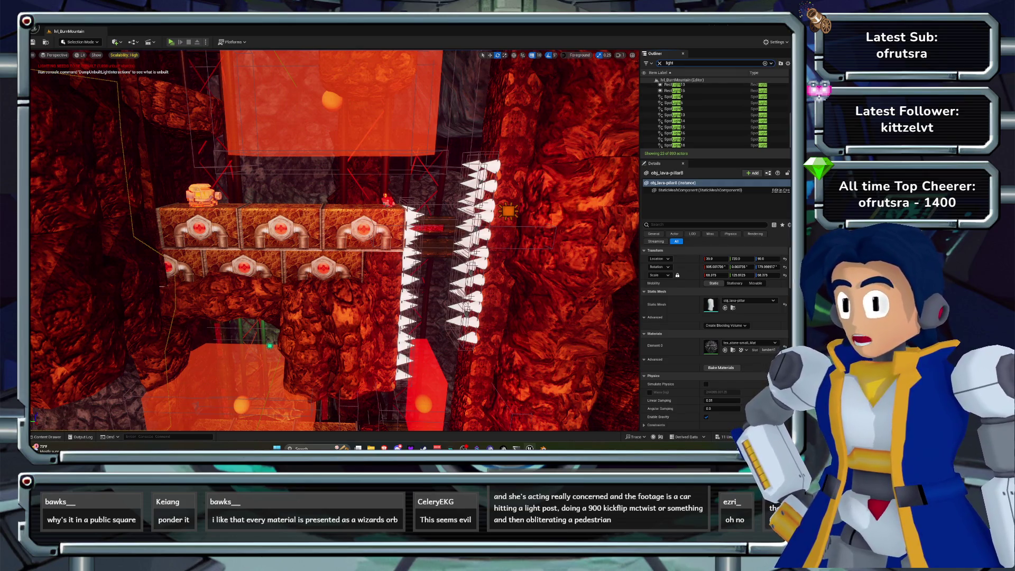
pyautogui.scroll(3, 688, 109)
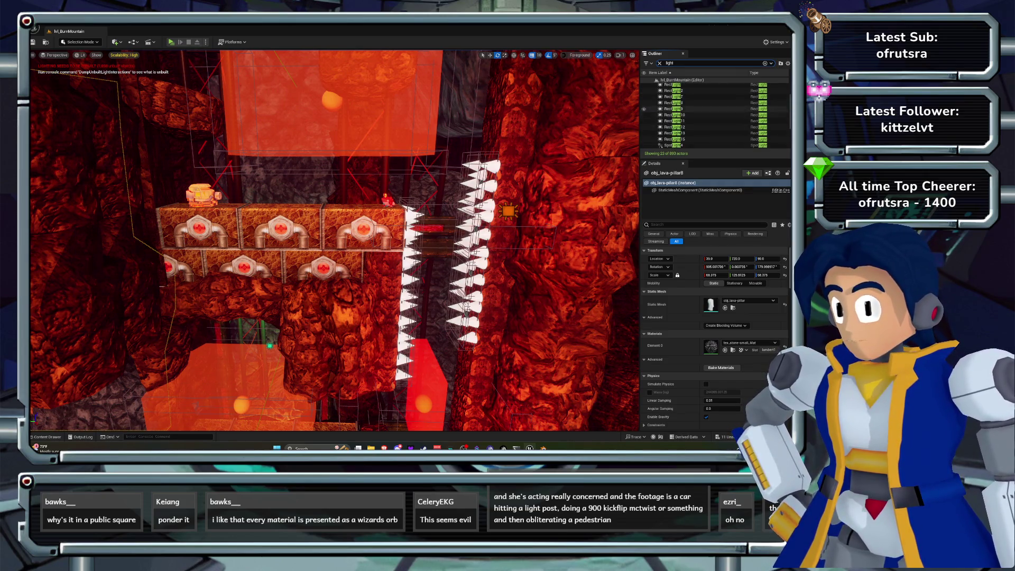
pyautogui.scroll(2, 687, 109)
pyautogui.click(679, 92)
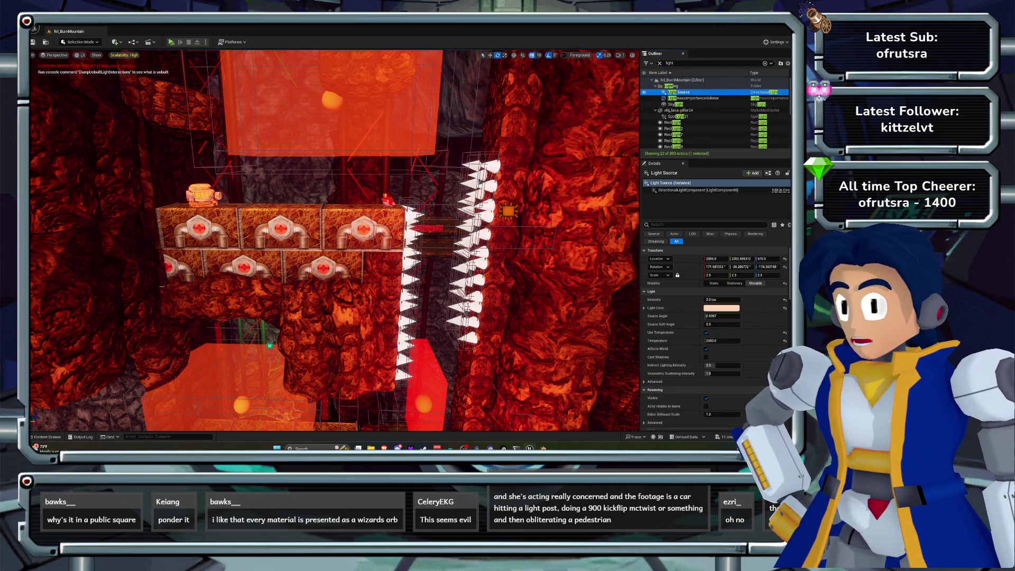
pyautogui.click(644, 92)
pyautogui.press('f')
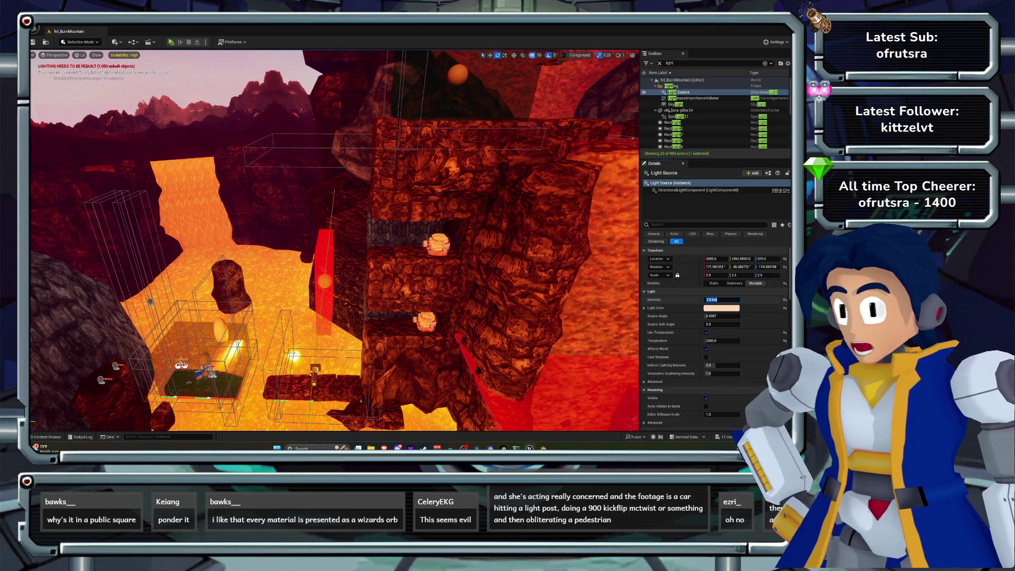
pyautogui.write('1')
pyautogui.press('Return')
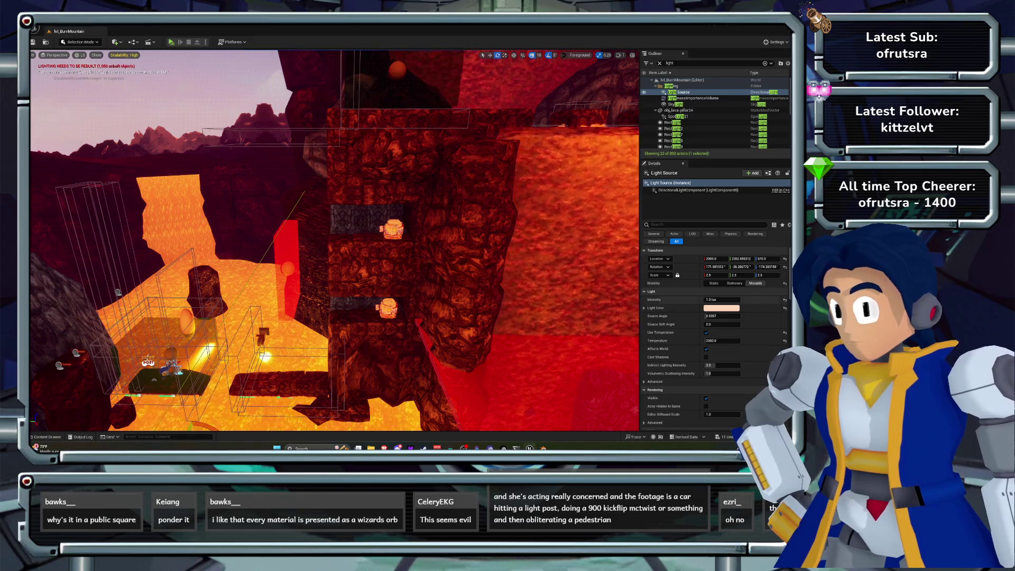
pyautogui.hotkey('alt', 'p')
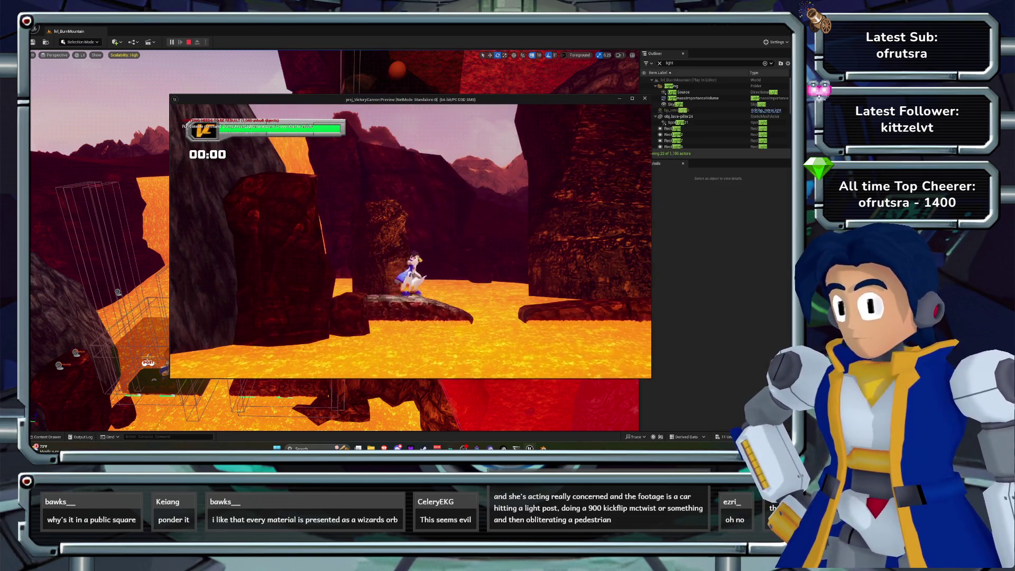
# Run the character through the lava stage to the red cave section, then end the playtest.
pyautogui.press('space')
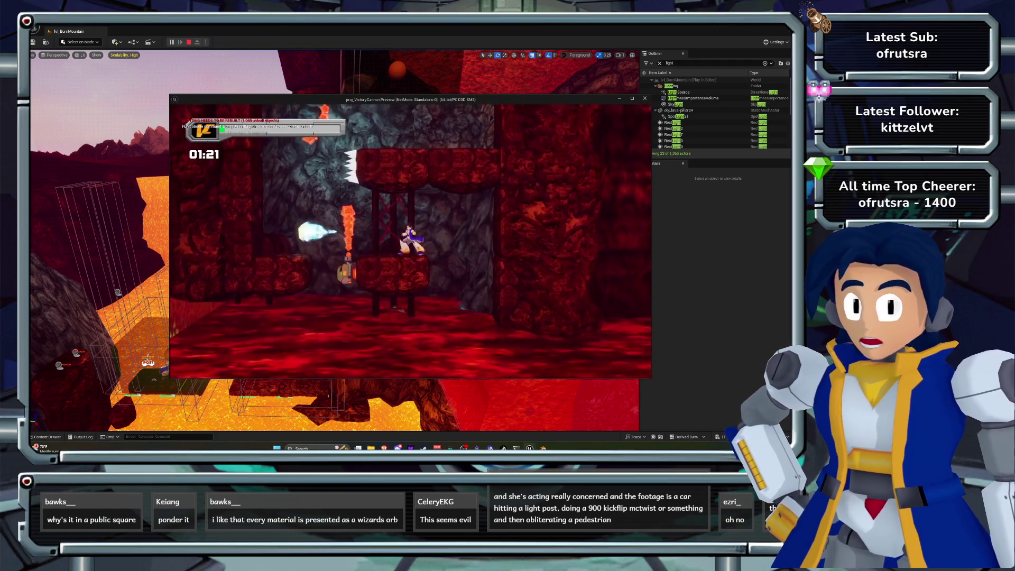
pyautogui.press('Escape')
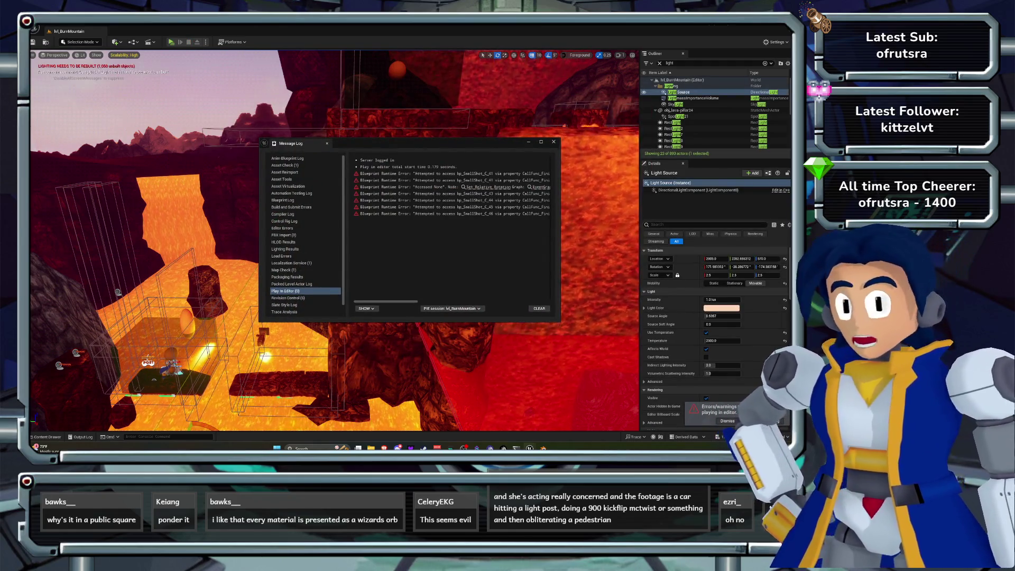
# Give the rising lava block's Cylinder1 a different magma material on Element 0 and open it.
pyautogui.moveTo(370, 238)
pyautogui.mouseDown()
pyautogui.moveTo(339, 228)
pyautogui.moveTo(285, 236)
pyautogui.moveTo(191, 293)
pyautogui.mouseUp()
pyautogui.click(338, 317)
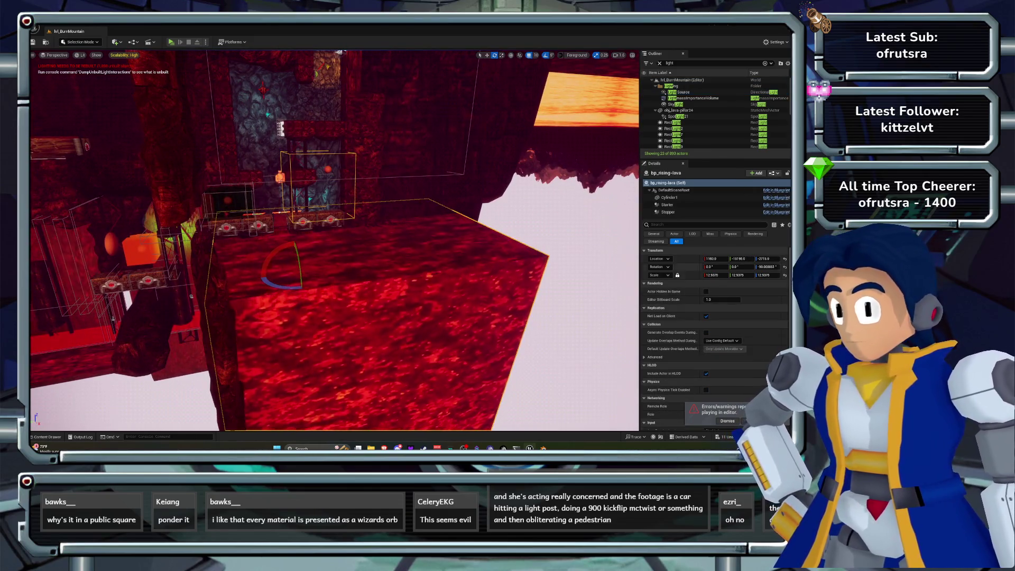
pyautogui.click(670, 197)
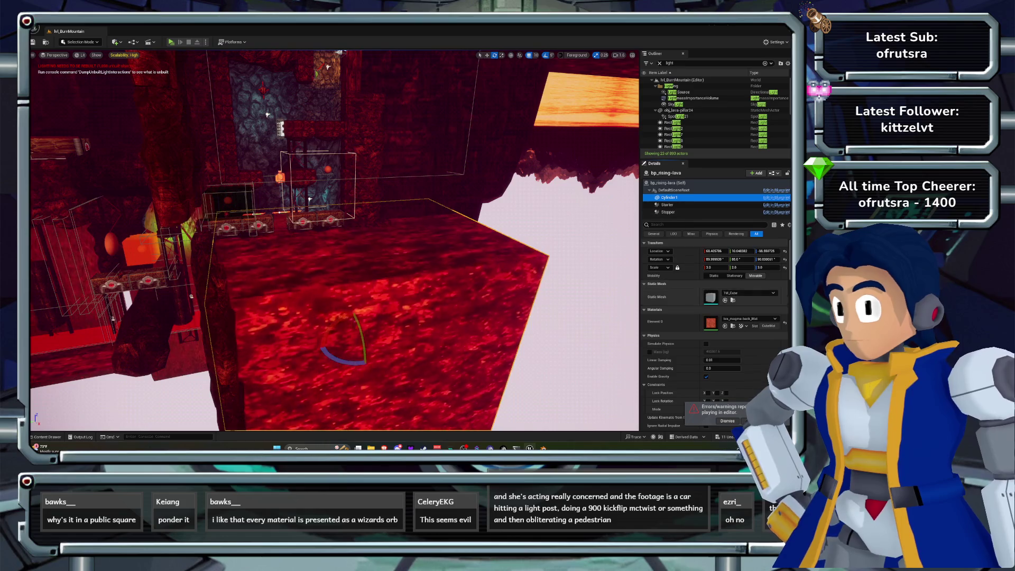
pyautogui.click(749, 319)
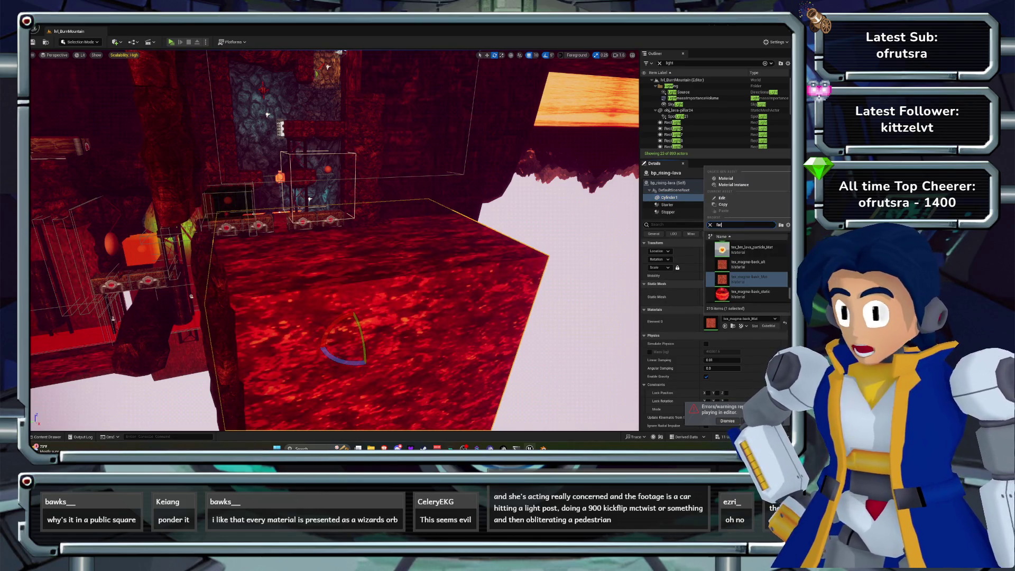
pyautogui.click(749, 262)
pyautogui.doubleClick(711, 323)
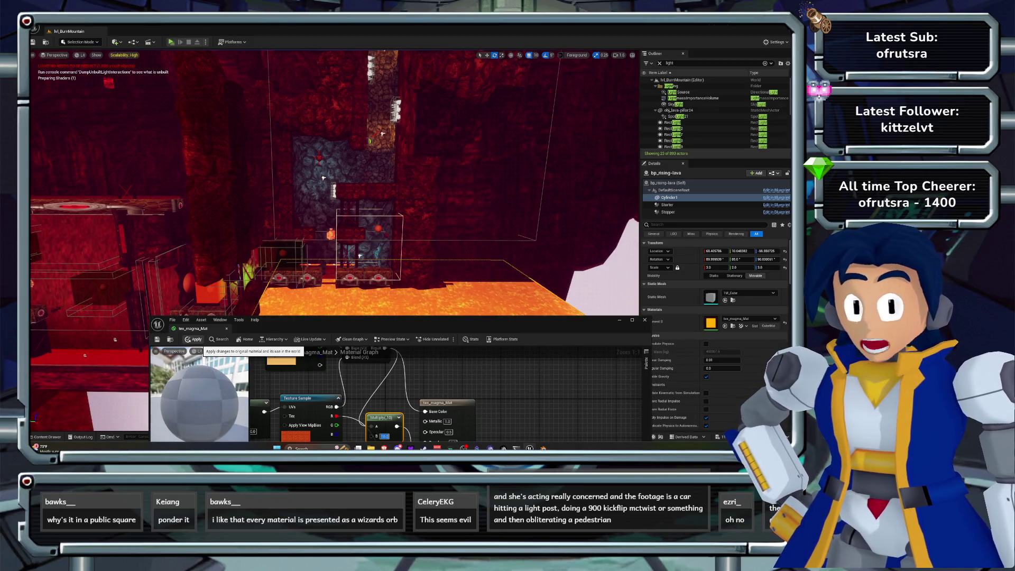
# Try a Multiply B value of 3 in tex_magma_Mat and apply the material.
pyautogui.click(194, 339)
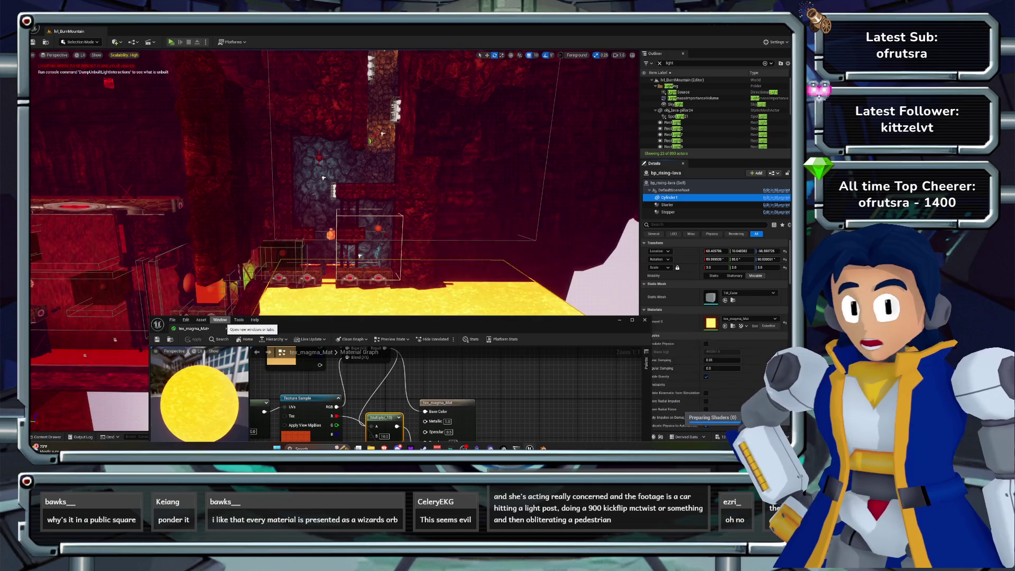
pyautogui.moveTo(296, 320); pyautogui.dragTo(283, 231)
pyautogui.click(372, 347)
pyautogui.write('3')
pyautogui.press('Return')
pyautogui.moveTo(318, 232); pyautogui.dragTo(347, 340)
pyautogui.click(212, 360)
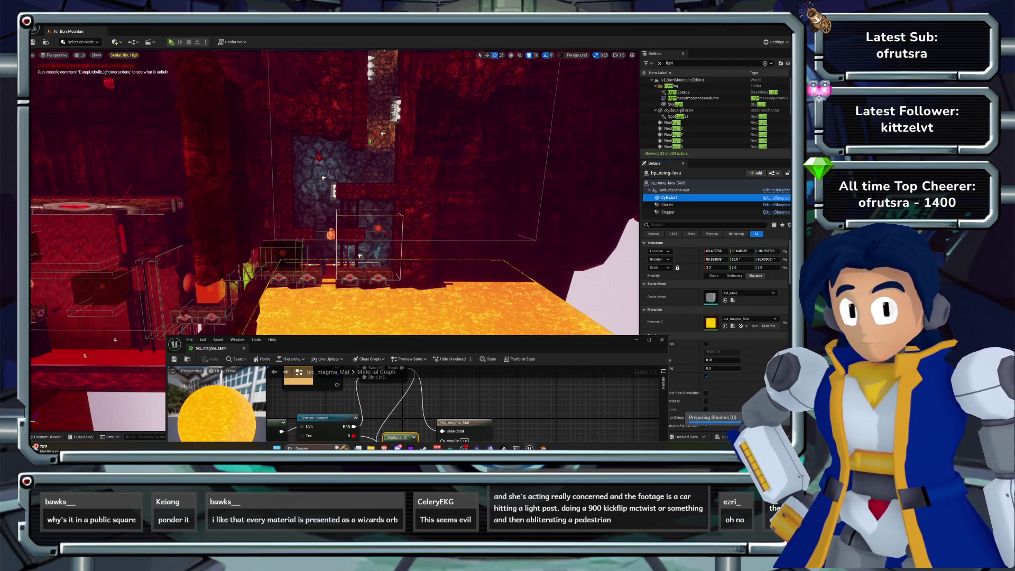
# Set the Multiply B value to 2, apply it, and return to the lava cave view.
pyautogui.doubleClick(389, 412)
pyautogui.write('2')
pyautogui.press('Return')
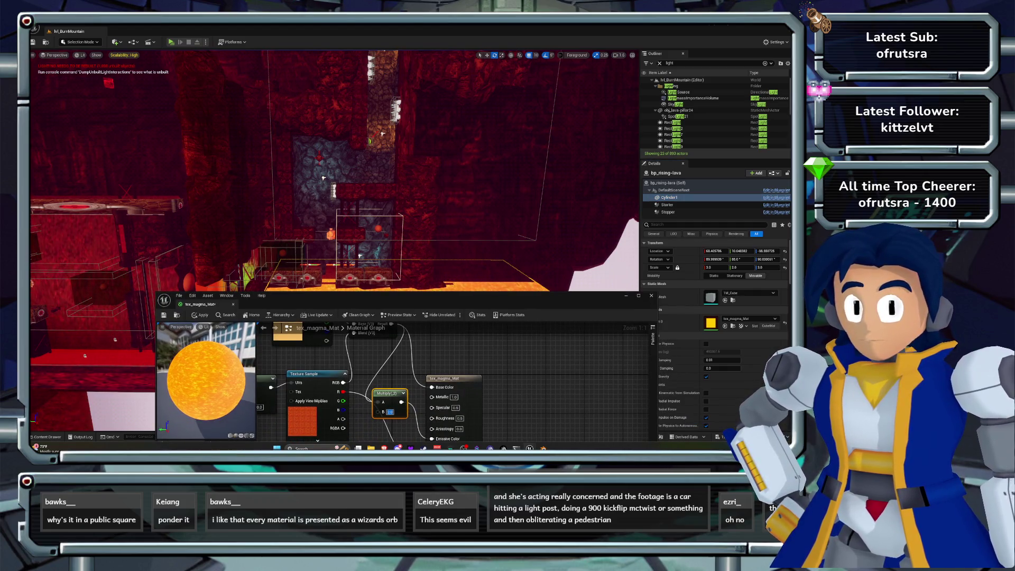
pyautogui.click(200, 314)
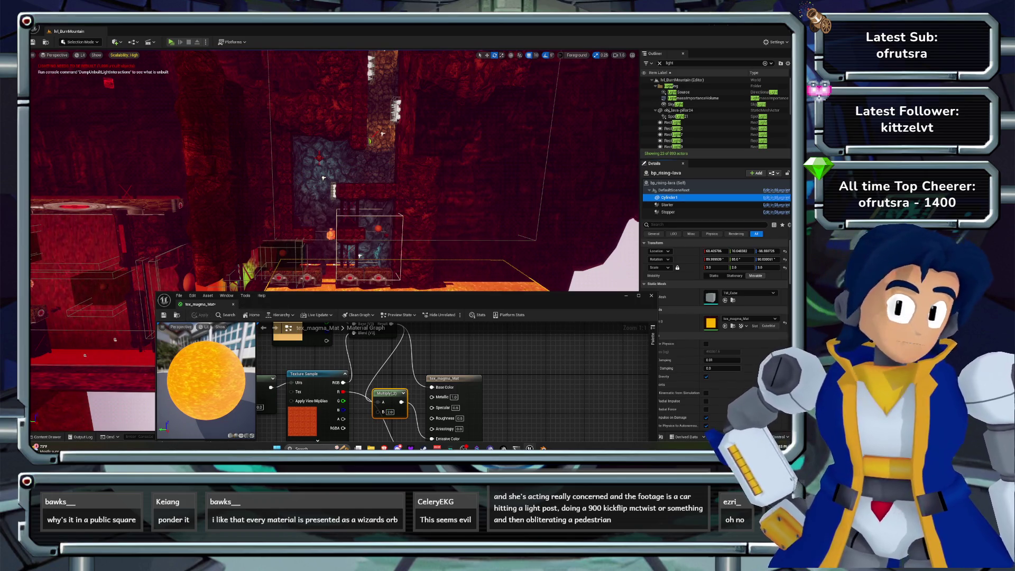
pyautogui.moveTo(296, 298)
pyautogui.mouseDown()
pyautogui.moveTo(275, 392)
pyautogui.moveTo(254, 137)
pyautogui.mouseUp()
pyautogui.moveTo(370, 95)
pyautogui.mouseDown()
pyautogui.moveTo(339, 238)
pyautogui.moveTo(307, 238)
pyautogui.moveTo(306, 196)
pyautogui.moveTo(286, 206)
pyautogui.moveTo(227, 295)
pyautogui.moveTo(351, 310)
pyautogui.moveTo(296, 311)
pyautogui.mouseUp()
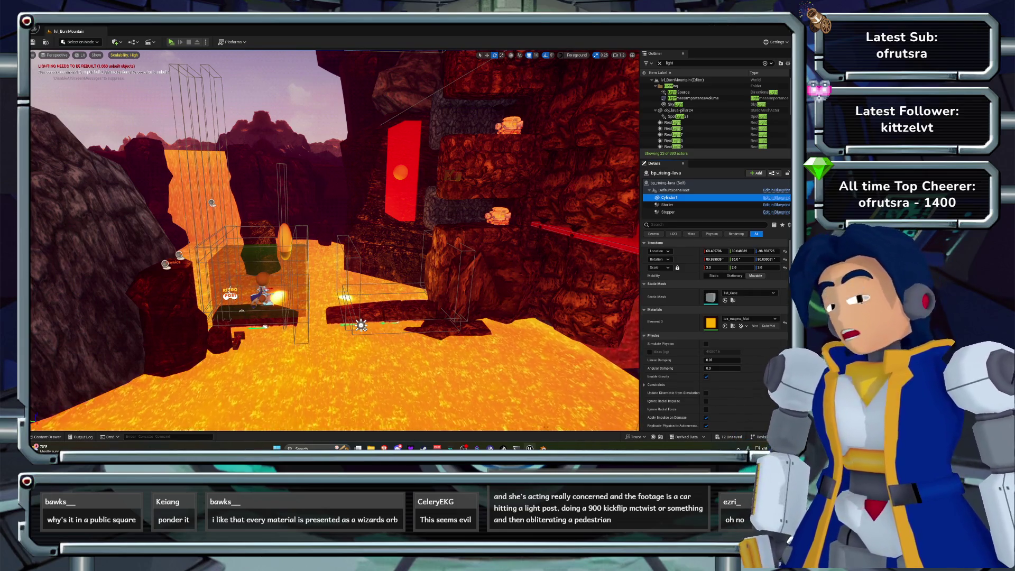
pyautogui.moveTo(339, 238)
pyautogui.mouseDown()
pyautogui.moveTo(378, 222)
pyautogui.moveTo(331, 270)
pyautogui.moveTo(343, 272)
pyautogui.mouseUp()
# Open lvl_StalkStadium from the Open Level list and move in toward the hanging foliage.
pyautogui.hotkey('ctrl', 'o')
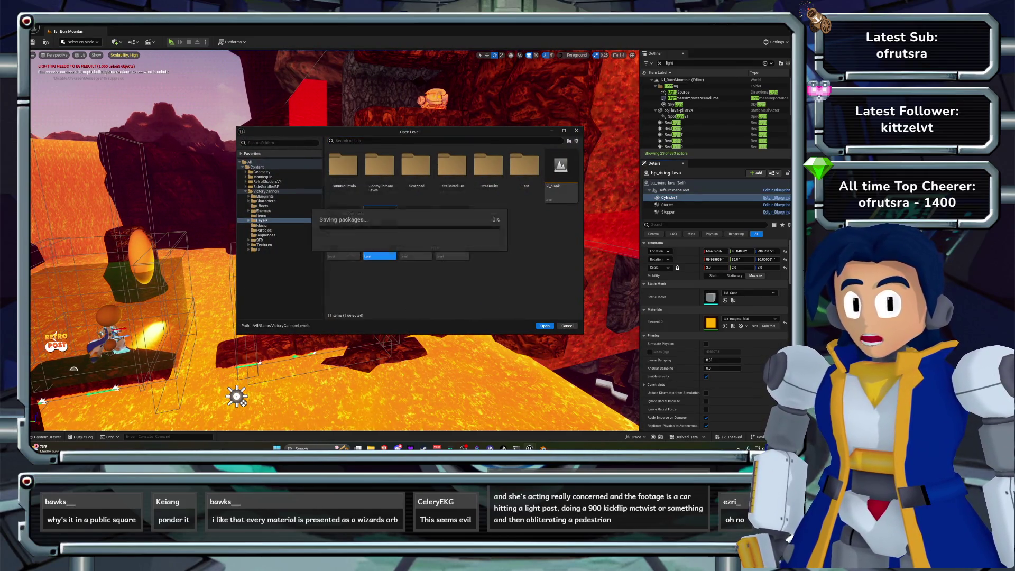
pyautogui.press('Return')
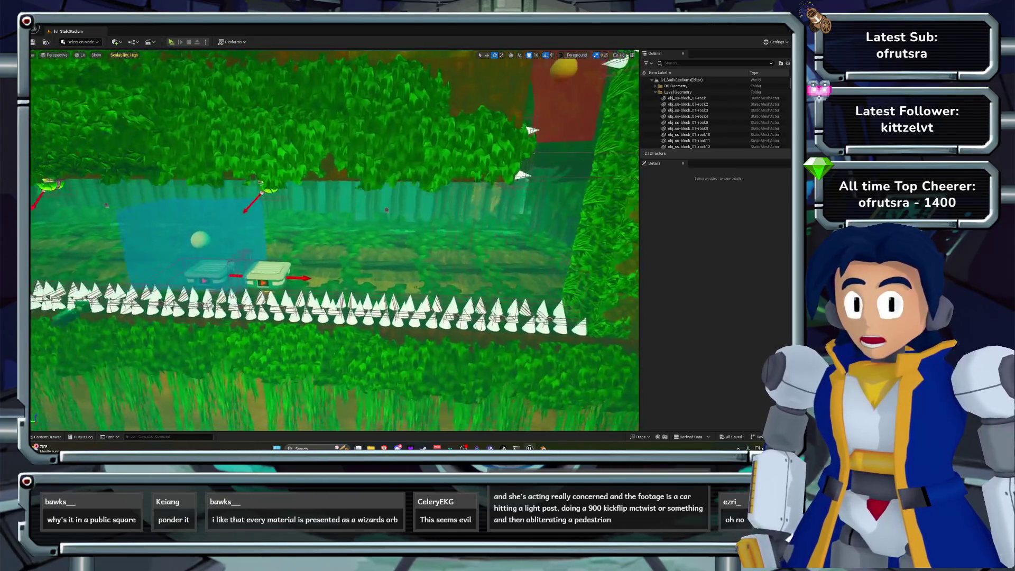
pyautogui.press('w')
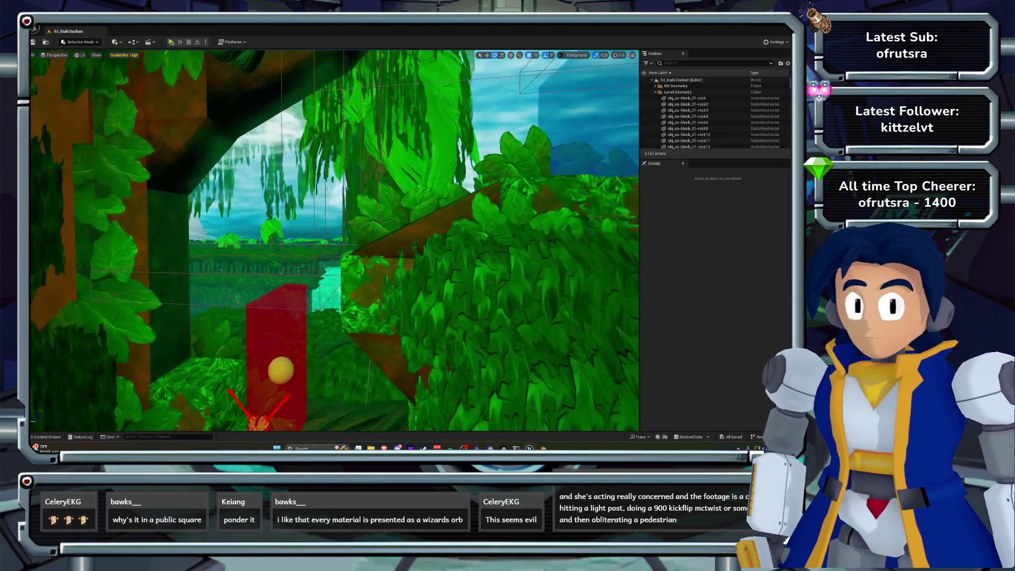
pyautogui.click(154, 159)
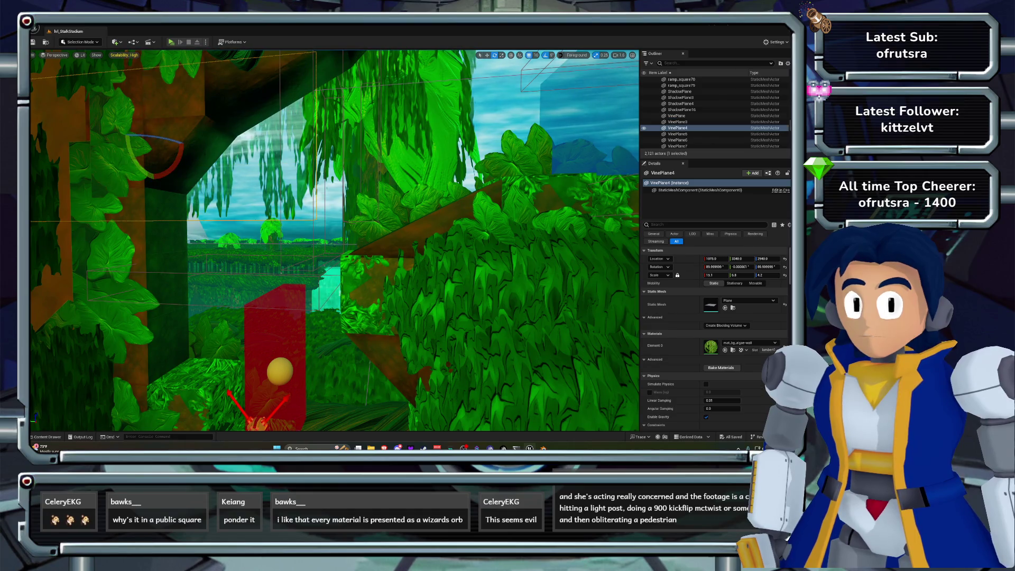
# Set mat_bg_algae-wall's Blend Mode to Masked, apply it, then select leaf plane Plane244.
pyautogui.click(726, 350)
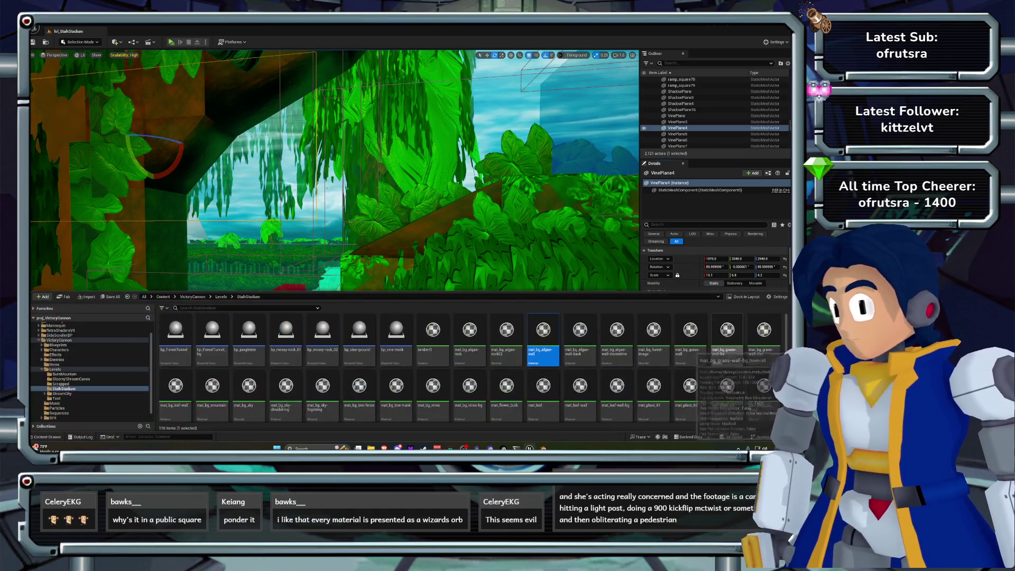
pyautogui.doubleClick(543, 331)
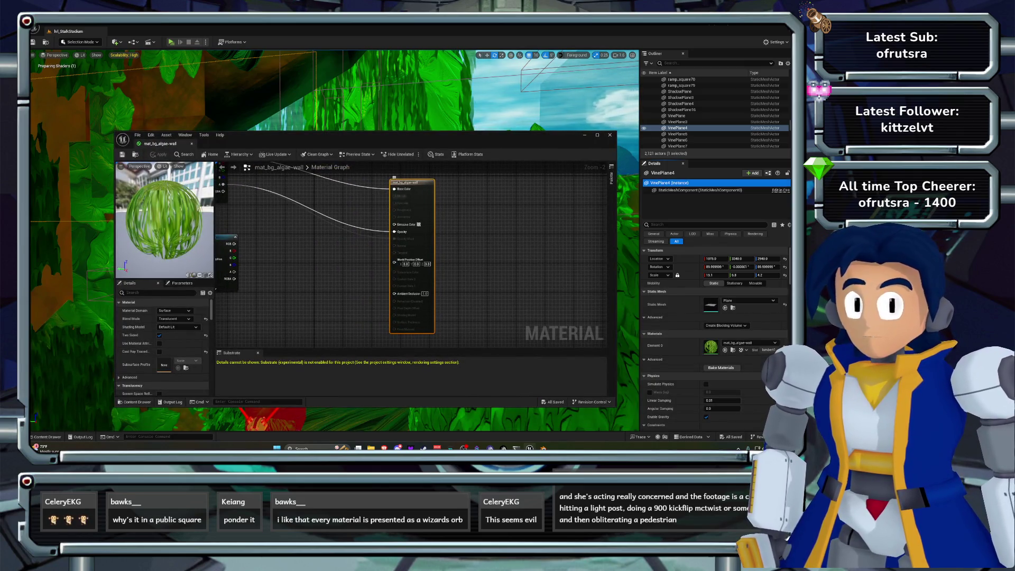
pyautogui.click(175, 319)
pyautogui.click(174, 331)
pyautogui.moveTo(359, 135); pyautogui.dragTo(376, 205)
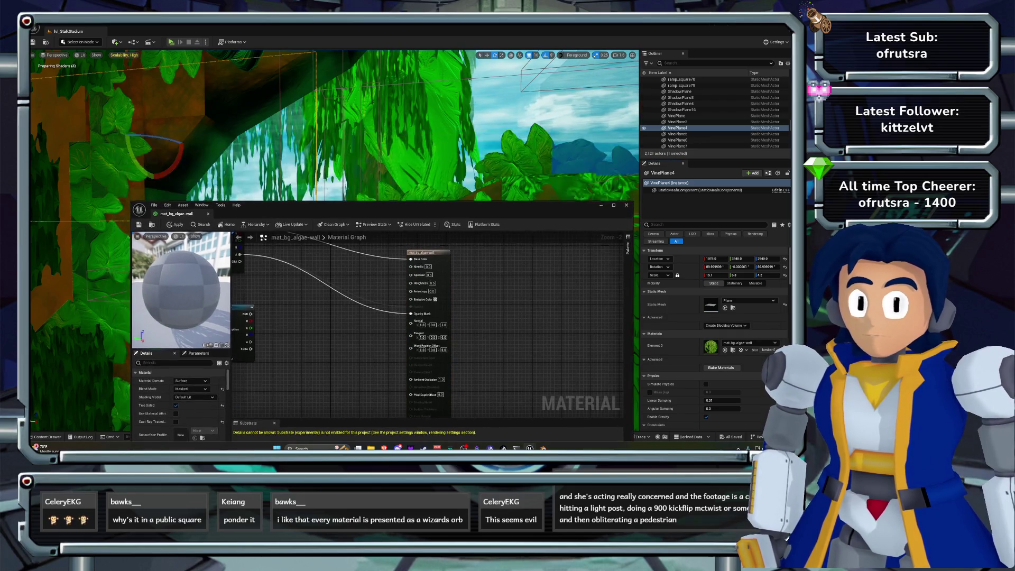
pyautogui.click(175, 225)
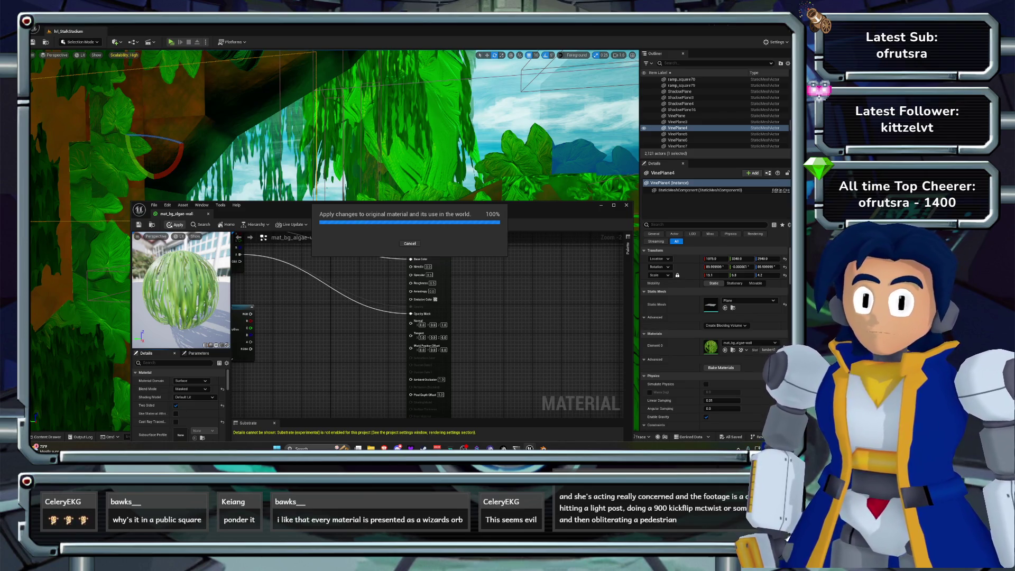
pyautogui.click(576, 127)
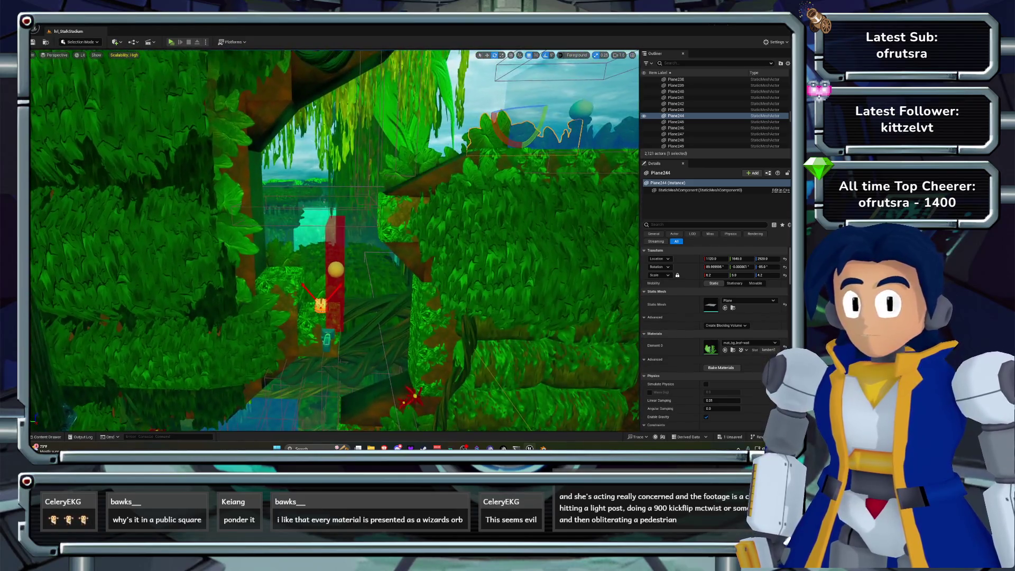
# Run a Standalone Game preview of the jungle level, then stop it with Escape.
pyautogui.click(171, 42)
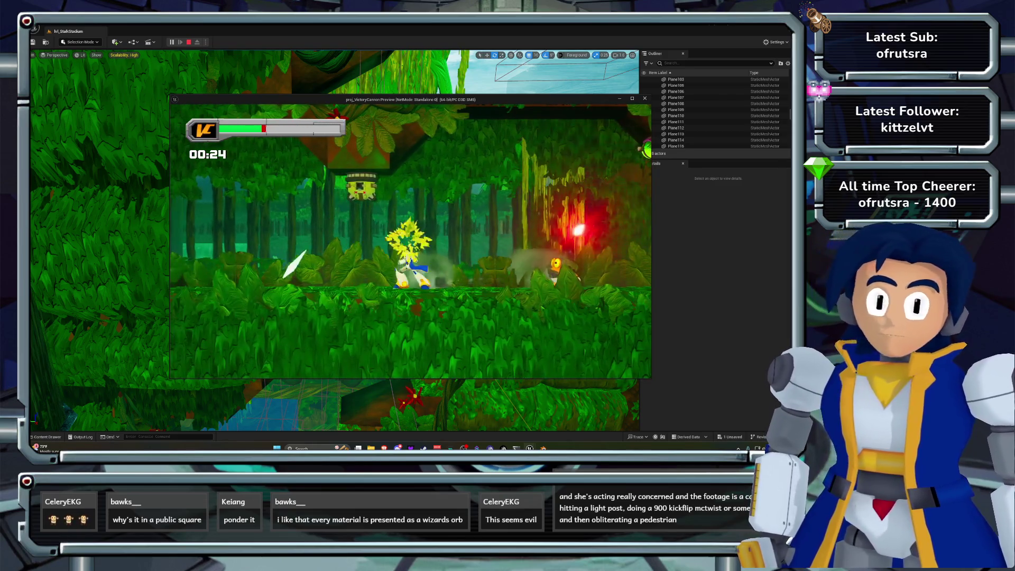
pyautogui.press('Escape')
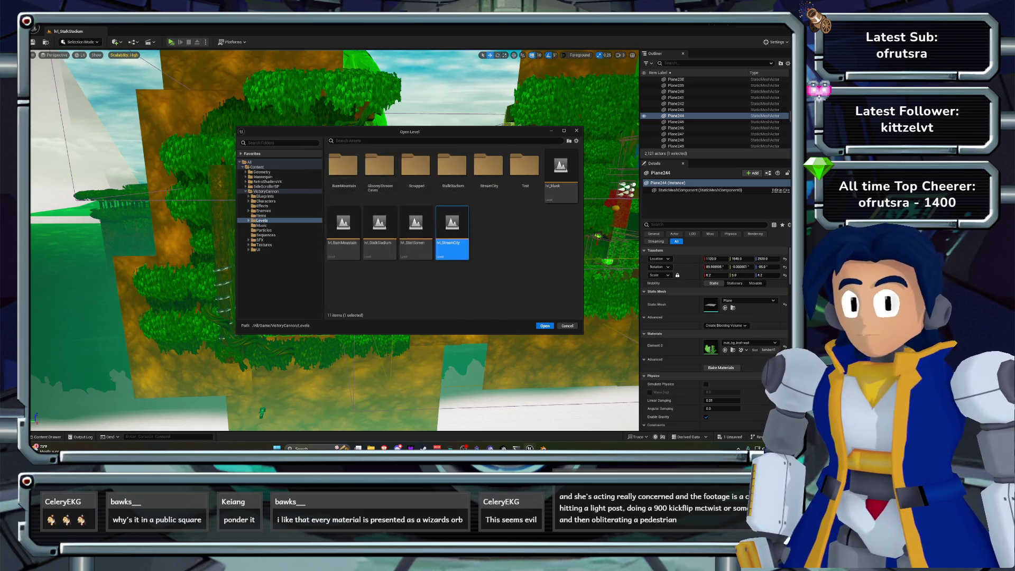
# Load lvl_StreamCity and save the current view as camera bookmark 2.
pyautogui.press('Return')
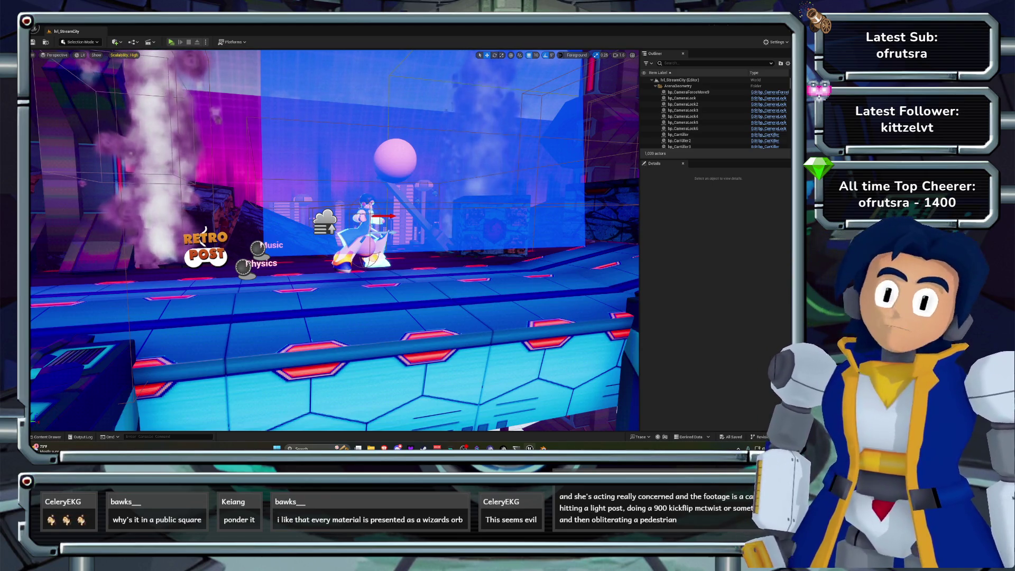
pyautogui.hotkey('ctrl', '2')
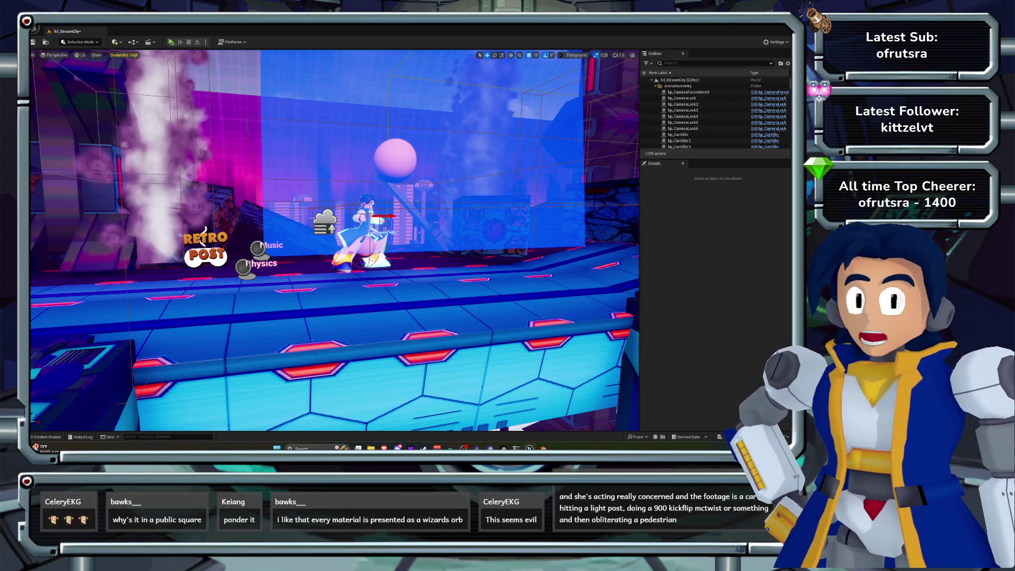
# Briefly playtest StreamCity, frame the camera lock volume, then browse to the GloomyStreamCaves levels folder.
pyautogui.hotkey('alt', 'p')
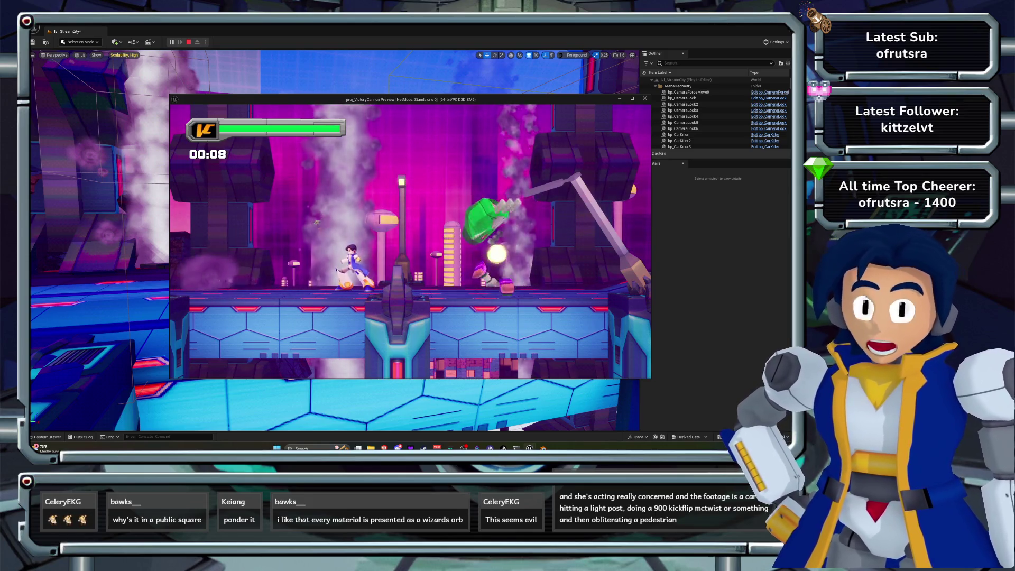
pyautogui.press('Escape')
pyautogui.press('Escape')
pyautogui.rightClick(535, 153)
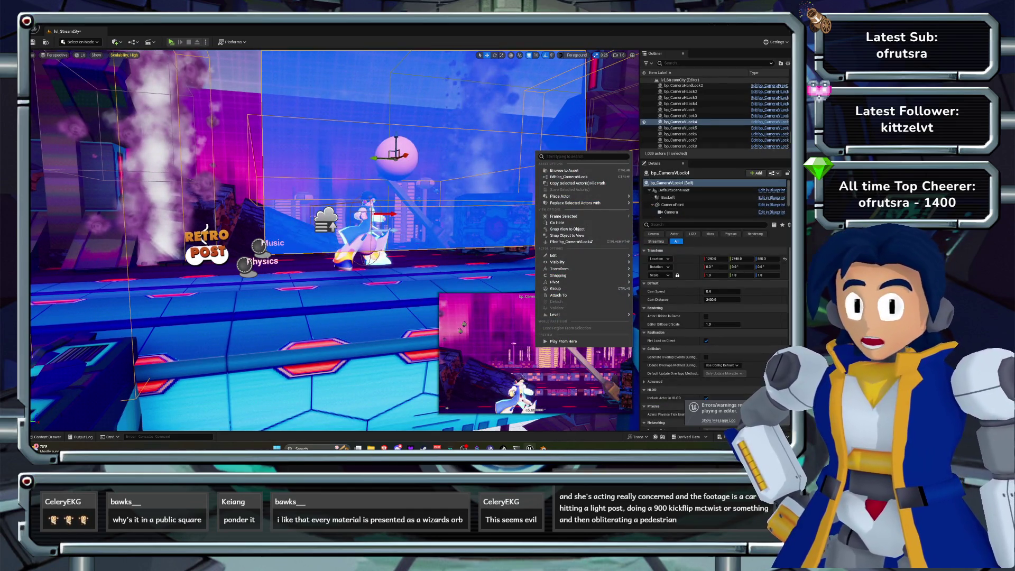
pyautogui.click(564, 217)
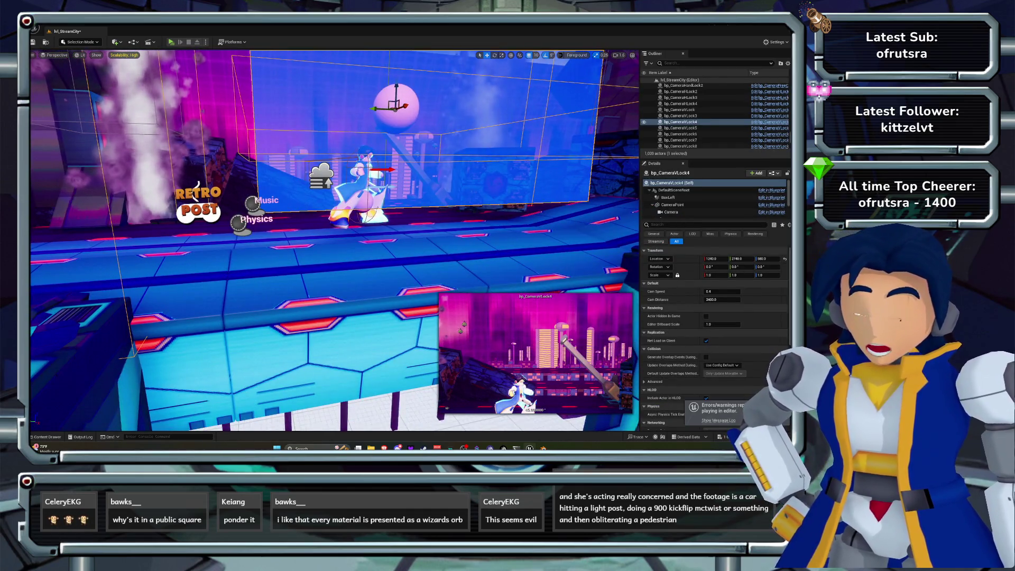
pyautogui.hotkey('ctrl', 'o')
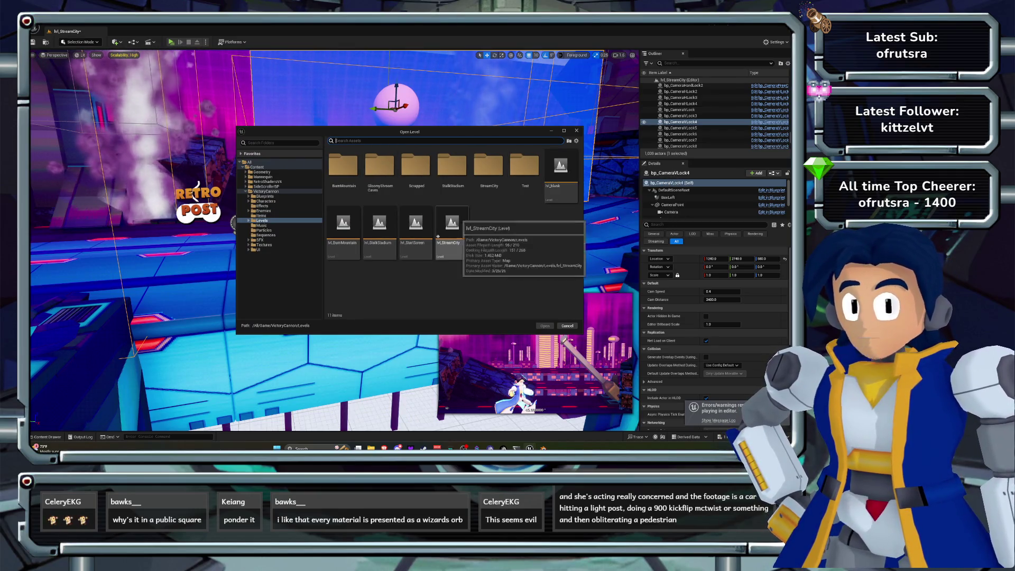
pyautogui.doubleClick(380, 167)
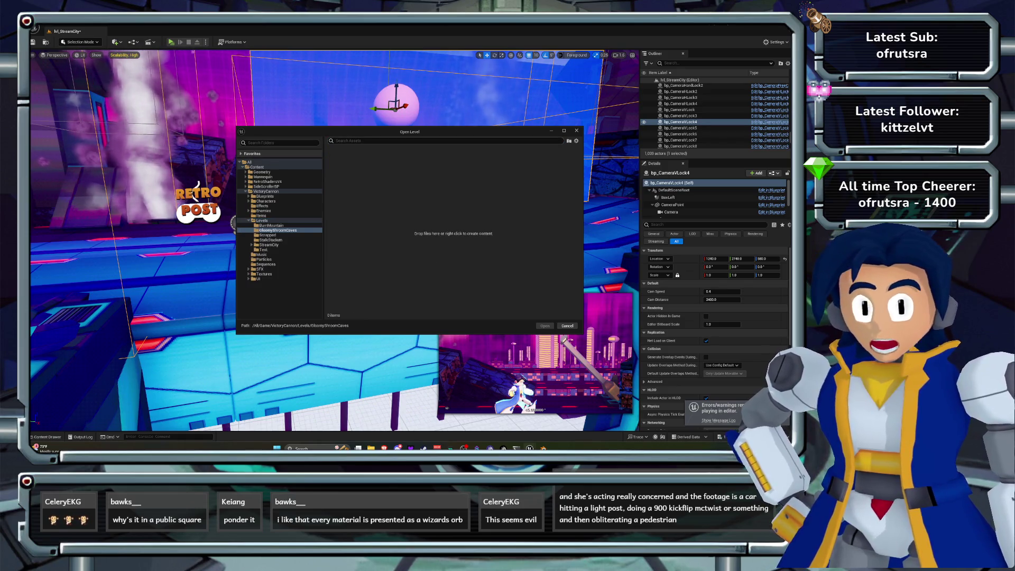
# Open lvl_GloomyStreamCave from the Levels > Scrapped folder in place of StreamCity.
pyautogui.click(262, 220)
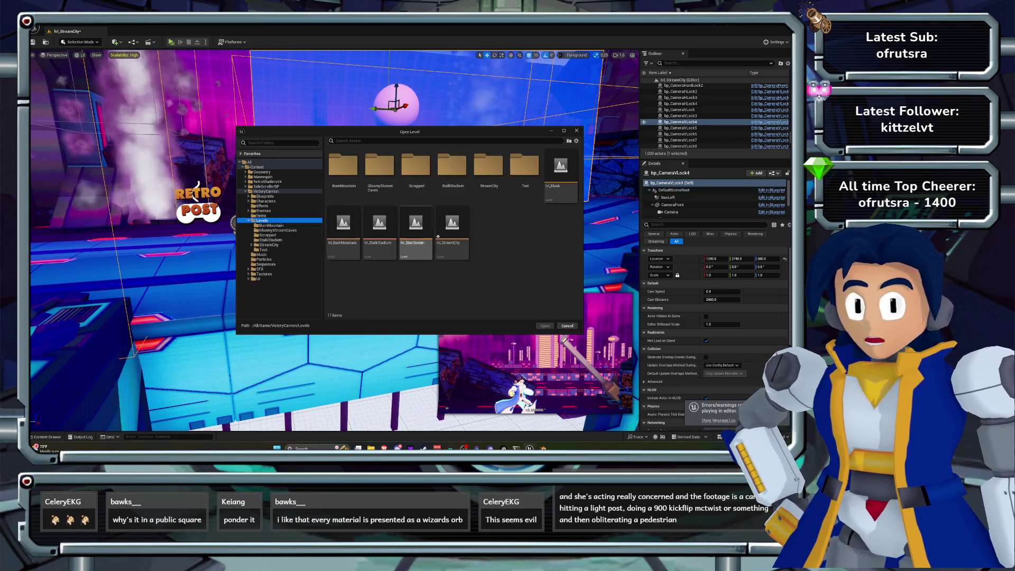
pyautogui.doubleClick(416, 167)
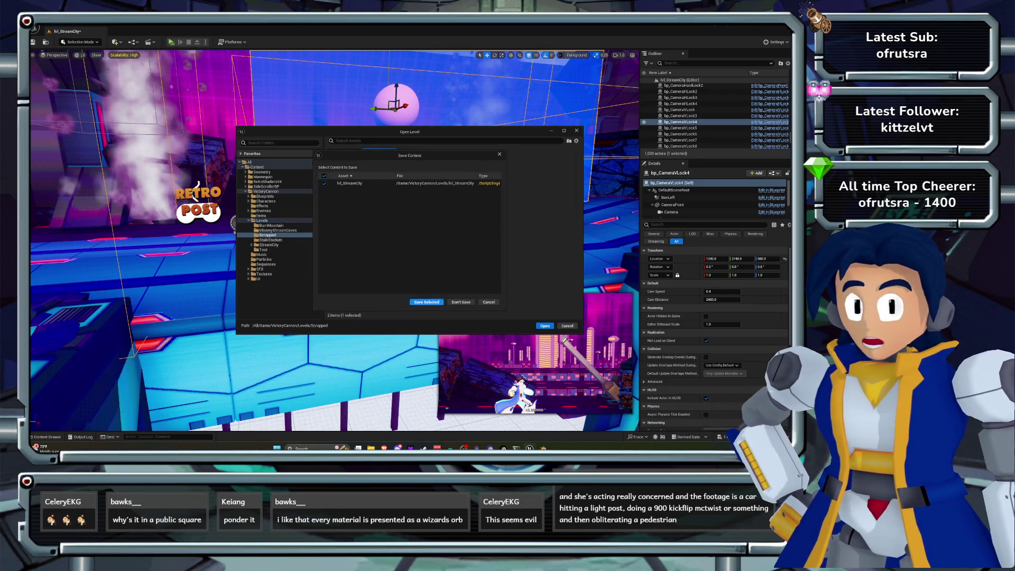
pyautogui.click(379, 175)
pyautogui.press('Return')
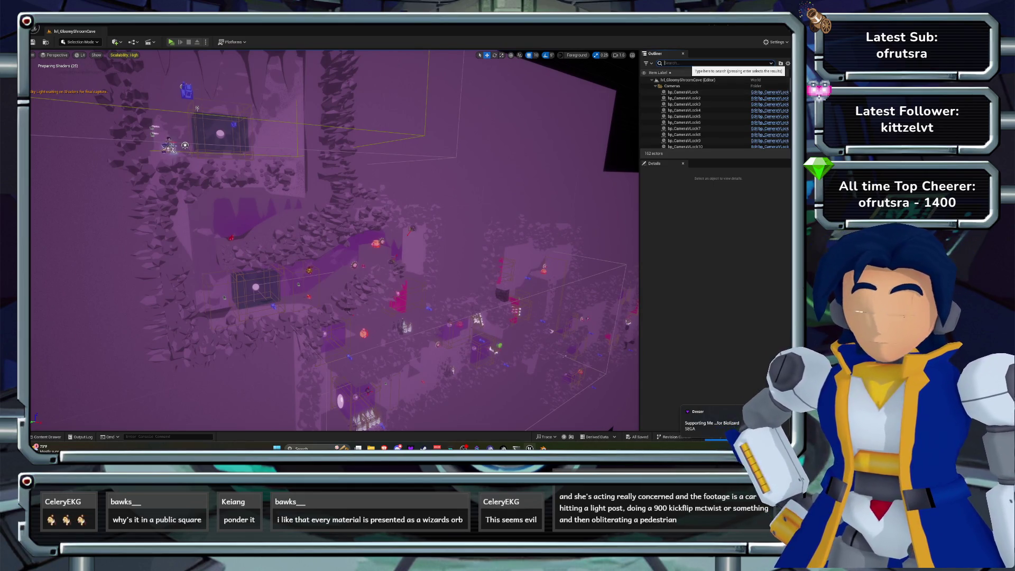
# Delete PostProcessVolume_CelShader from the 'post'-filtered Outliner, keeping it deleted after comparing, and playtest.
pyautogui.write('post')
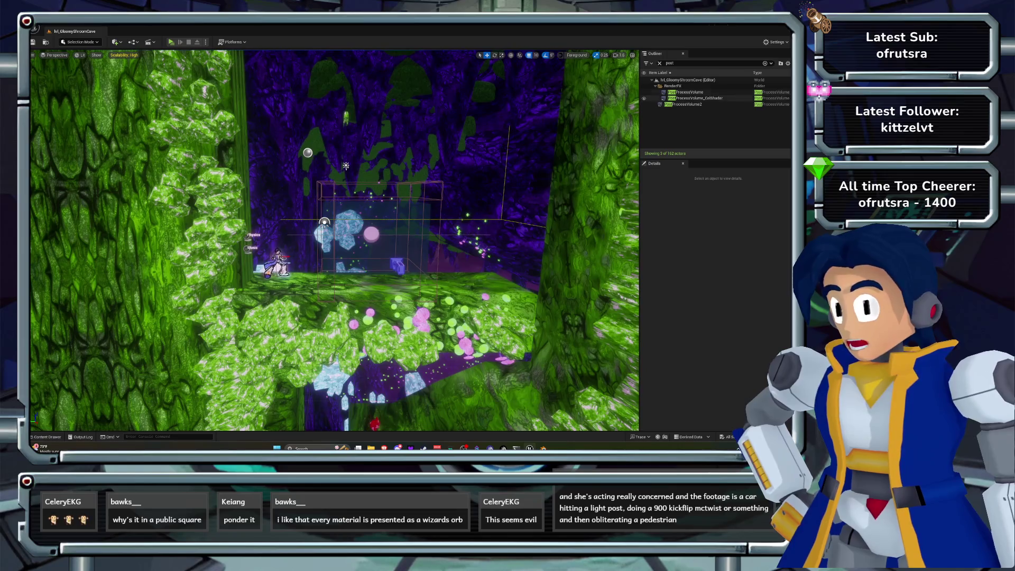
pyautogui.click(695, 98)
pyautogui.press('Delete')
pyautogui.hotkey('ctrl', 'z')
pyautogui.hotkey('ctrl', 'y')
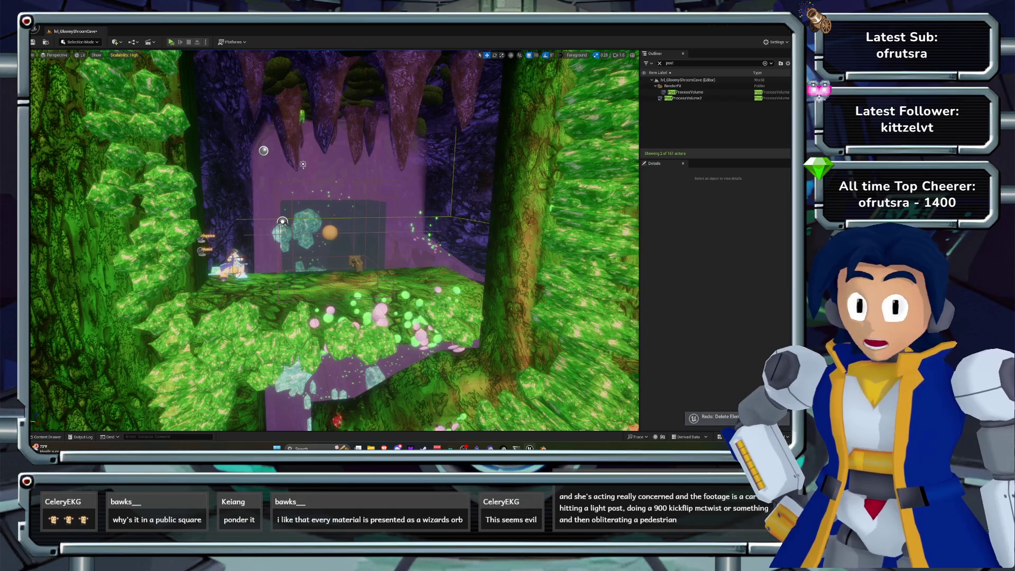
pyautogui.hotkey('ctrl', 'z')
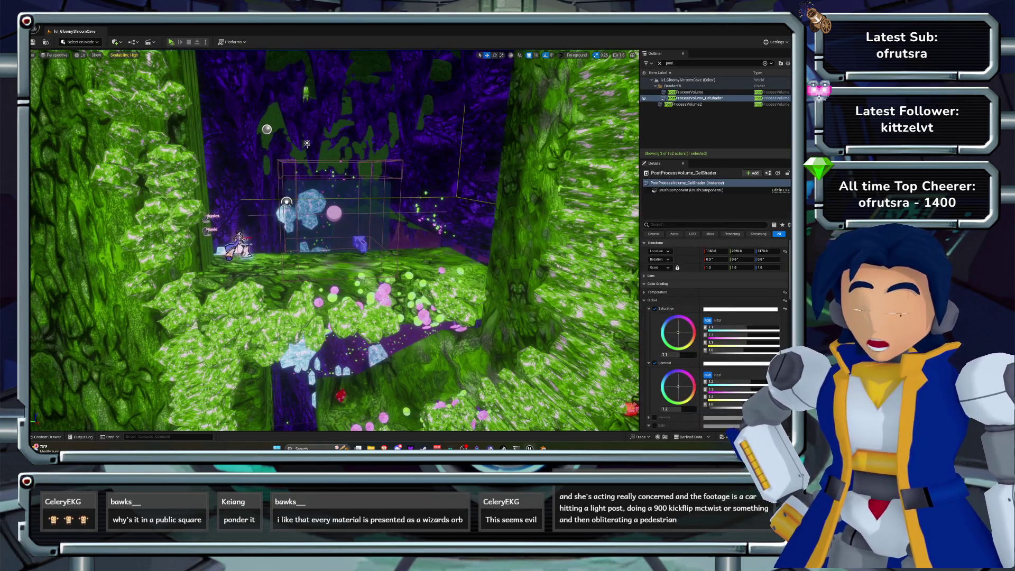
pyautogui.hotkey('ctrl', 'y')
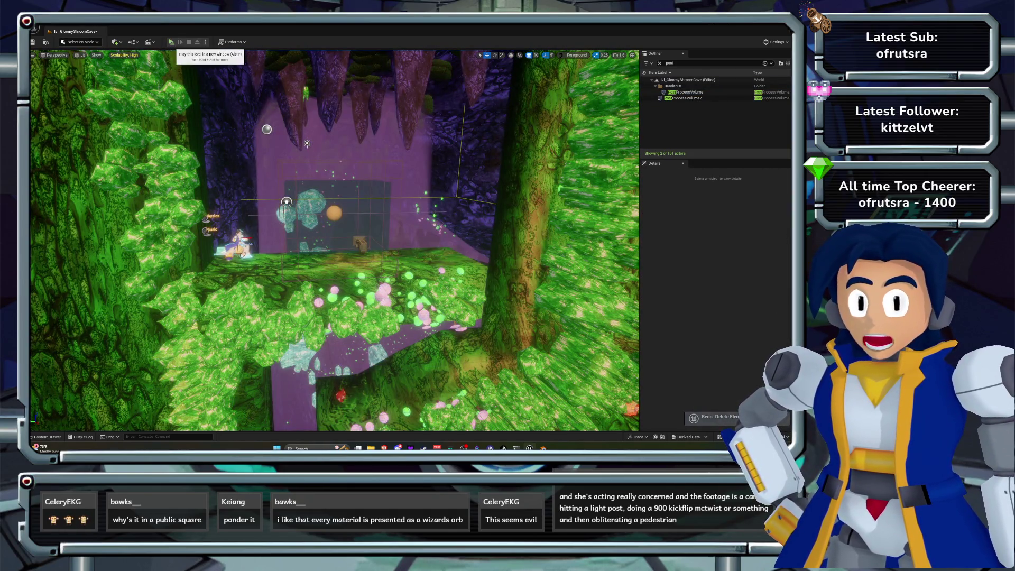
pyautogui.click(171, 42)
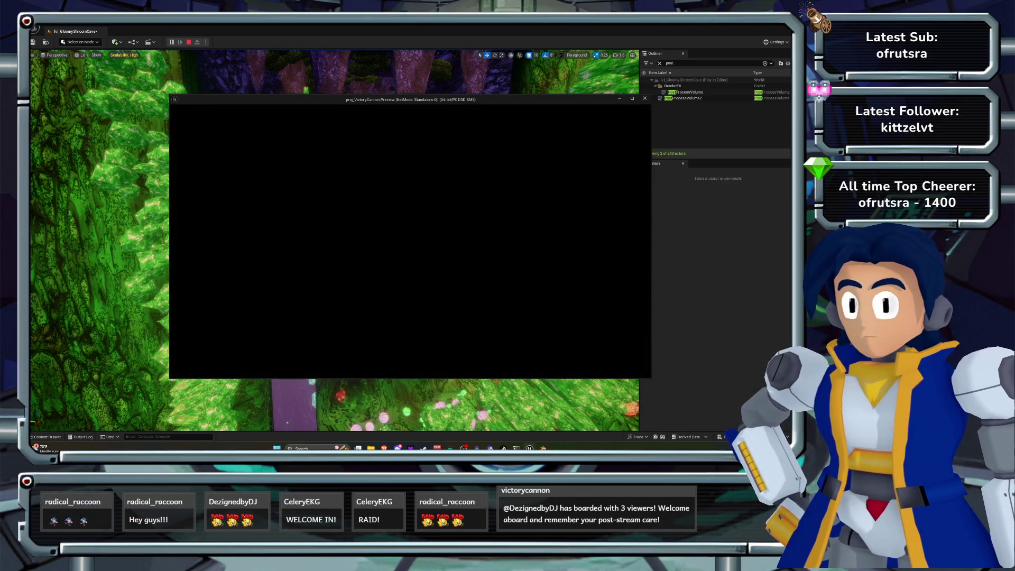
# End the running cave-level playtest with Esc.
pyautogui.press('Escape')
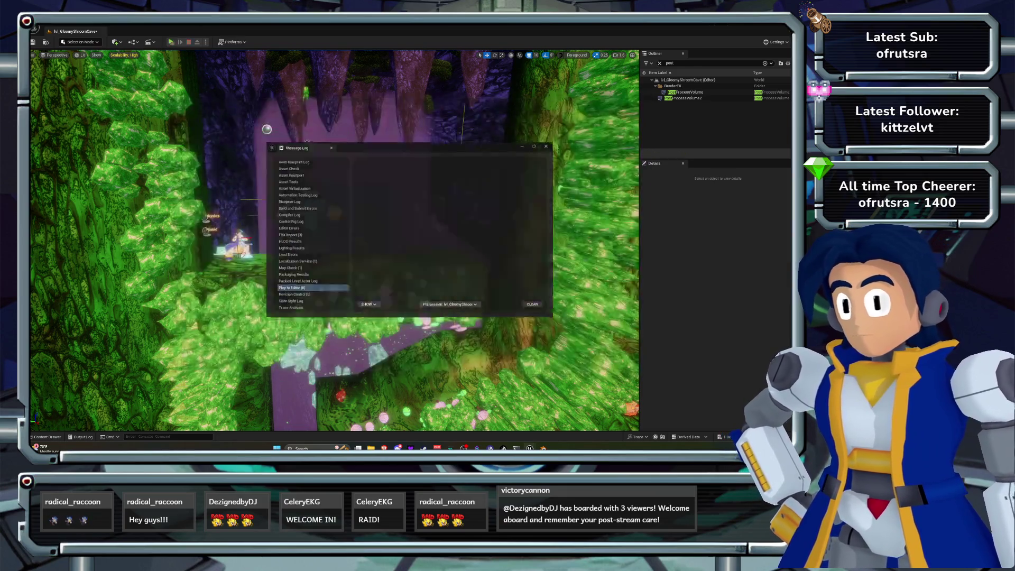
# Fly the view down to the mossy cave ledge and compare the post-process volume on/off.
pyautogui.moveTo(339, 238)
pyautogui.mouseDown()
pyautogui.moveTo(375, 219)
pyautogui.moveTo(297, 249)
pyautogui.moveTo(338, 227)
pyautogui.moveTo(359, 238)
pyautogui.mouseUp()
pyautogui.scroll(3, 334, 241)
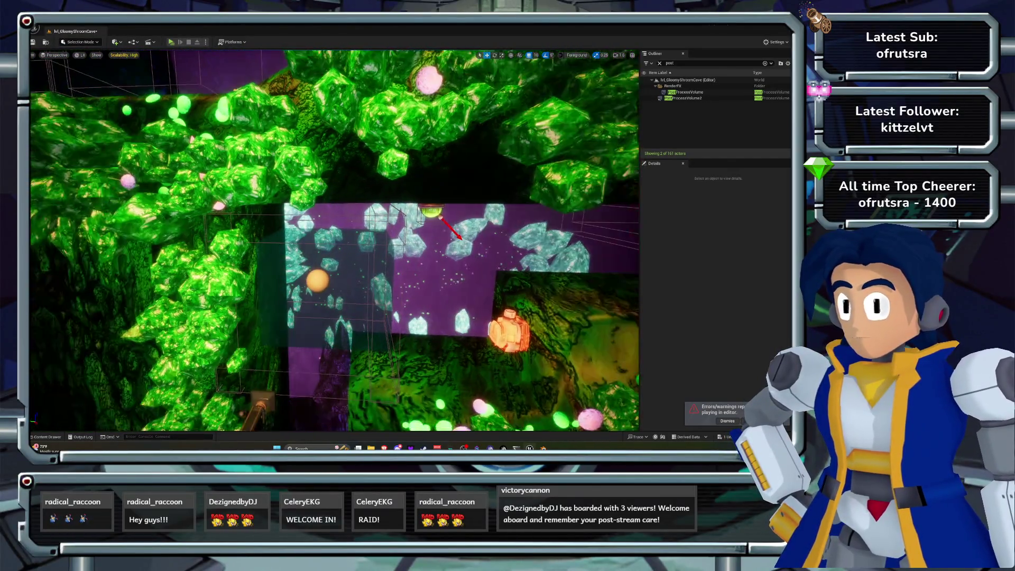
pyautogui.moveTo(333, 241); pyautogui.dragTo(354, 235)
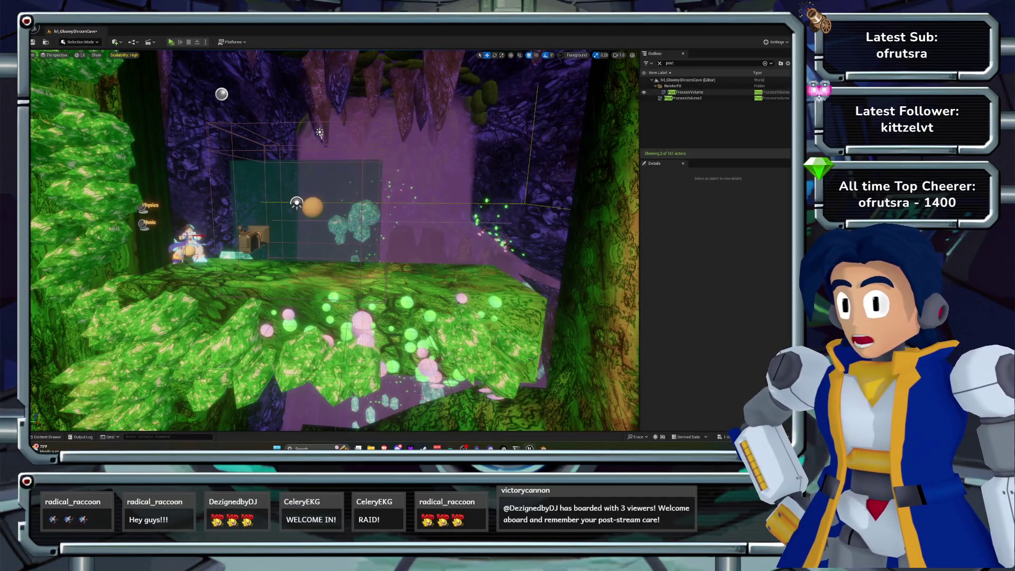
pyautogui.click(644, 92)
pyautogui.click(644, 99)
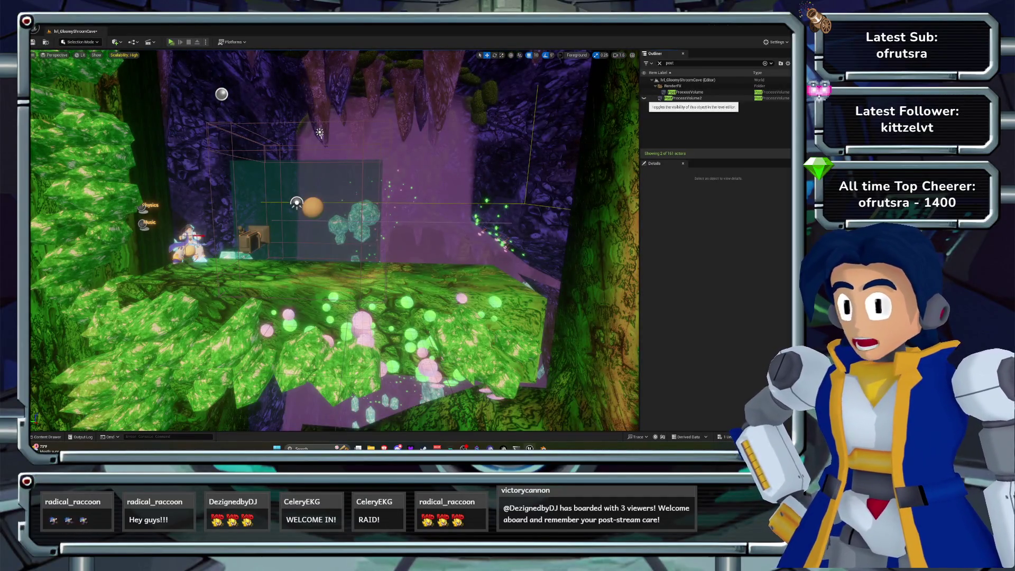
# Filter the Outliner to 'fog' and compare ExponentialHeightFog visibility on and off.
pyautogui.click(669, 63)
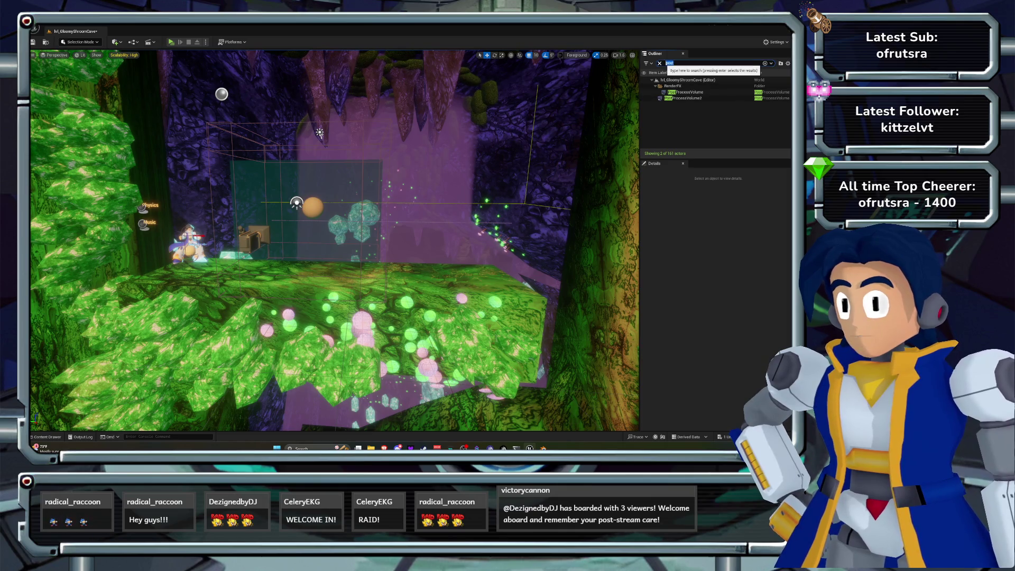
pyautogui.write('fog')
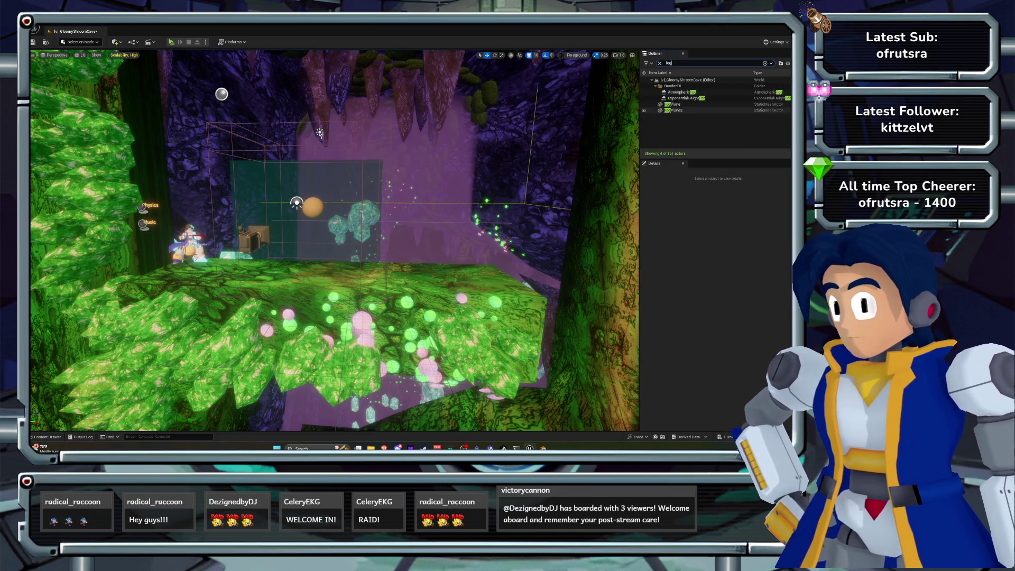
pyautogui.click(644, 98)
pyautogui.click(644, 99)
pyautogui.click(645, 100)
pyautogui.click(644, 99)
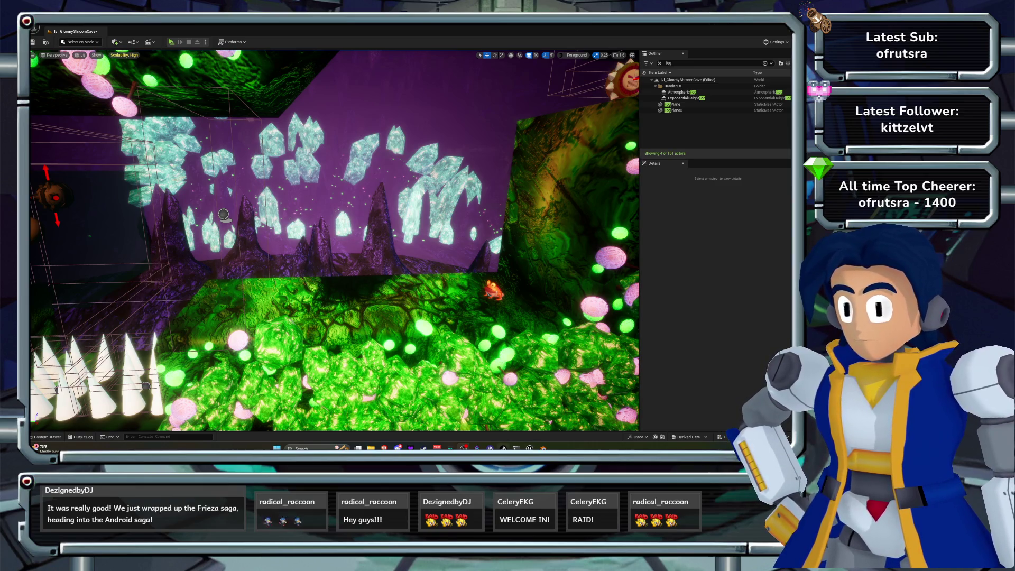
# In Warudo, apply the avatar's 'happy' expression, then minimize the Warudo window.
pyautogui.hotkey('alt', 'Tab')
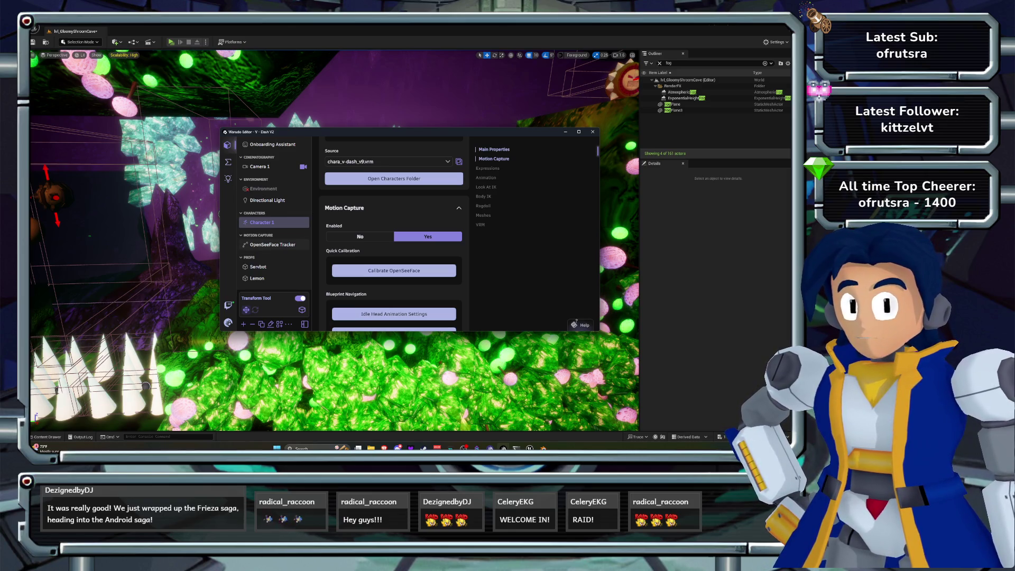
pyautogui.scroll(-5, 394, 233)
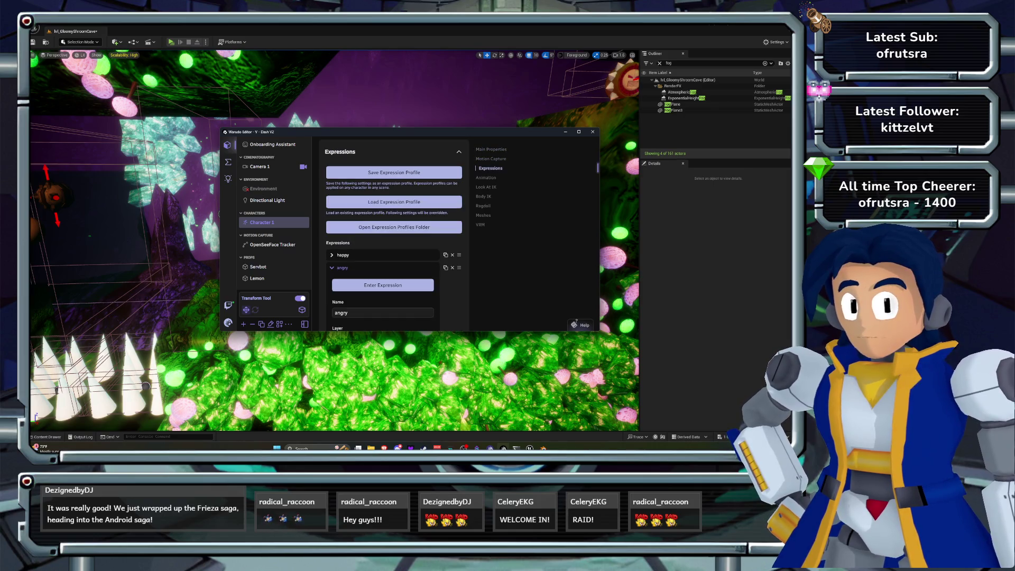
pyautogui.click(332, 268)
pyautogui.click(332, 255)
pyautogui.click(383, 272)
pyautogui.click(332, 255)
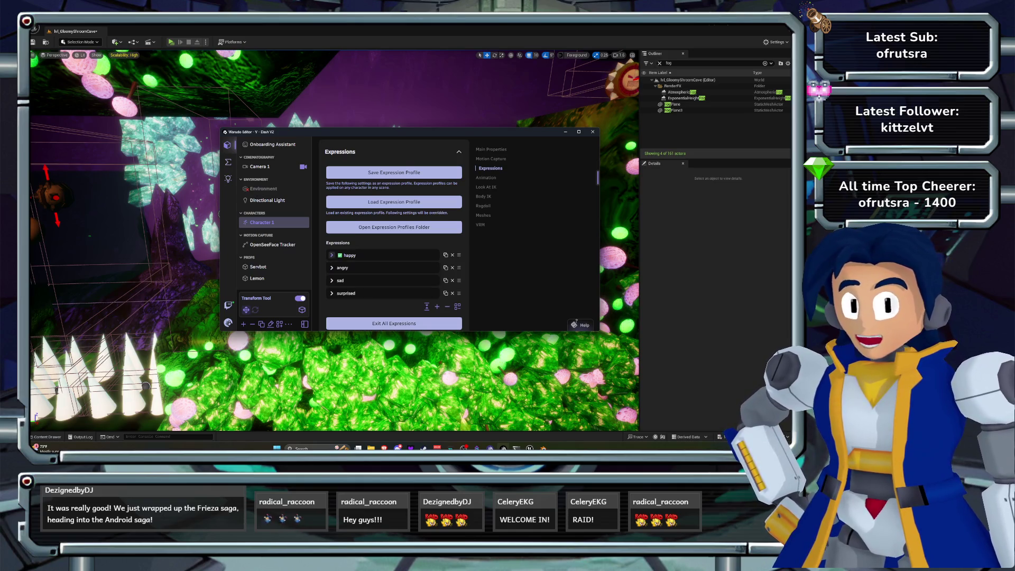
pyautogui.click(566, 131)
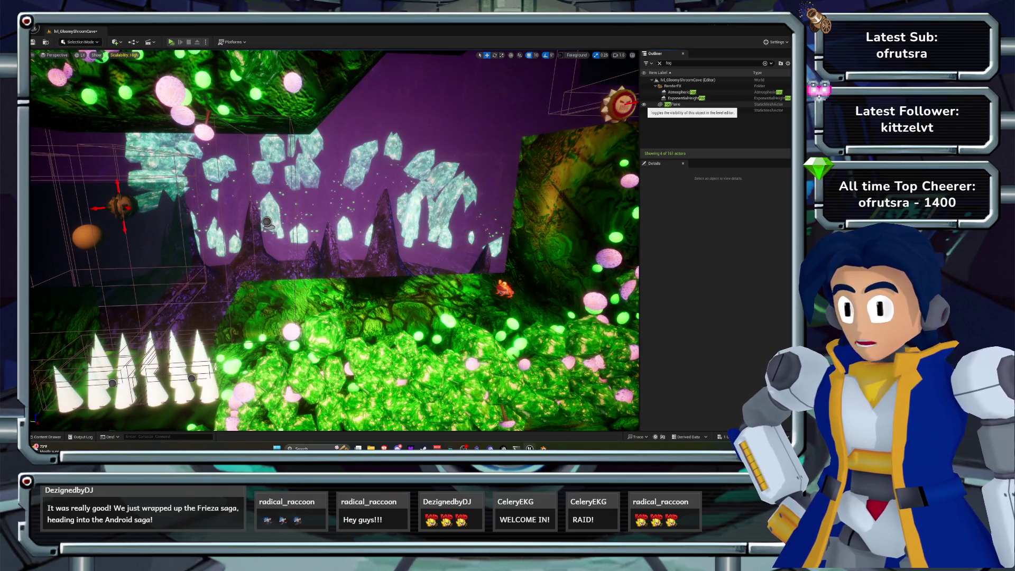
# Delete the FogPlane and FogPlane3 actors from the level.
pyautogui.doubleClick(673, 104)
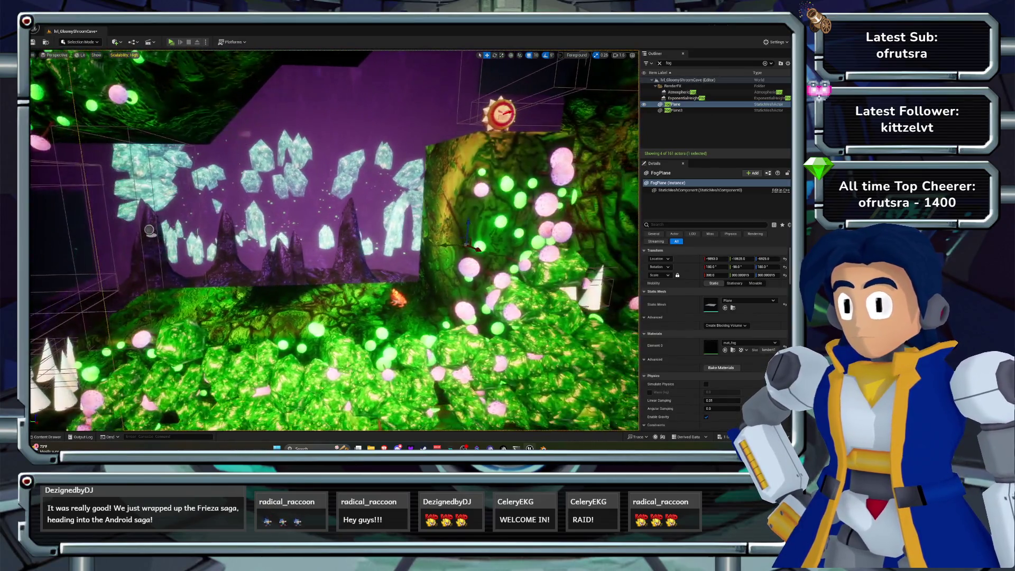
pyautogui.press('Delete')
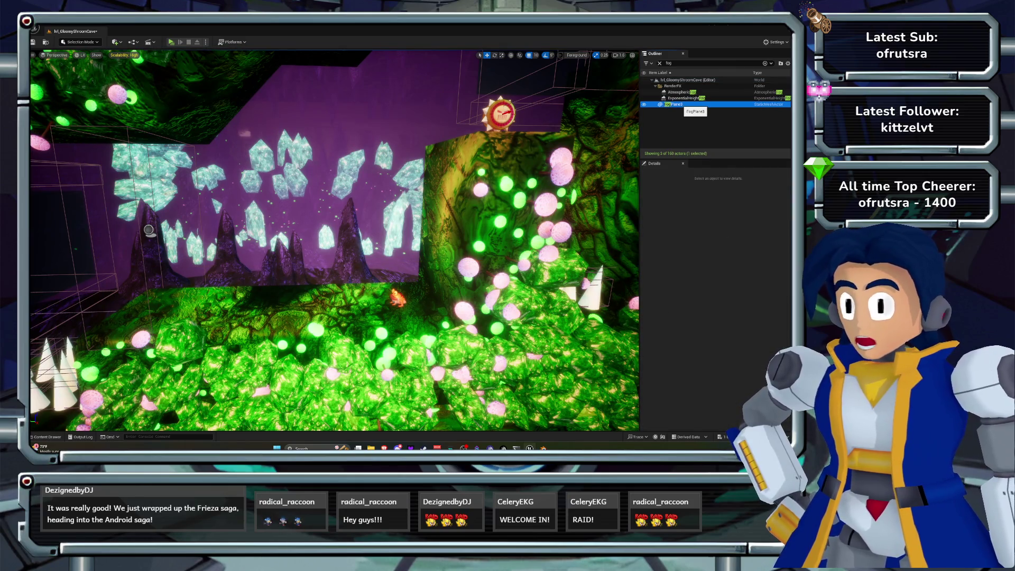
pyautogui.press('Delete')
pyautogui.hotkey('ctrl', 'z')
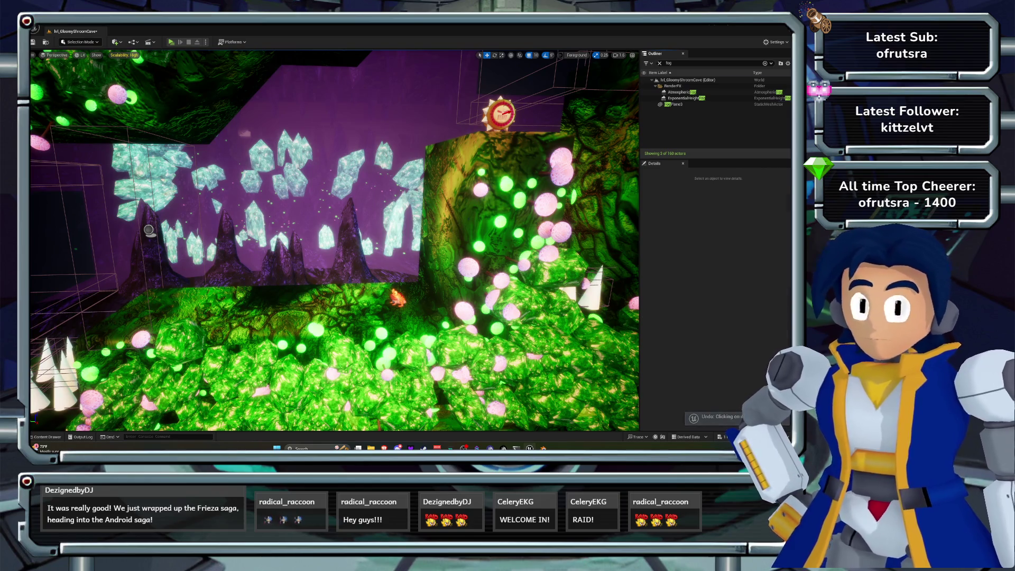
pyautogui.click(674, 104)
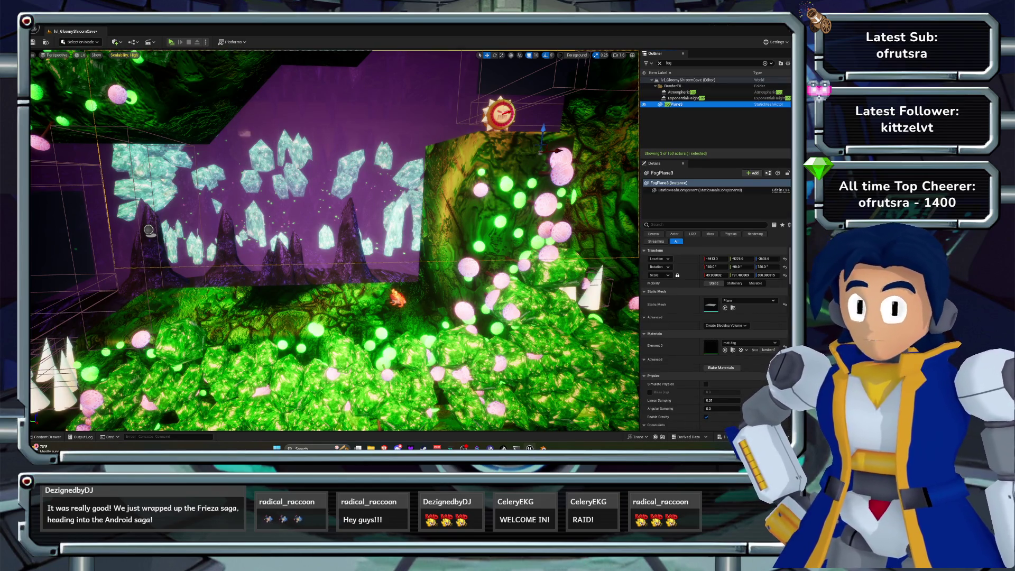
pyautogui.hotkey('ctrl', 'y')
# Select and frame ExponentialHeightFog, trying and undoing height offset and density tweaks.
pyautogui.click(682, 99)
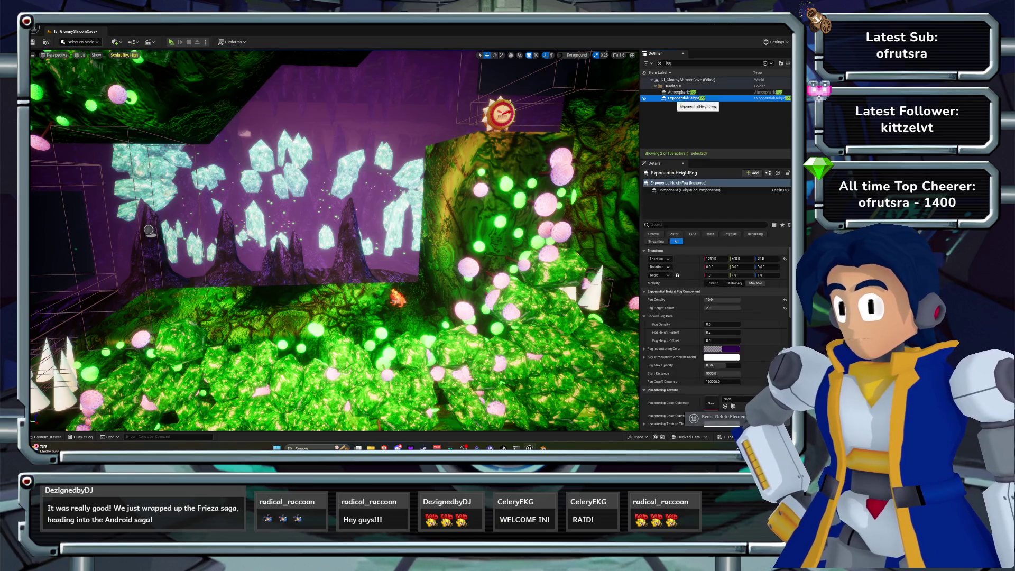
pyautogui.press('f')
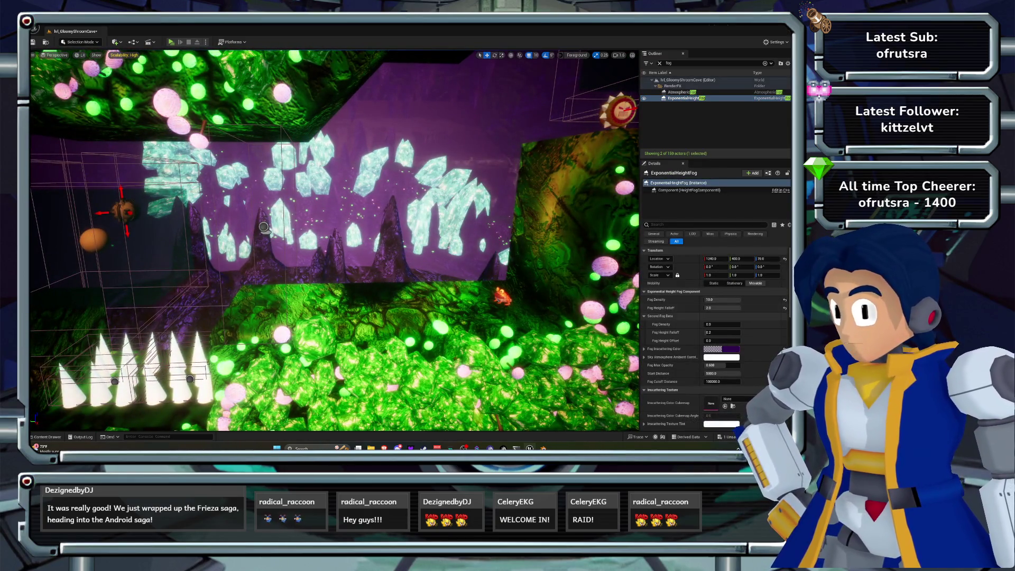
pyautogui.moveTo(722, 341); pyautogui.dragTo(735, 341)
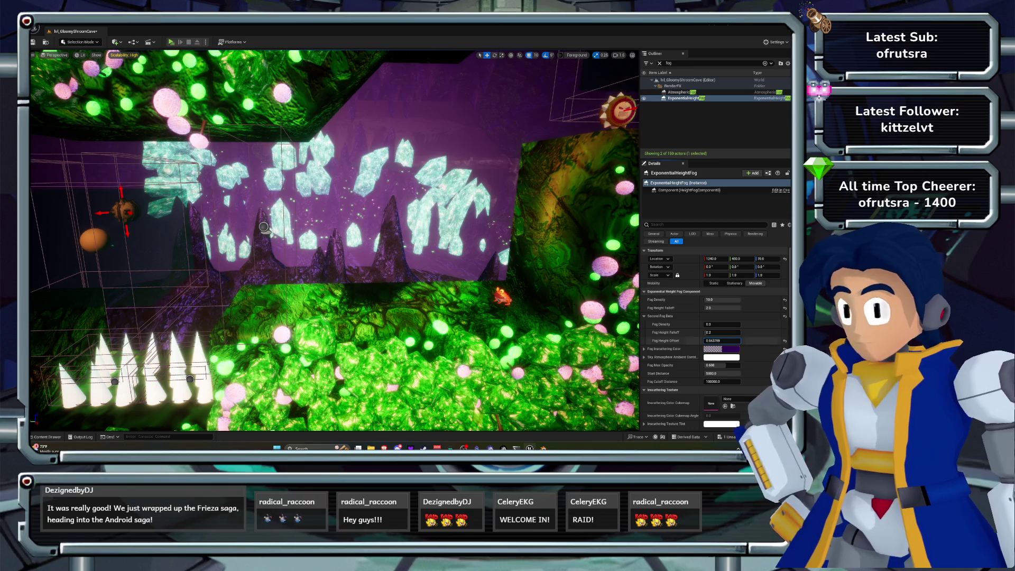
pyautogui.hotkey('ctrl', 'z')
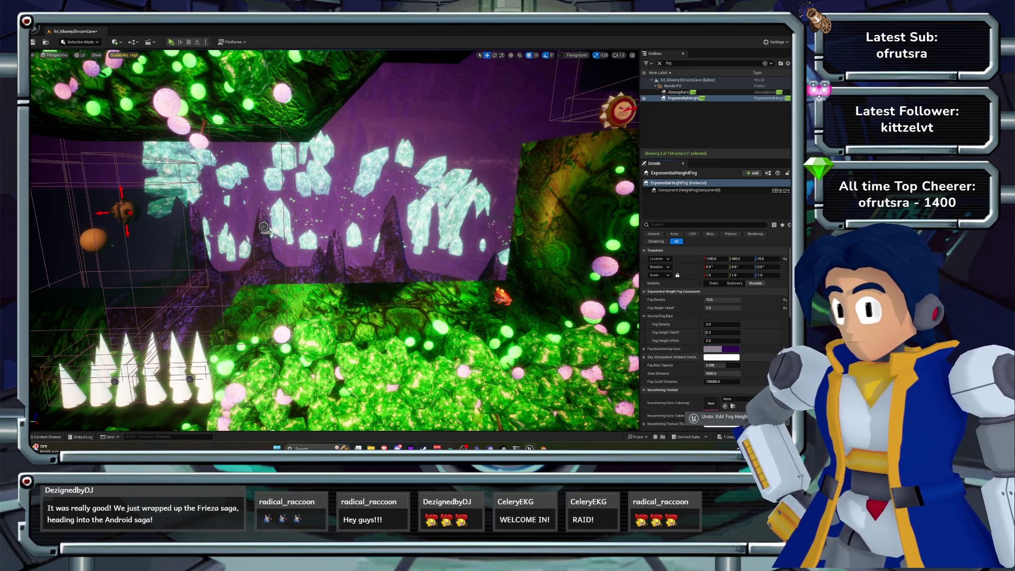
pyautogui.press('Escape')
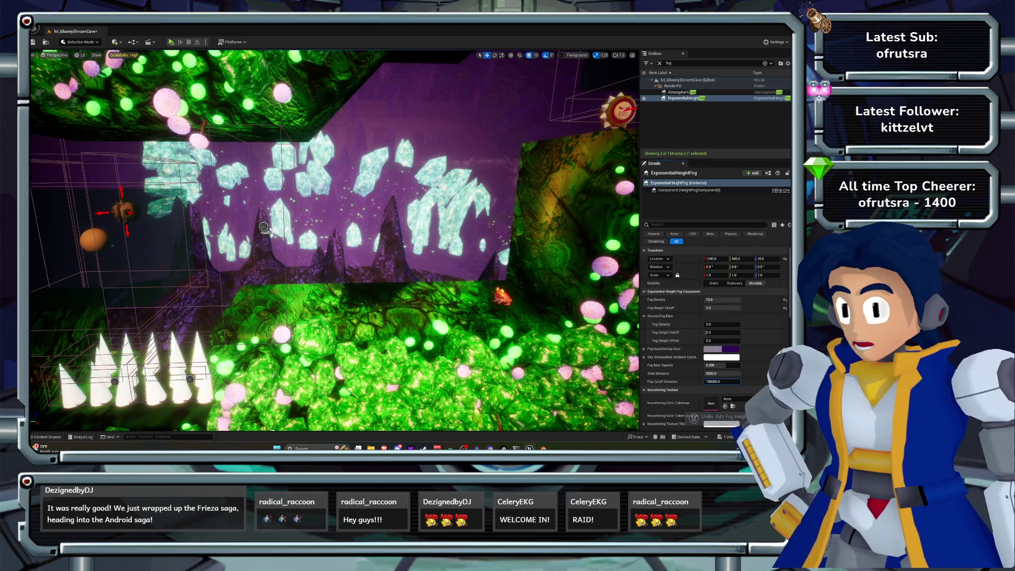
pyautogui.moveTo(741, 300)
pyautogui.mouseDown()
pyautogui.moveTo(723, 300)
pyautogui.moveTo(741, 307)
pyautogui.moveTo(726, 330)
pyautogui.moveTo(720, 300)
pyautogui.mouseUp()
pyautogui.hotkey('ctrl', 'z')
# Set the height fog's Fog Density to 0.0012, comparing it against the old value.
pyautogui.click(723, 300)
pyautogui.write('0.0012')
pyautogui.press('Return')
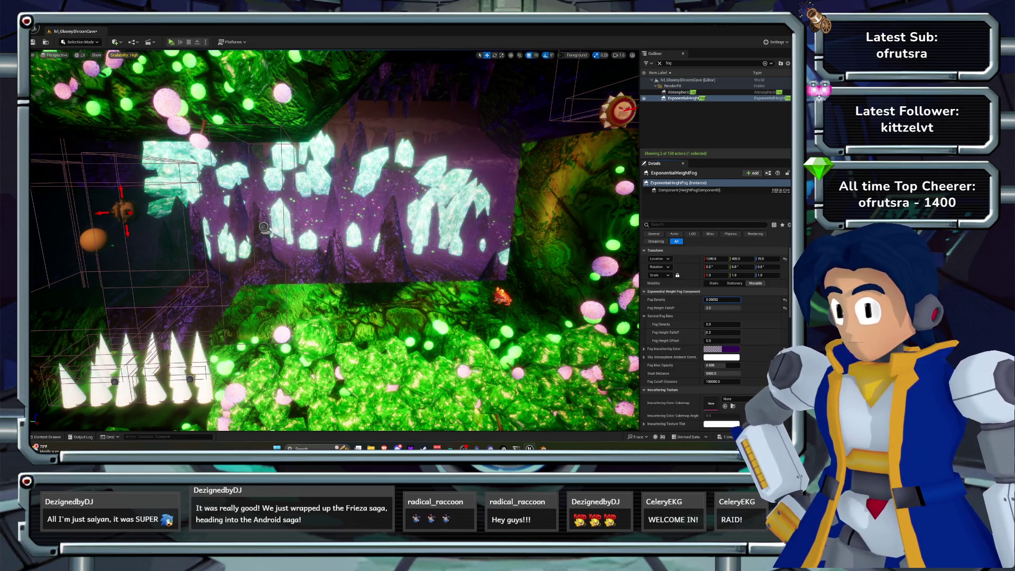
pyautogui.moveTo(334, 241)
pyautogui.mouseDown()
pyautogui.moveTo(344, 222)
pyautogui.moveTo(334, 240)
pyautogui.moveTo(344, 238)
pyautogui.mouseUp()
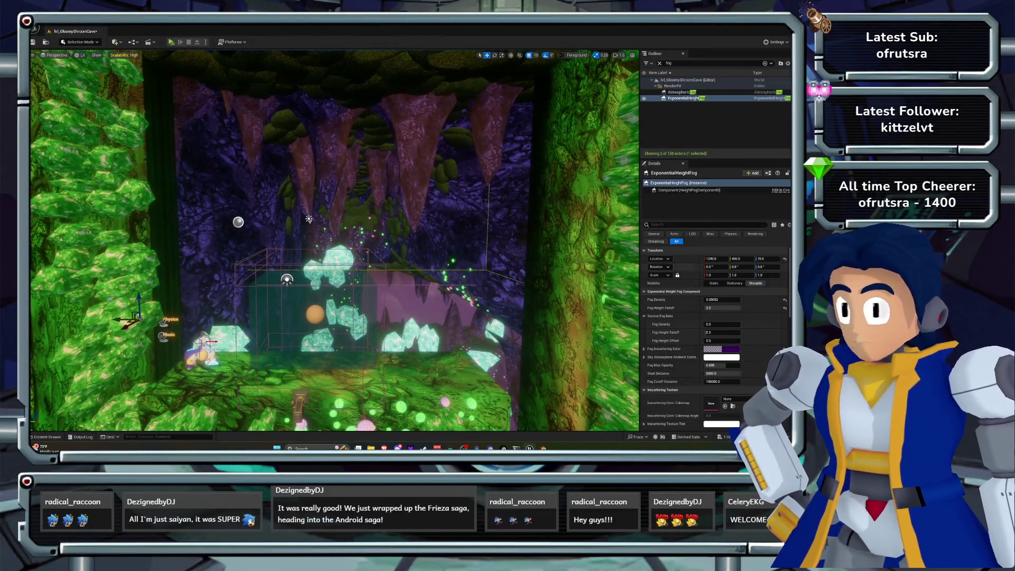
pyautogui.hotkey('ctrl', 'z')
pyautogui.hotkey('ctrl', 'y')
pyautogui.hotkey('ctrl', 'z')
pyautogui.hotkey('ctrl', 'y')
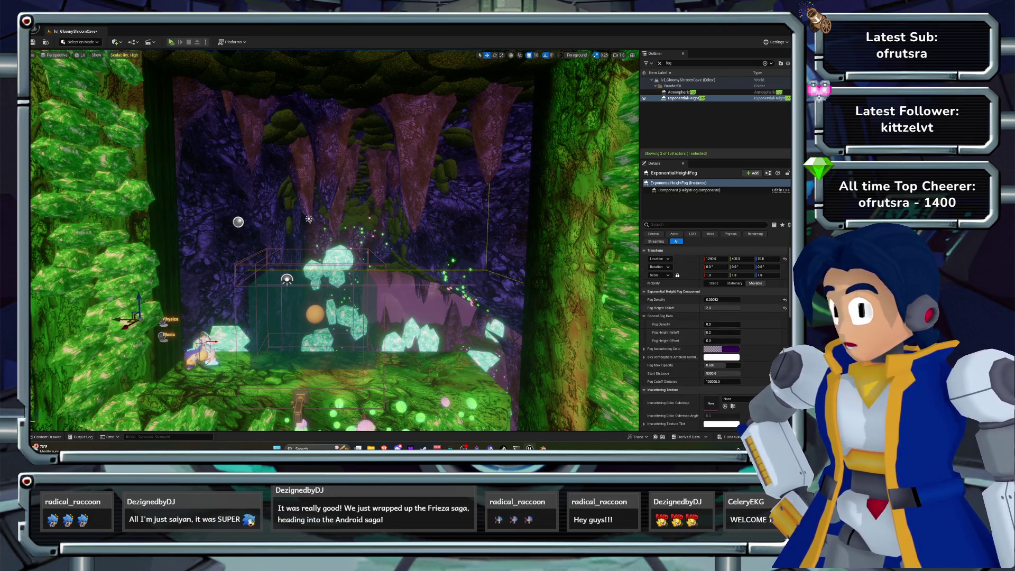
# Set the fog Start Distance to 0 and lower Height Falloff to about 0.9.
pyautogui.click(723, 307)
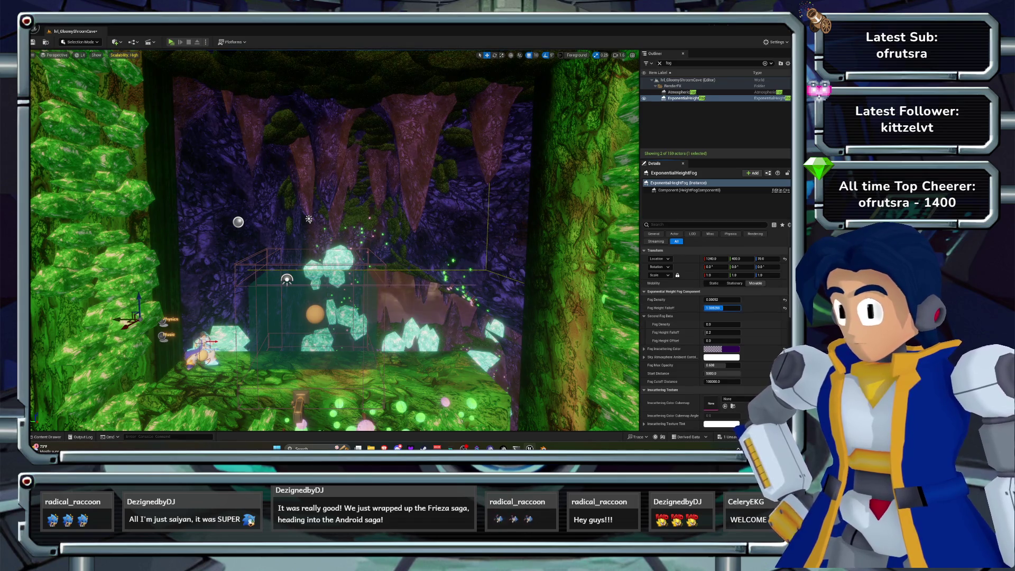
pyautogui.moveTo(722, 308)
pyautogui.mouseDown()
pyautogui.moveTo(712, 308)
pyautogui.moveTo(734, 300)
pyautogui.mouseUp()
pyautogui.scroll(3, 334, 240)
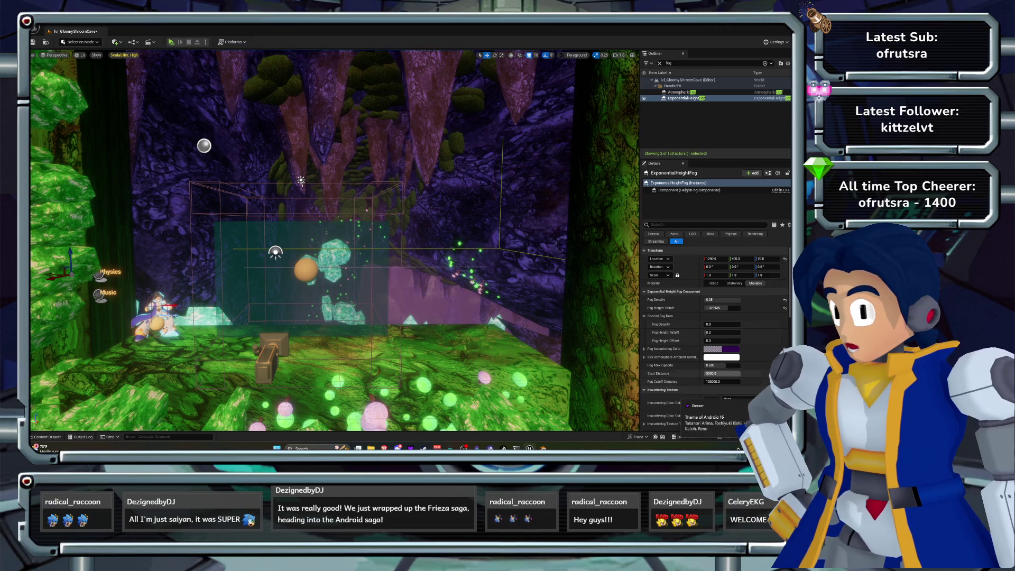
pyautogui.write('0')
pyautogui.press('Return')
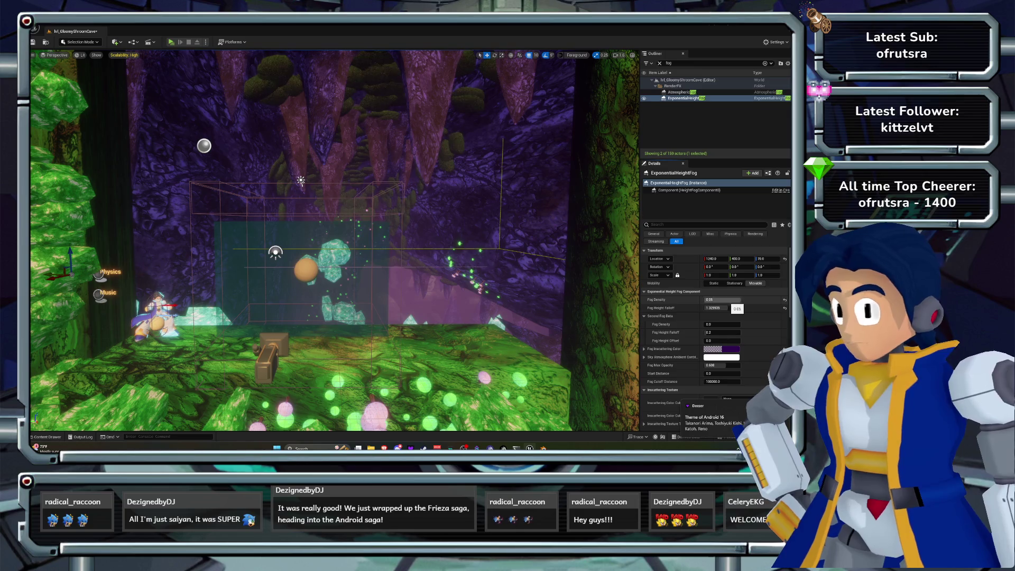
pyautogui.click(655, 316)
pyautogui.moveTo(723, 308); pyautogui.dragTo(710, 308)
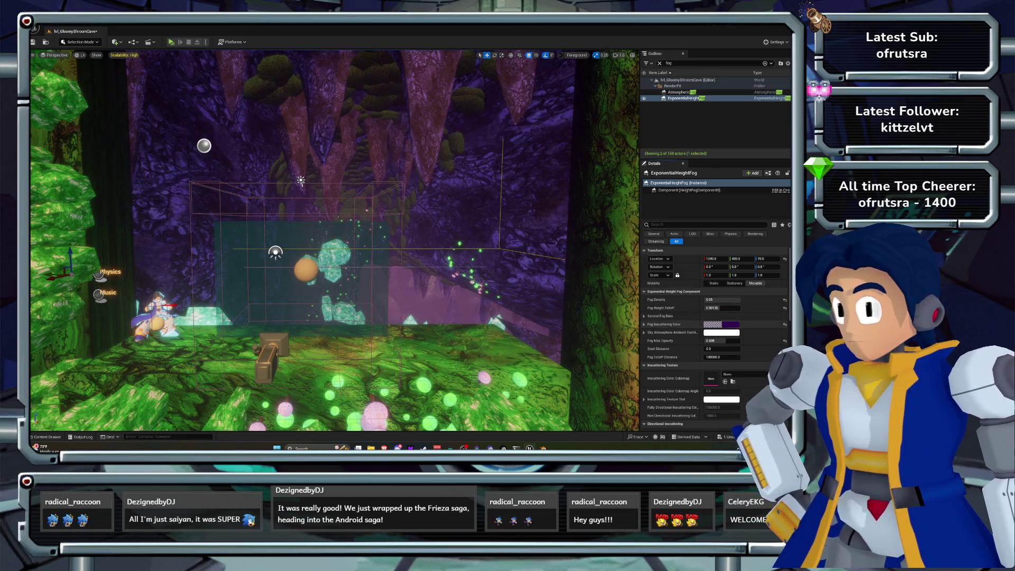
# Set fog Max Opacity to about 0.91 and Fog Density to about 0.028.
pyautogui.click(722, 340)
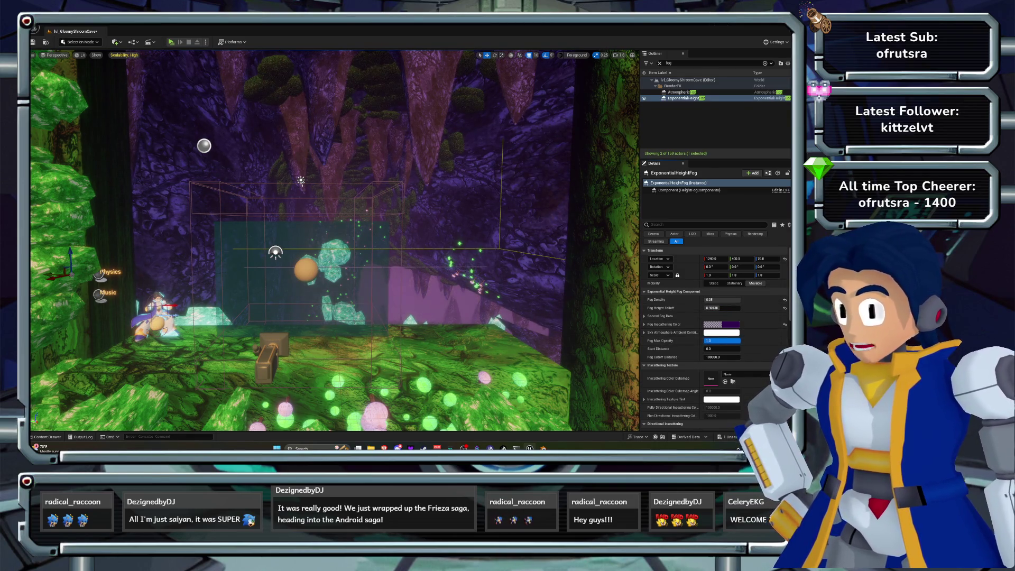
pyautogui.write('0')
pyautogui.press('Return')
pyautogui.moveTo(722, 341); pyautogui.dragTo(722, 341)
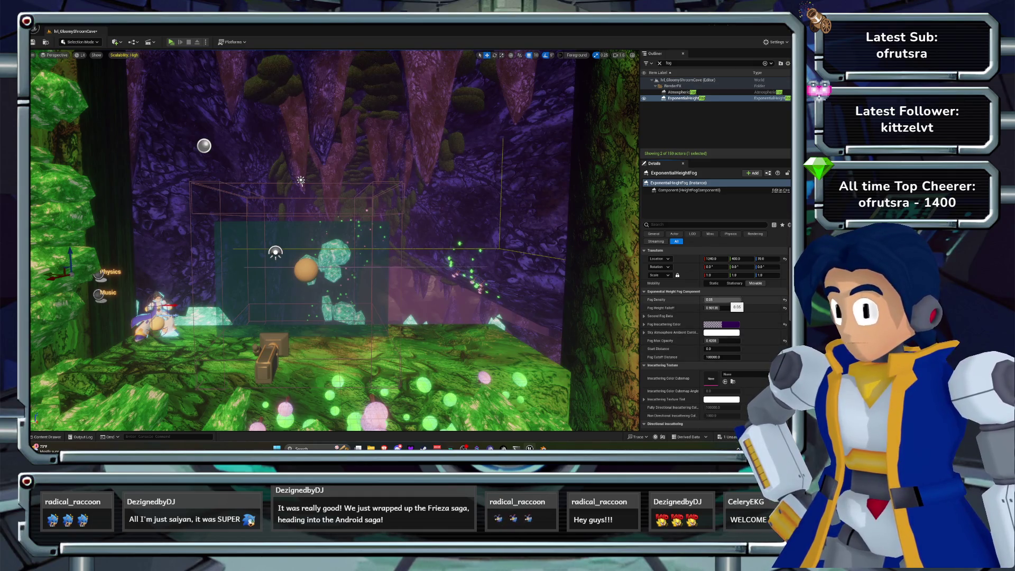
pyautogui.moveTo(738, 299); pyautogui.dragTo(708, 299)
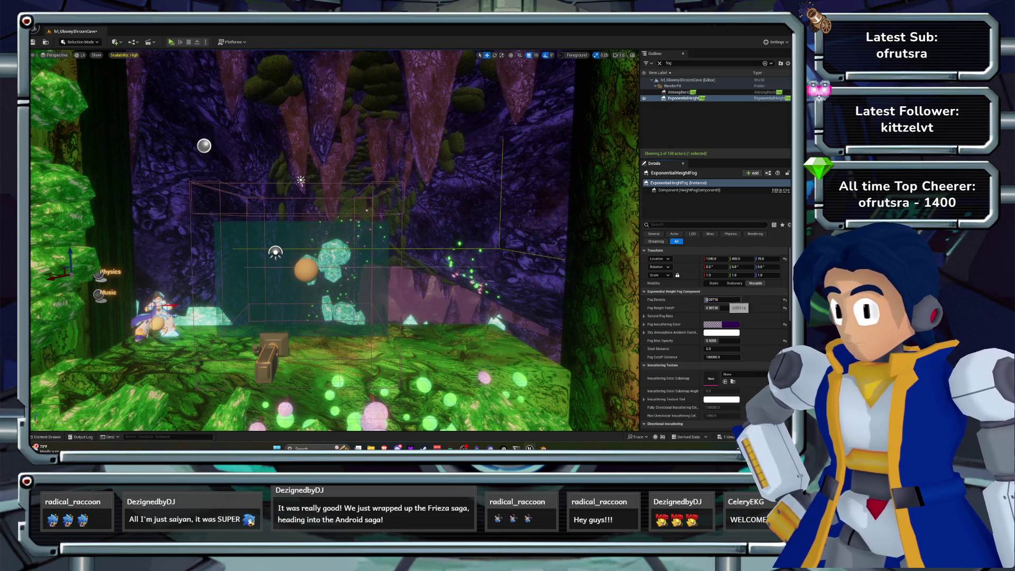
pyautogui.click(687, 98)
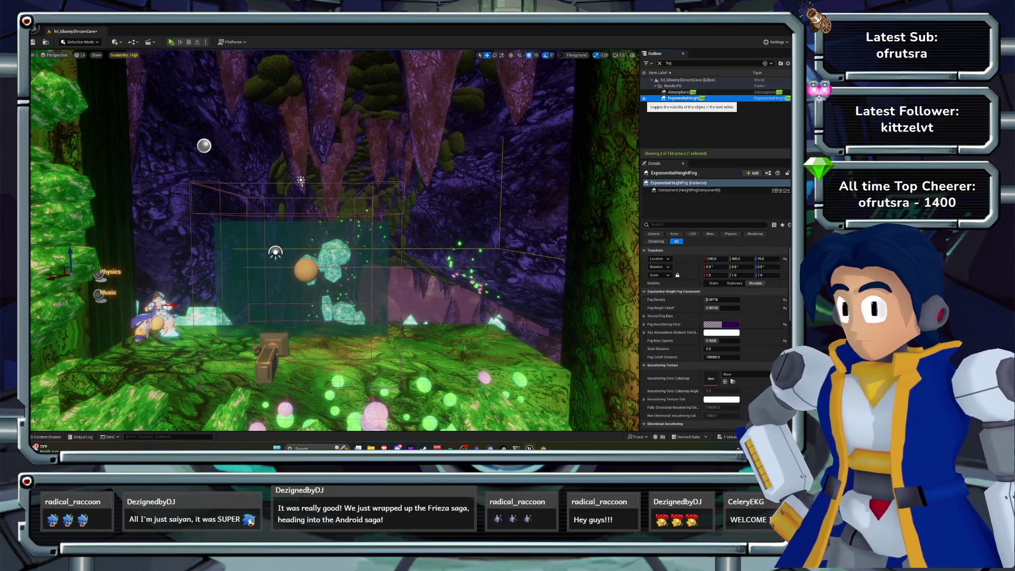
pyautogui.click(722, 299)
pyautogui.moveTo(722, 299); pyautogui.dragTo(719, 299)
# Fly the view into the crystal cave and start a playtest of the level.
pyautogui.press('w')
pyautogui.press('s')
pyautogui.press('e')
pyautogui.press('w')
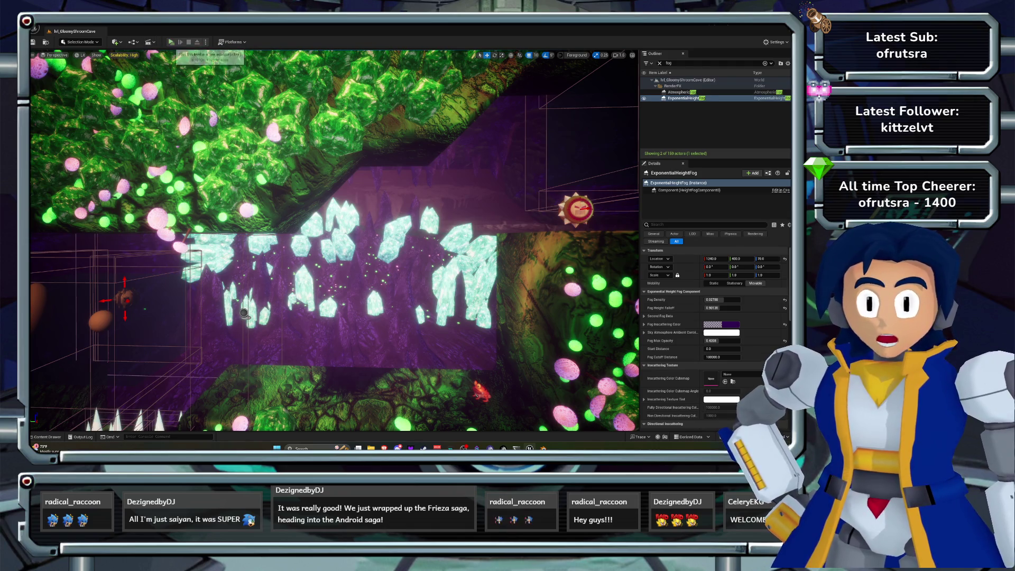
pyautogui.click(172, 42)
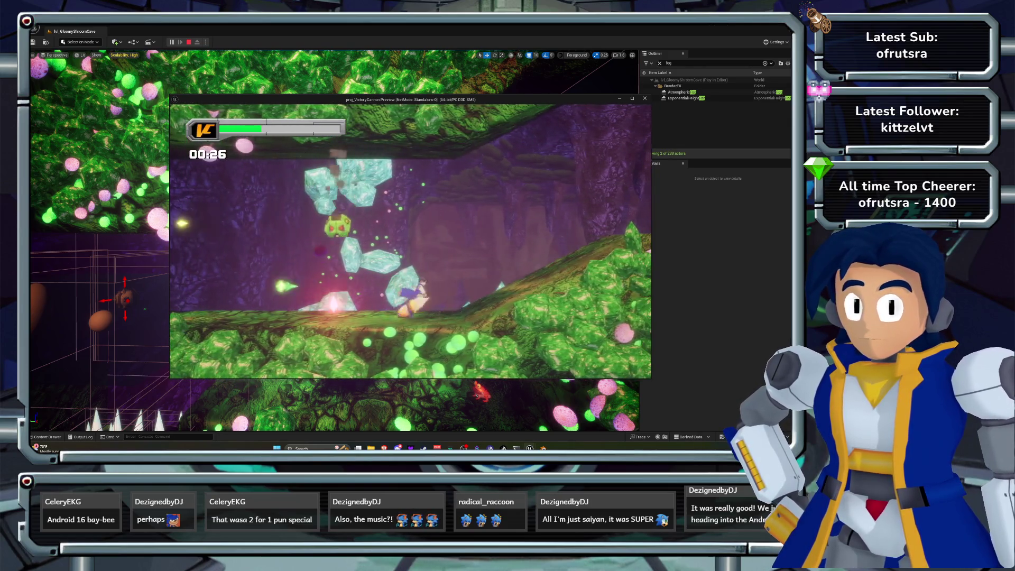
# Stop the playtest, close the Message Log, and swing the view over the cave level.
pyautogui.press('Escape')
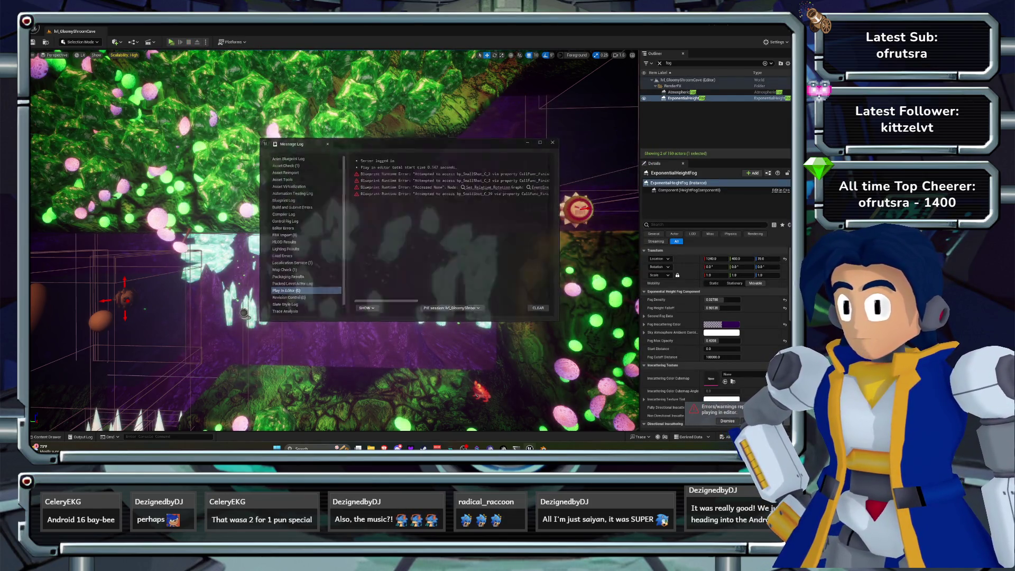
pyautogui.click(553, 142)
pyautogui.moveTo(339, 238)
pyautogui.mouseDown()
pyautogui.moveTo(127, 223)
pyautogui.moveTo(254, 233)
pyautogui.mouseUp()
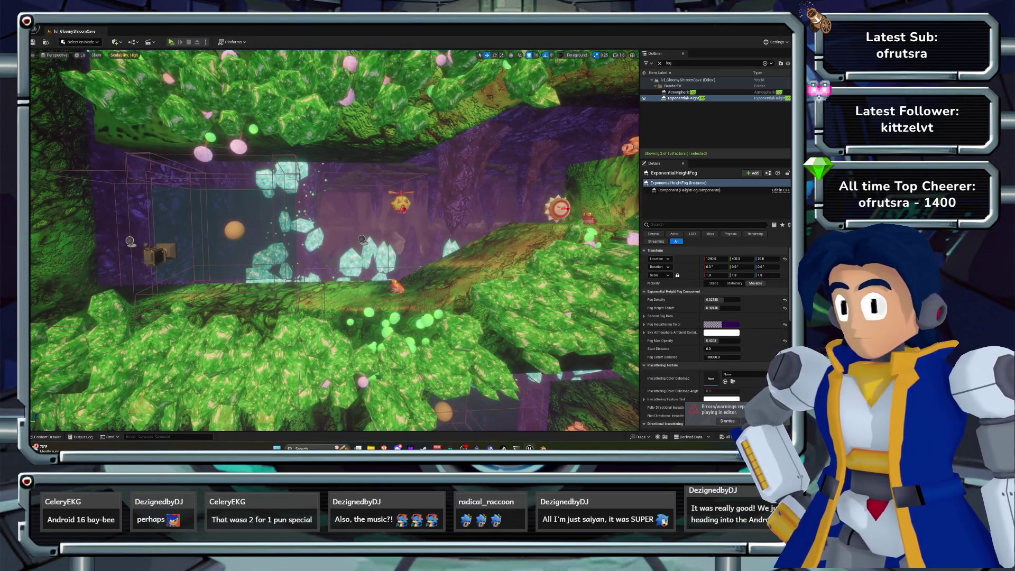
pyautogui.hotkey('ctrl', 'a')
# Filter the Outliner to 'post', compare the post-process effect on/off, and select PostProcessVolume.
pyautogui.write('post')
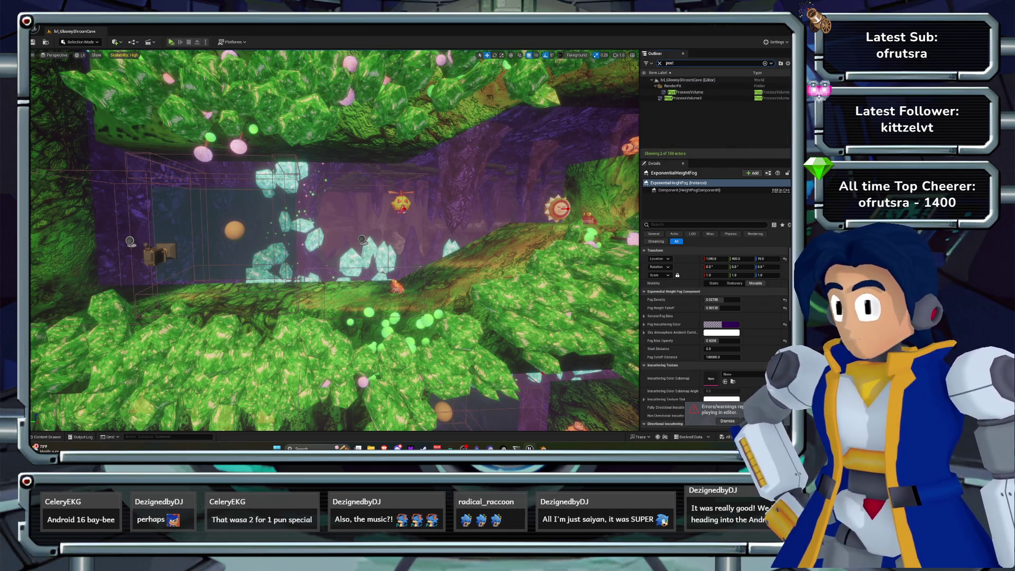
pyautogui.click(645, 98)
pyautogui.click(644, 97)
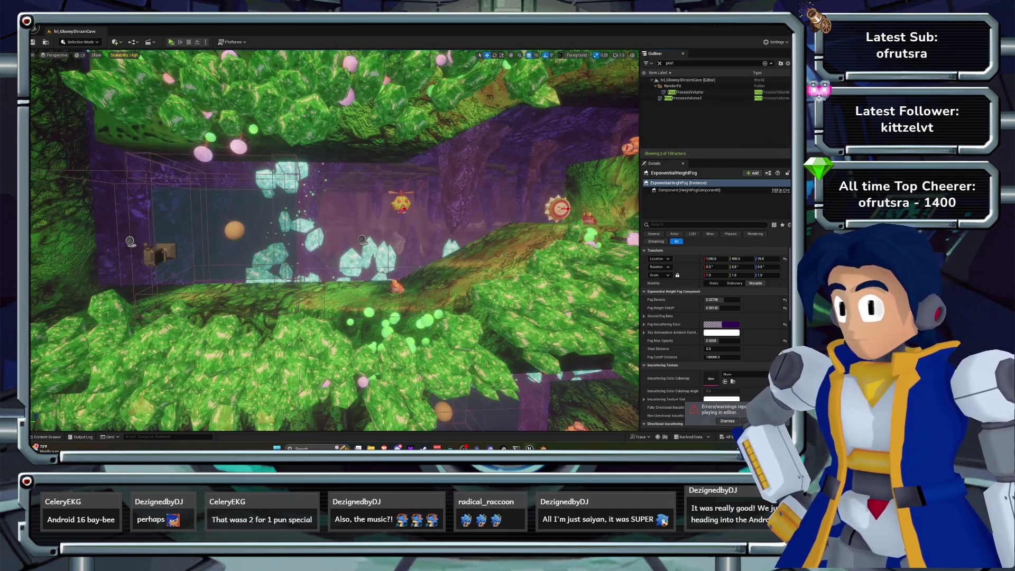
pyautogui.click(685, 92)
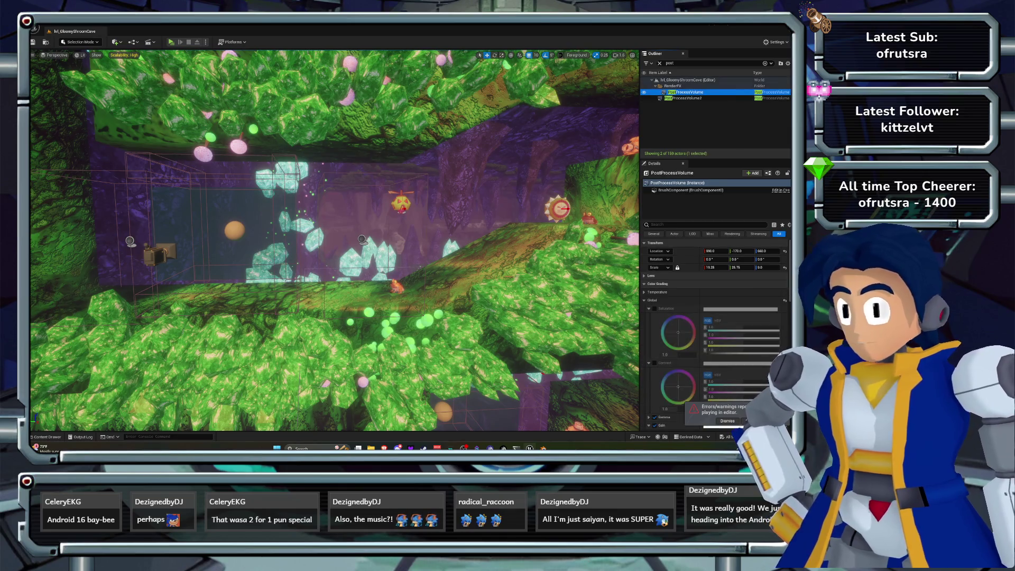
# Uncheck the Color Grading Gamma override after comparing both looks, then playtest the cave.
pyautogui.scroll(-5, 714, 334)
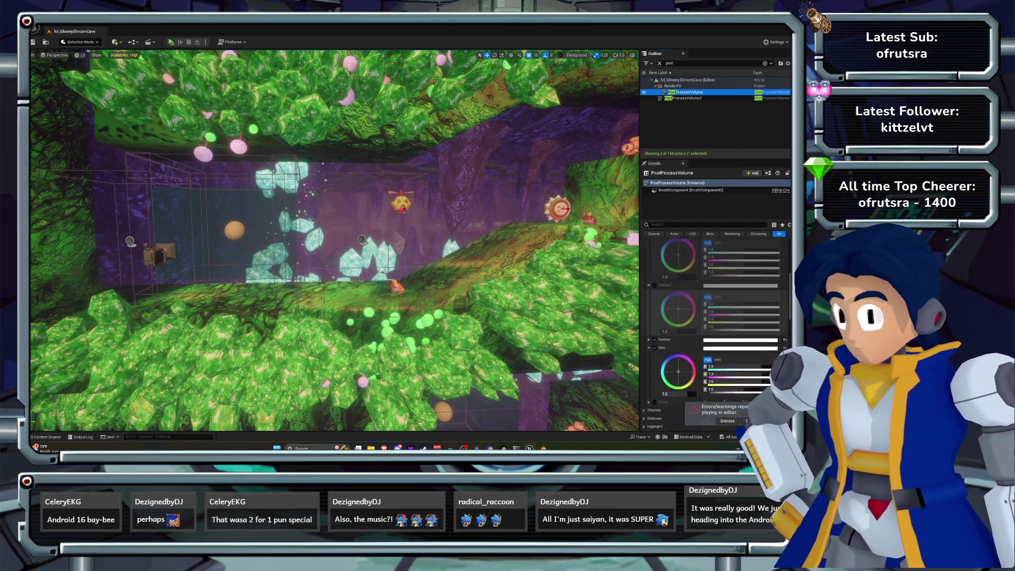
pyautogui.click(655, 310)
pyautogui.click(654, 311)
pyautogui.click(655, 311)
pyautogui.click(655, 310)
pyautogui.click(655, 310)
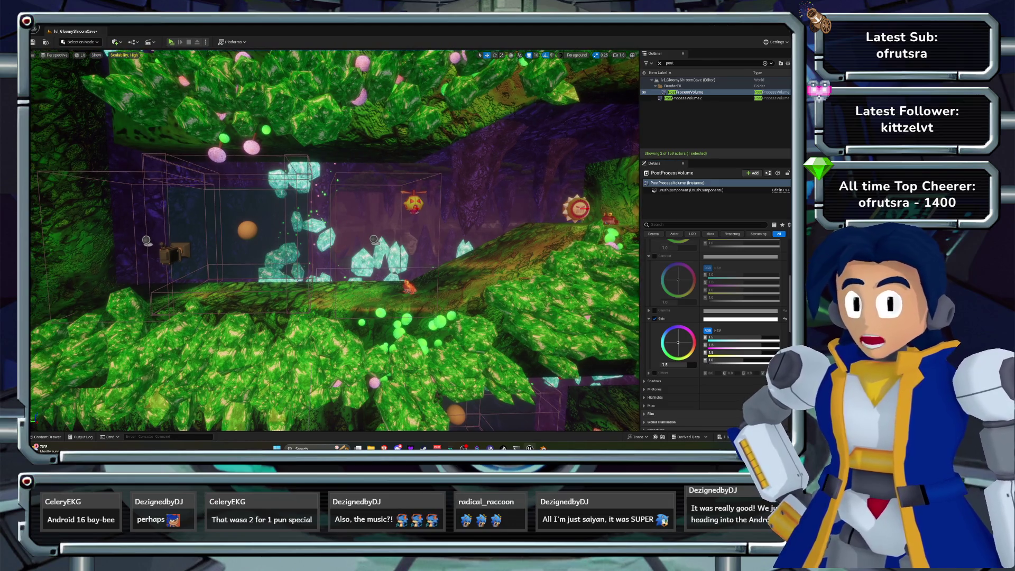
pyautogui.click(171, 41)
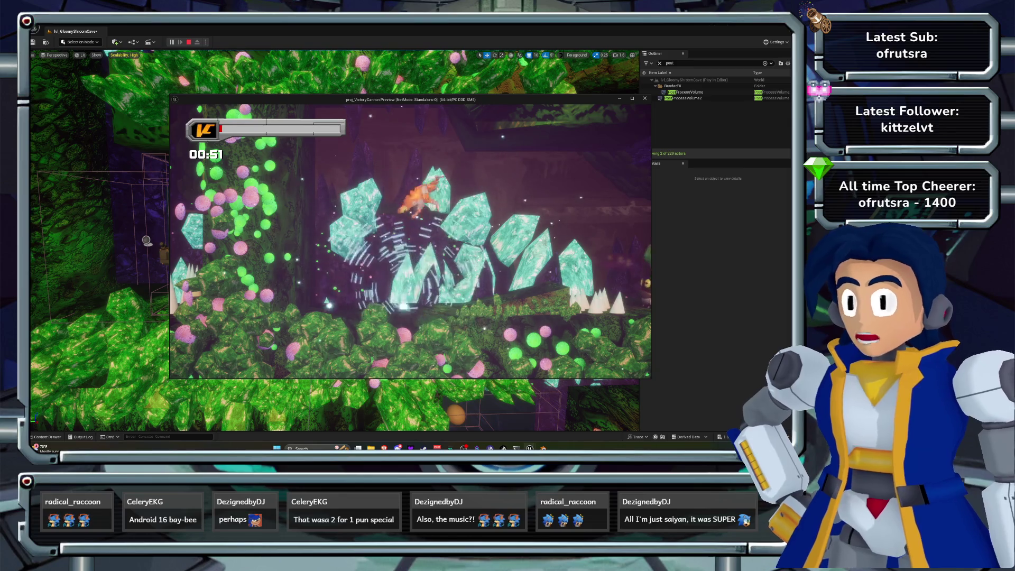
pyautogui.press('Escape')
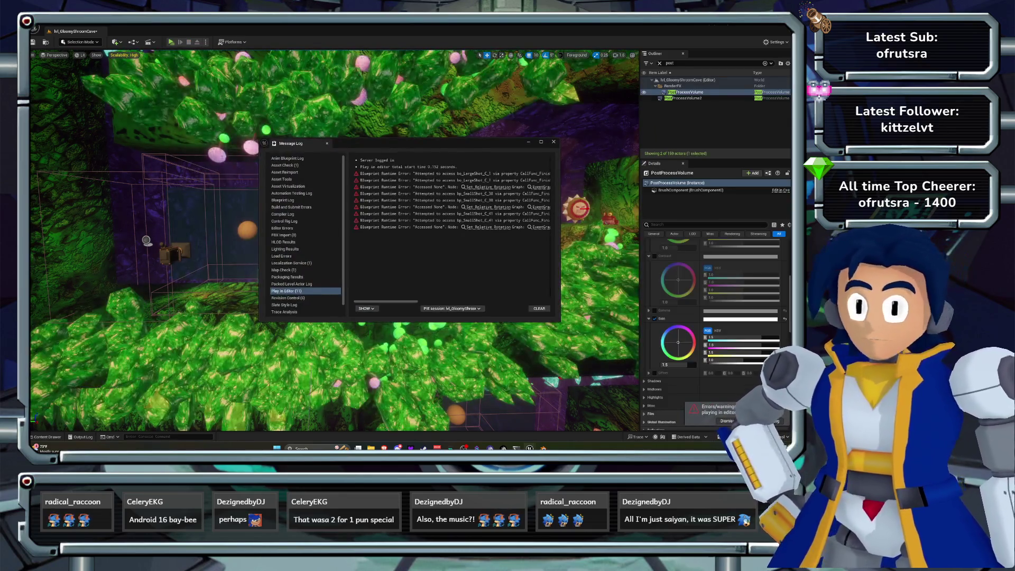
pyautogui.click(554, 142)
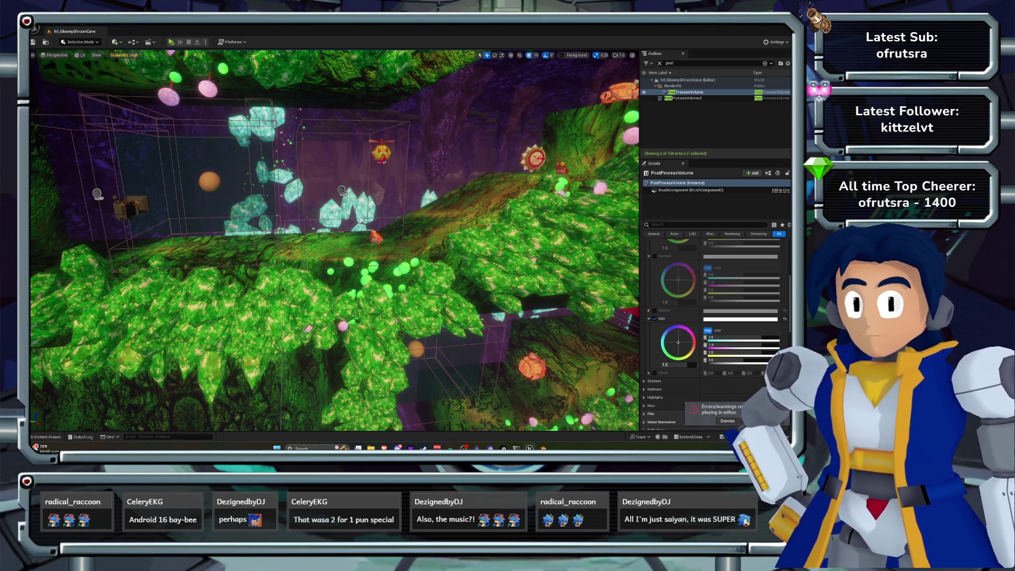
pyautogui.hotkey('alt', 'Tab')
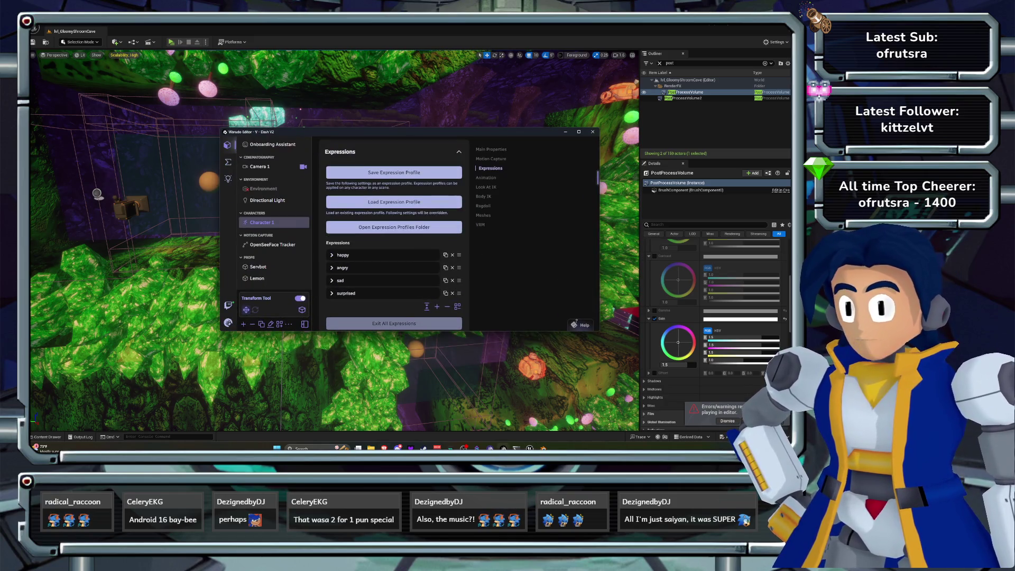
pyautogui.click(332, 255)
pyautogui.scroll(-3, 394, 232)
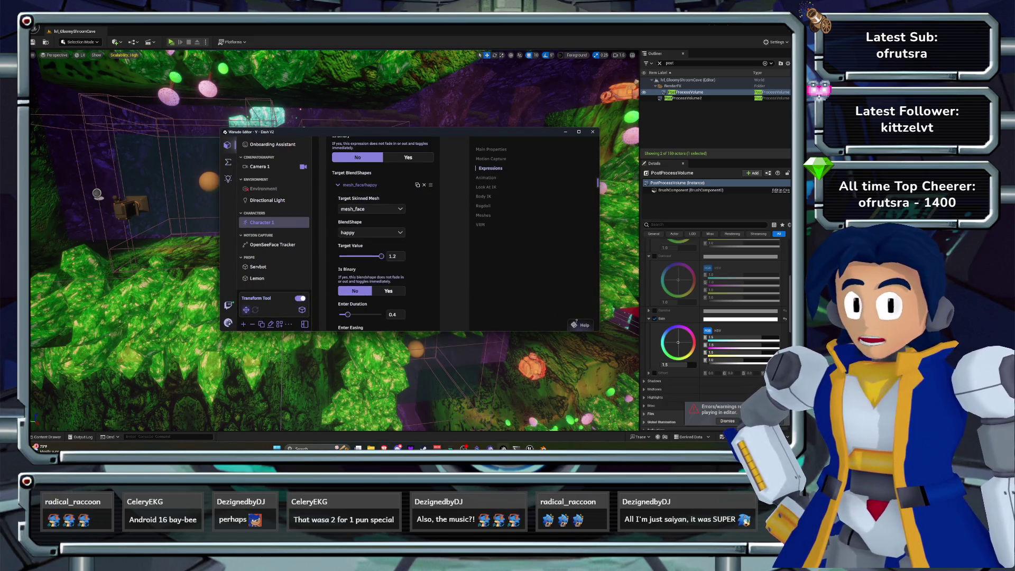
pyautogui.scroll(-10, 383, 233)
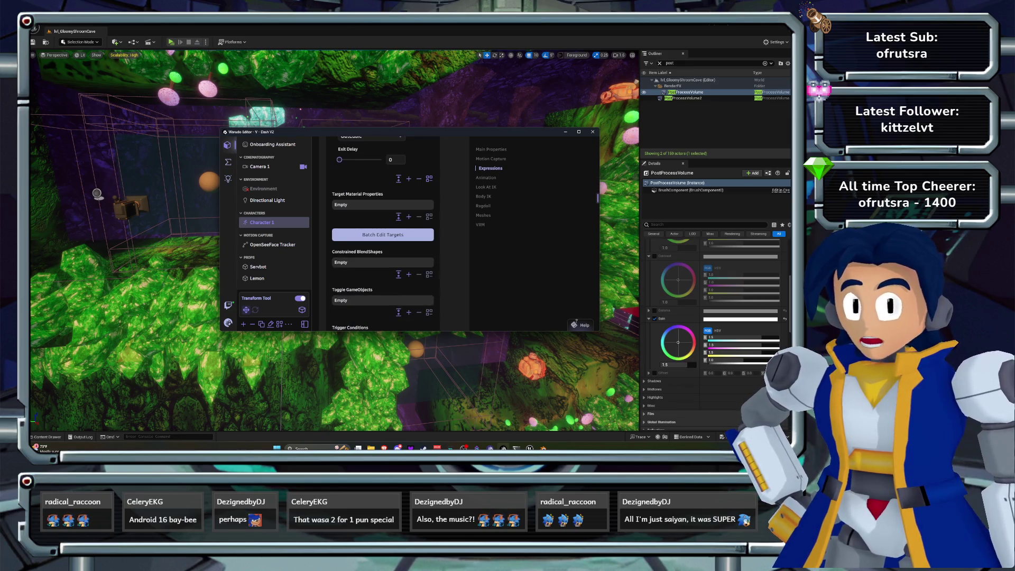
pyautogui.scroll(-5, 383, 233)
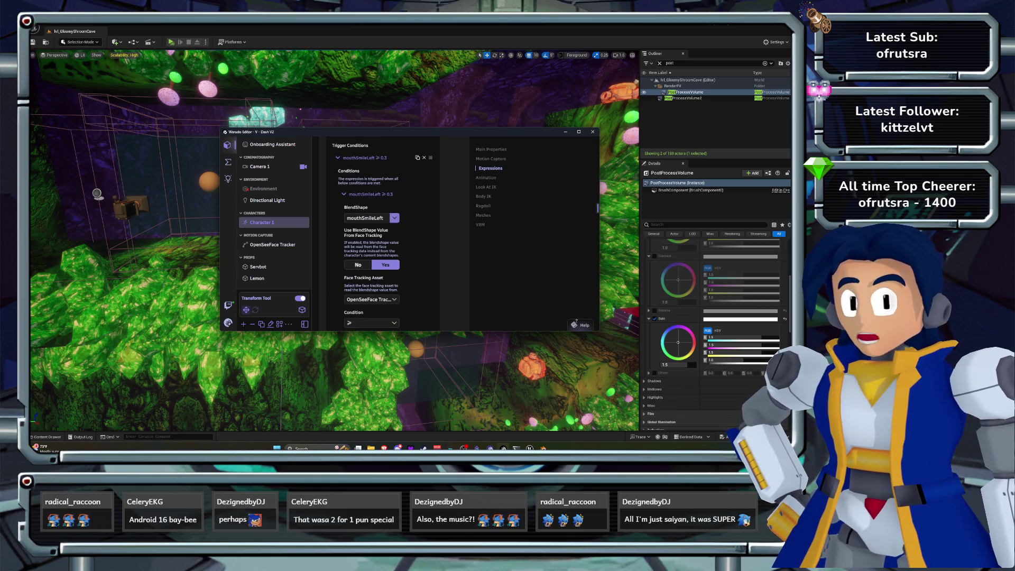
pyautogui.click(395, 218)
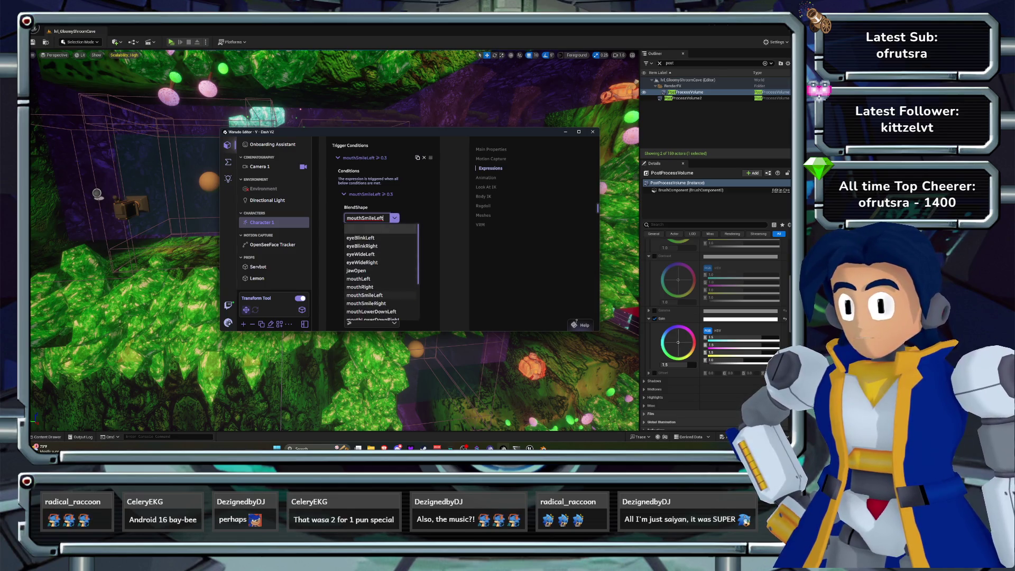
pyautogui.click(366, 304)
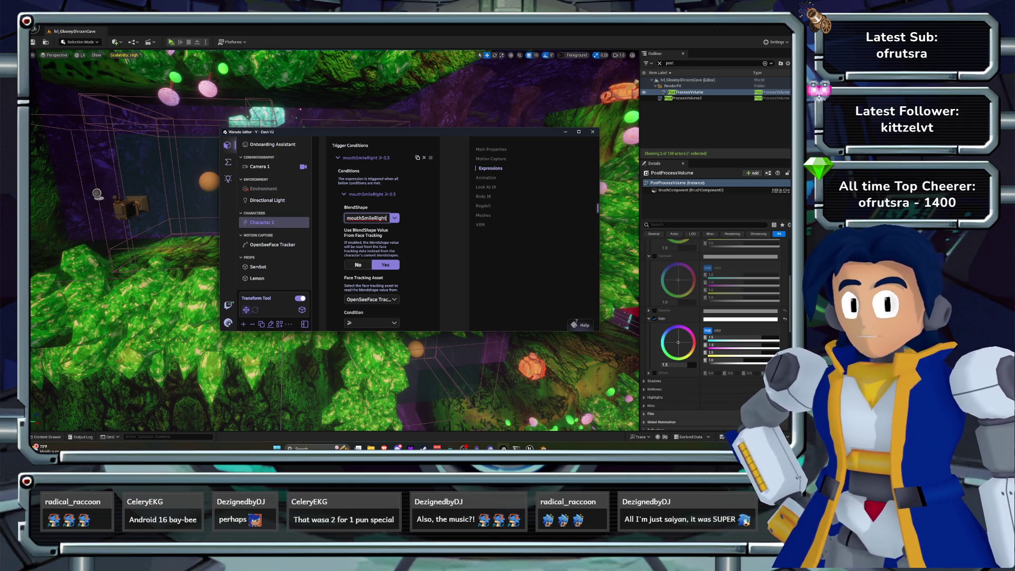
pyautogui.click(394, 218)
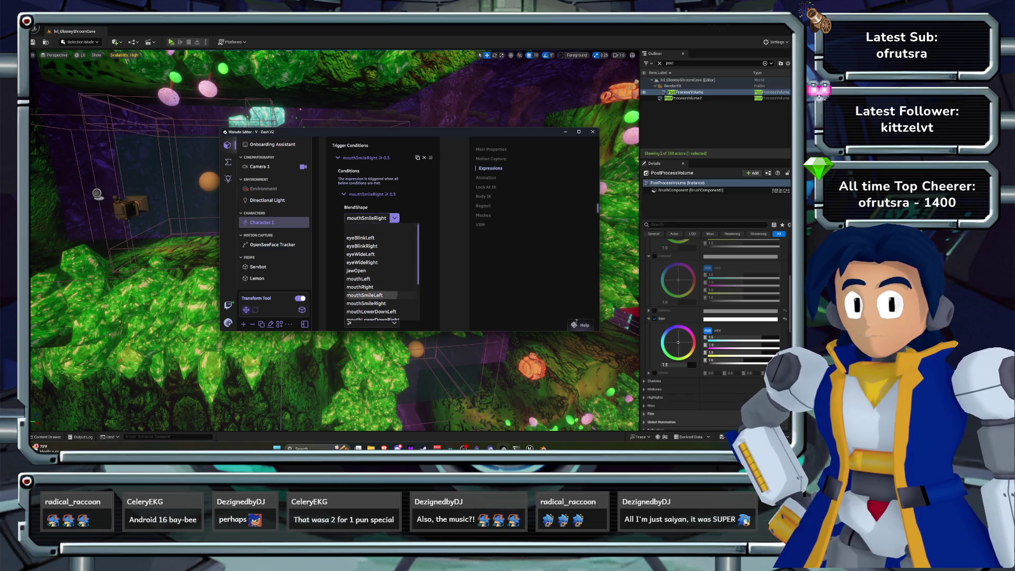
pyautogui.press('Escape')
pyautogui.scroll(-5, 380, 238)
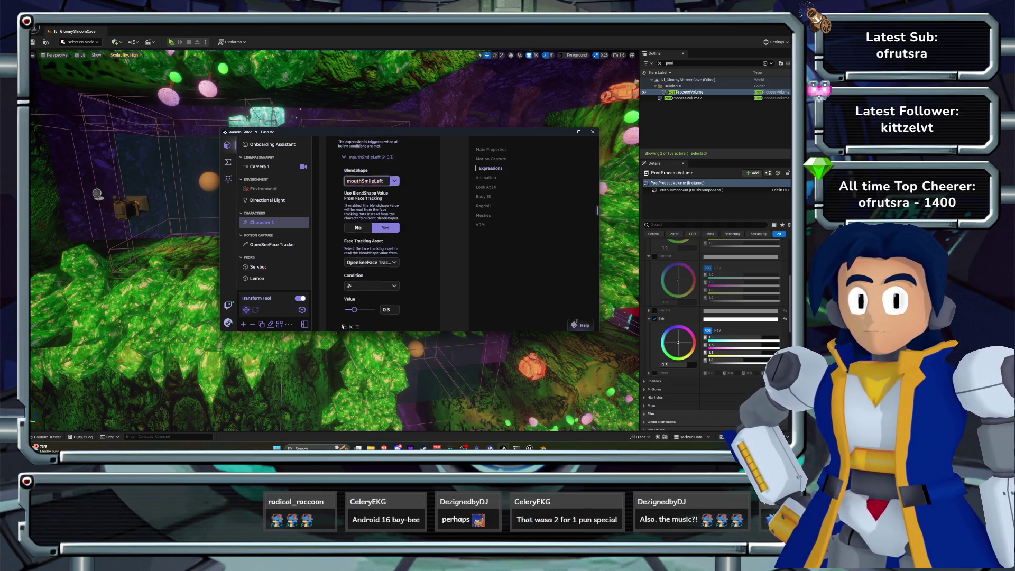
pyautogui.scroll(5, 381, 238)
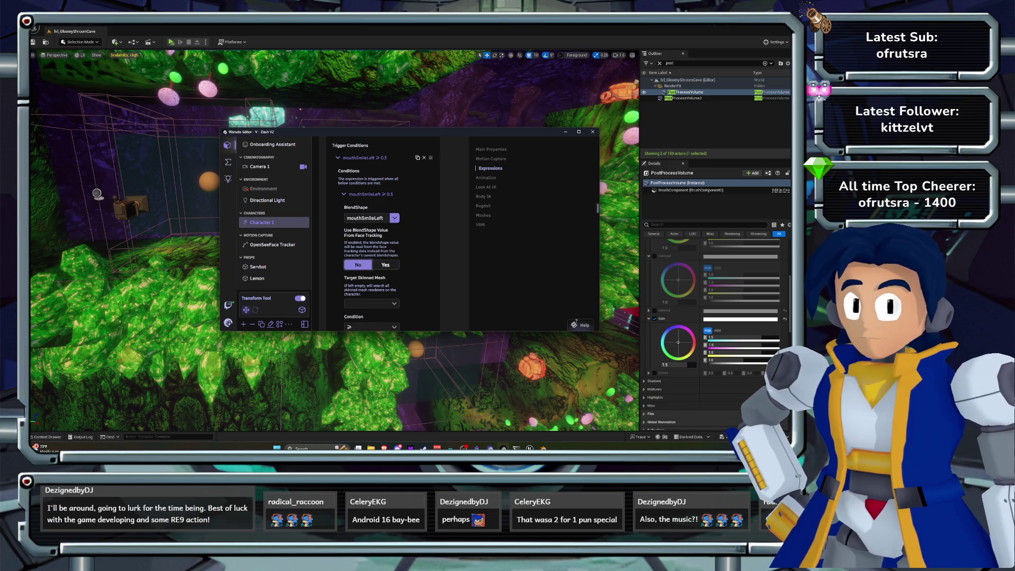
pyautogui.scroll(3, 383, 233)
pyautogui.scroll(3, 383, 232)
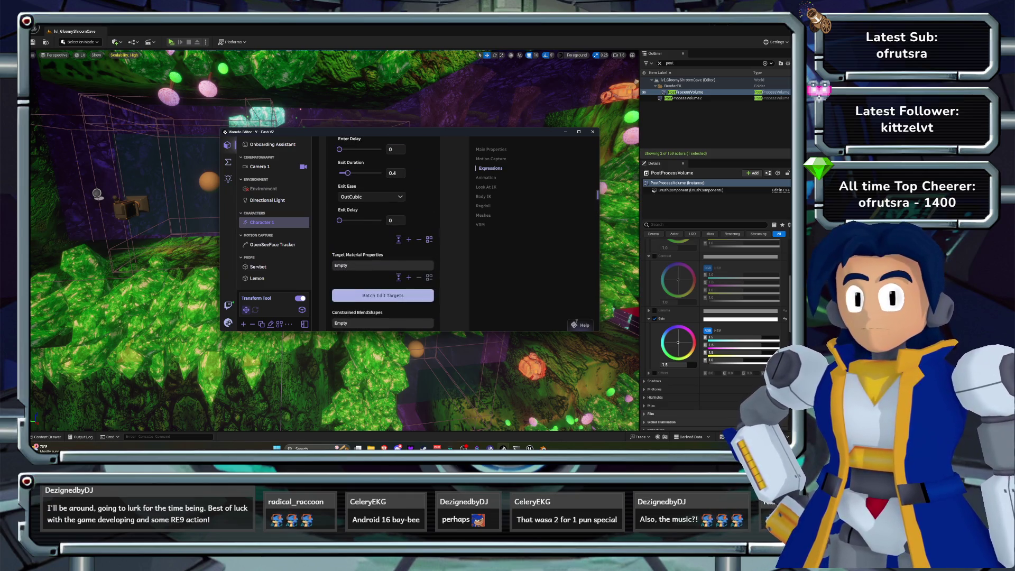
pyautogui.scroll(10, 459, 244)
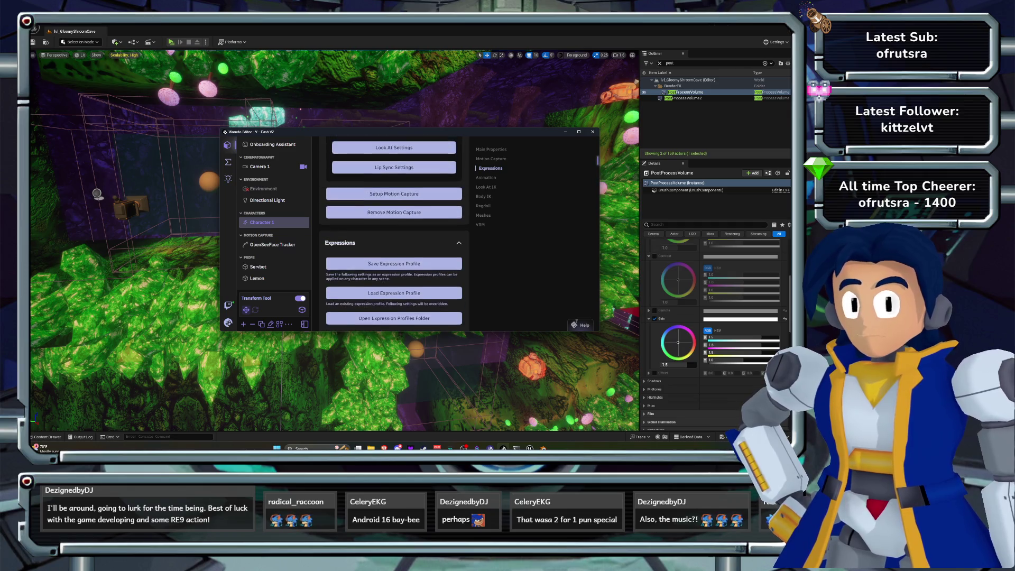
pyautogui.scroll(5, 459, 243)
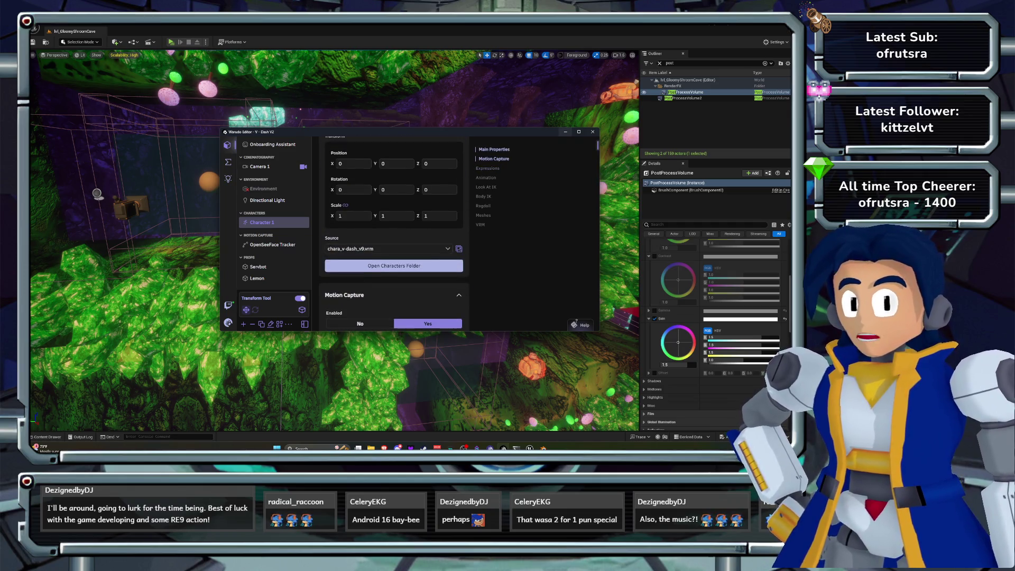
pyautogui.hotkey('alt', 'Tab')
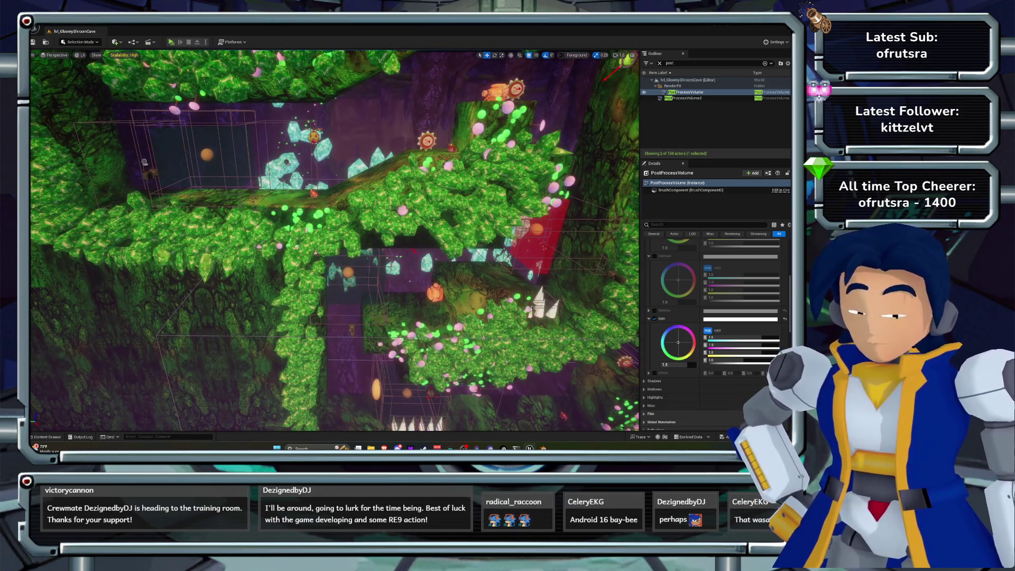
# Open the level picker with Ctrl+O and show the Levels folder's 11 items.
pyautogui.hotkey('ctrl', 'o')
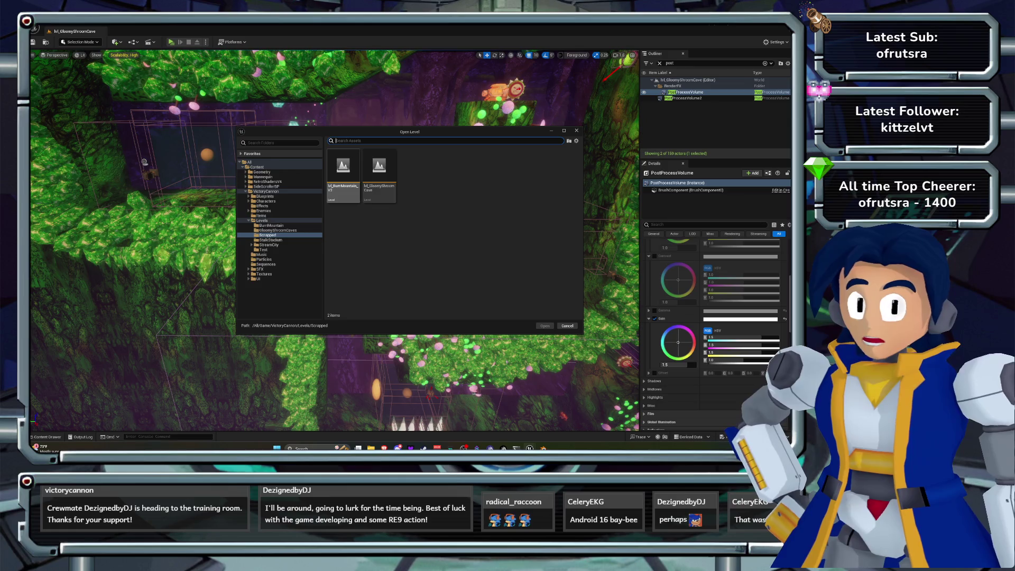
pyautogui.click(262, 221)
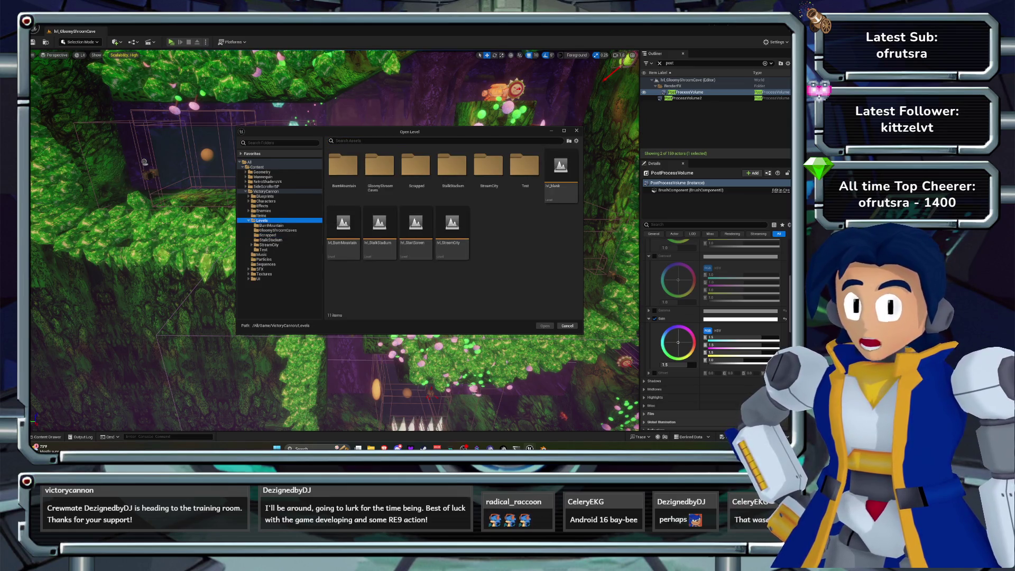